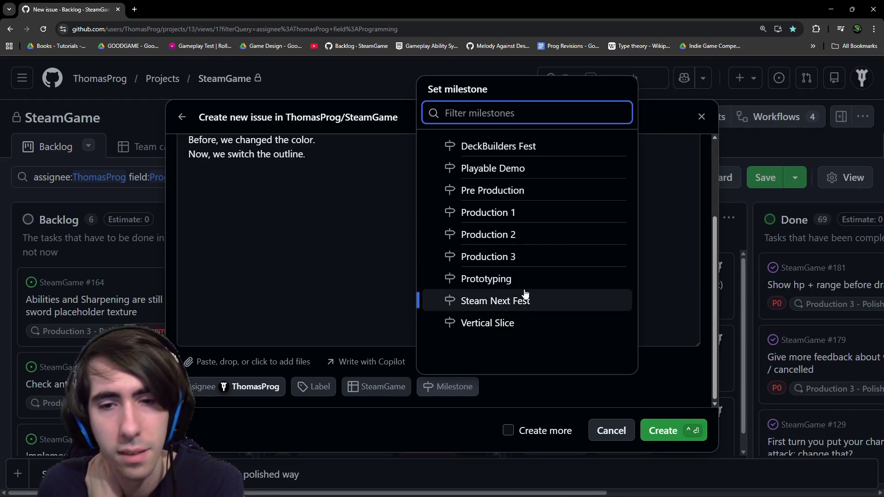
# Give the new issue the Playable Demo milestone and create it
pyautogui.click(540, 168)
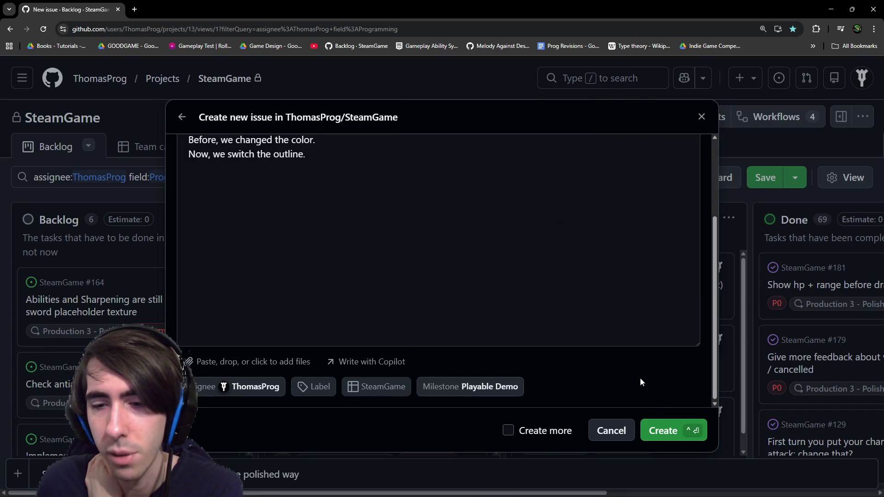
pyautogui.click(663, 426)
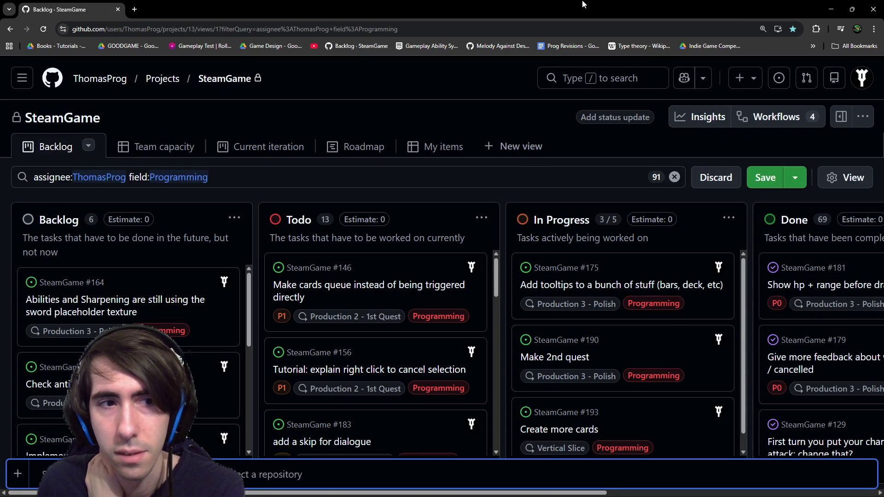
pyautogui.hotkey('alt', 'Tab')
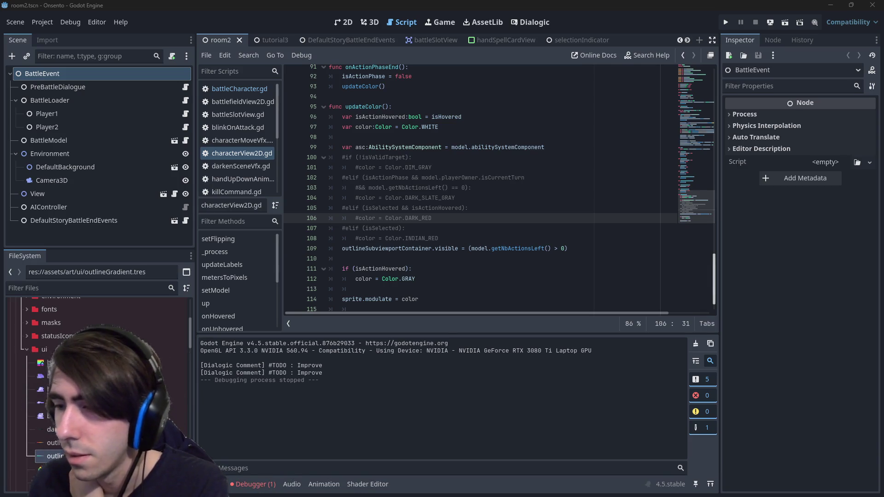
# Run git pull, which reports up to date, then git status to list changed and untracked files
pyautogui.hotkey('alt', 'Tab')
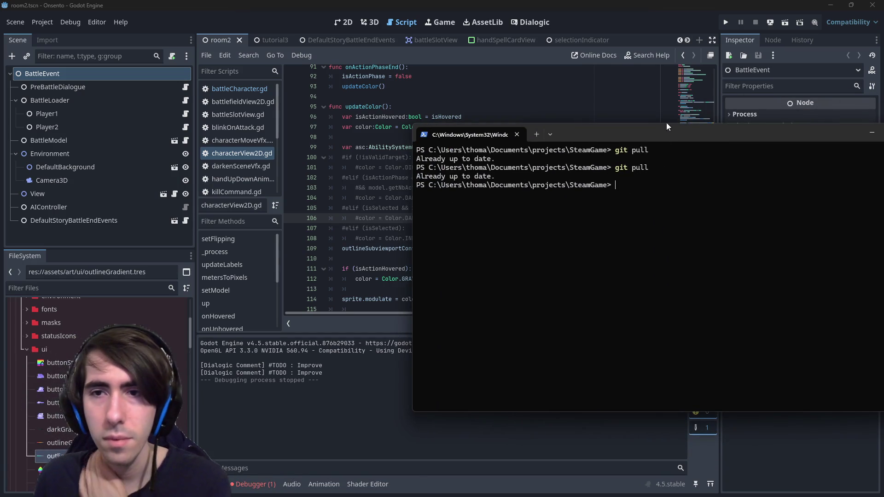
pyautogui.write('git pull')
pyautogui.press('Return')
pyautogui.write('it status')
pyautogui.press('Return')
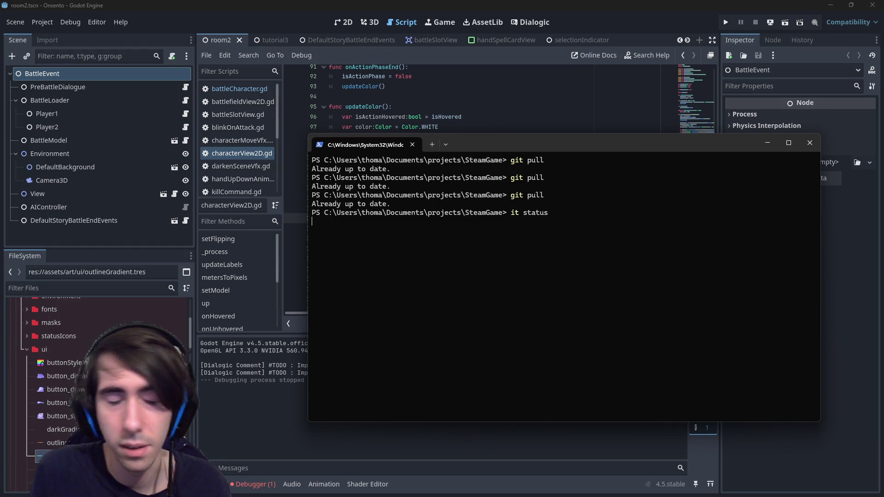
pyautogui.write('git status')
pyautogui.press('Return')
pyautogui.write('git add')
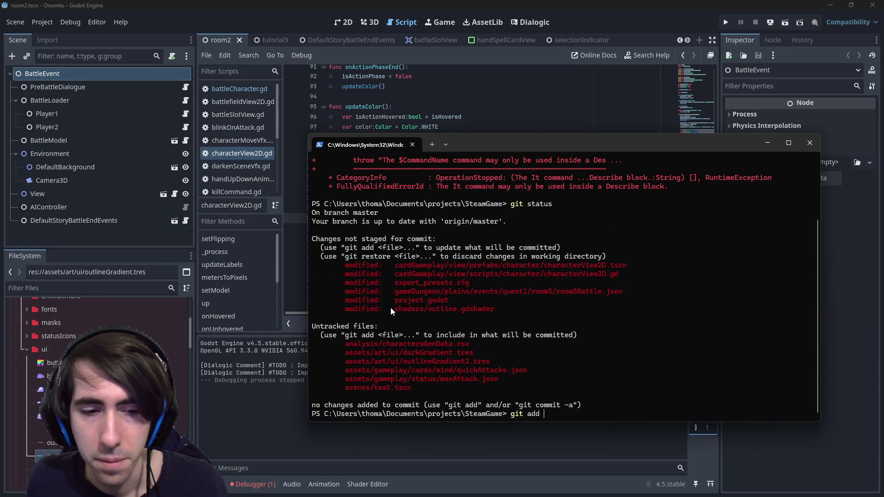
pyautogui.click(254, 482)
# Jump from the Debugger's null tree error to get_tree on line 134 of randomAIController.gd
pyautogui.click(266, 344)
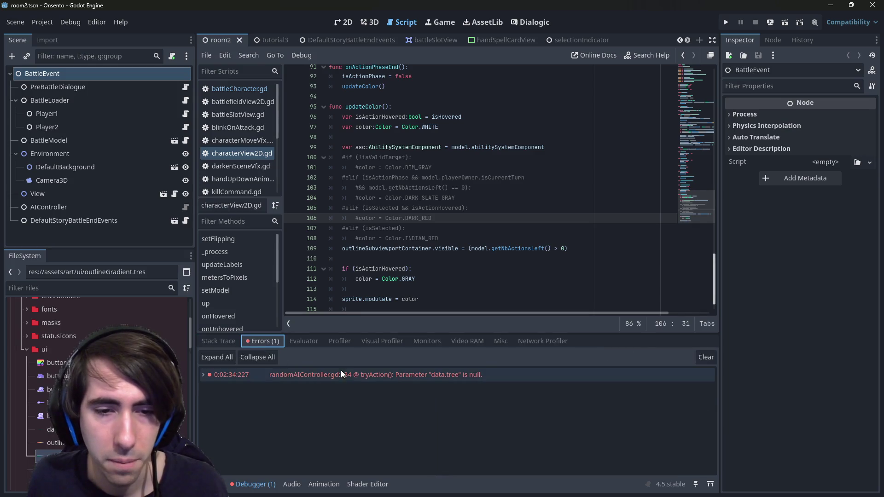
pyautogui.doubleClick(368, 377)
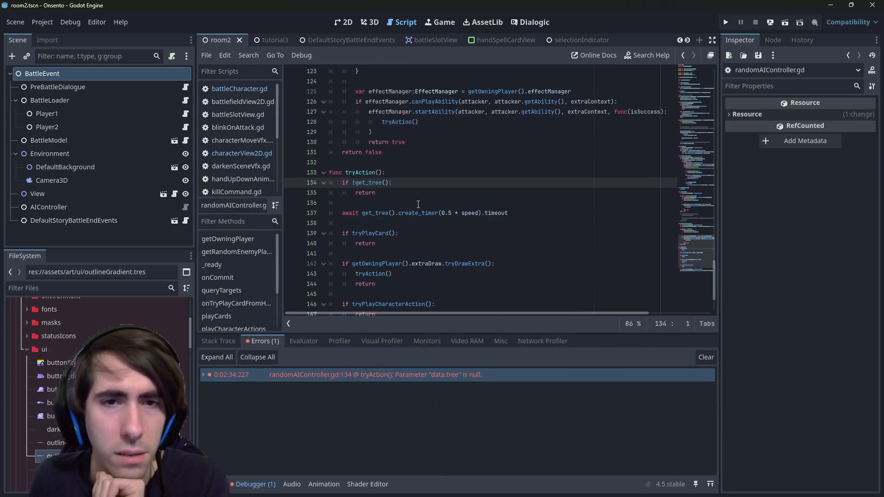
pyautogui.doubleClick(371, 182)
pyautogui.moveTo(373, 181)
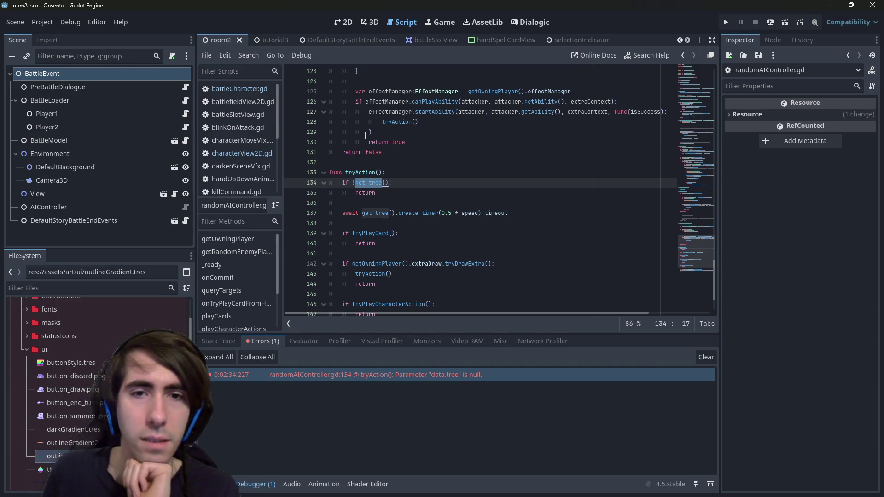
# Read the get_tree documentation, select its is_inside_tree() reference, and return to line 134
pyautogui.click(381, 173)
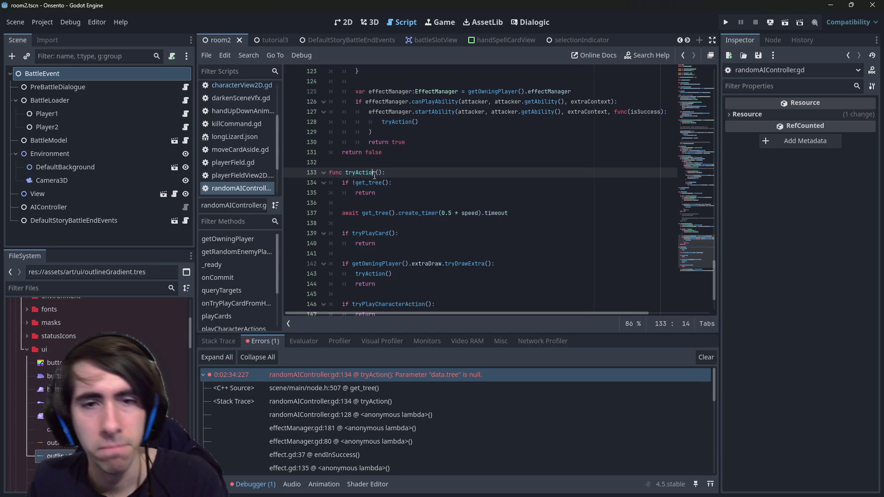
pyautogui.keyDown('ctrl'); pyautogui.click(374, 183); pyautogui.keyUp('ctrl')
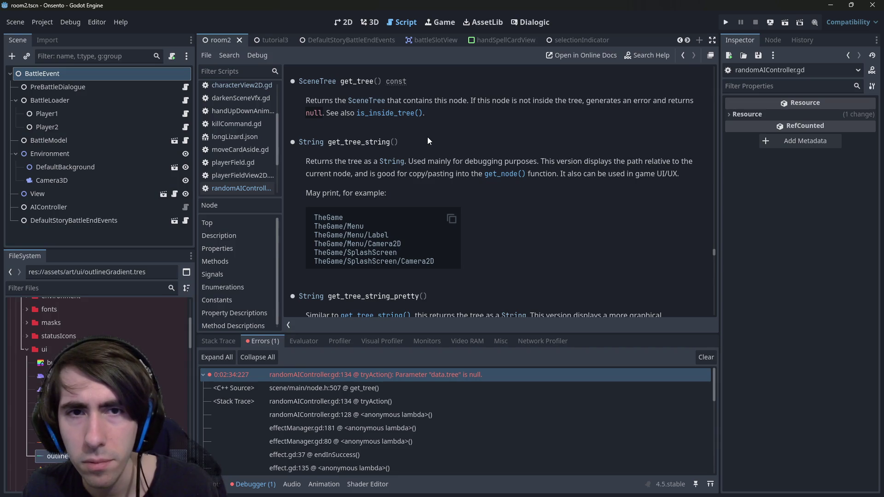
pyautogui.moveTo(429, 114); pyautogui.dragTo(356, 112)
pyautogui.hotkey('ctrl', 'c')
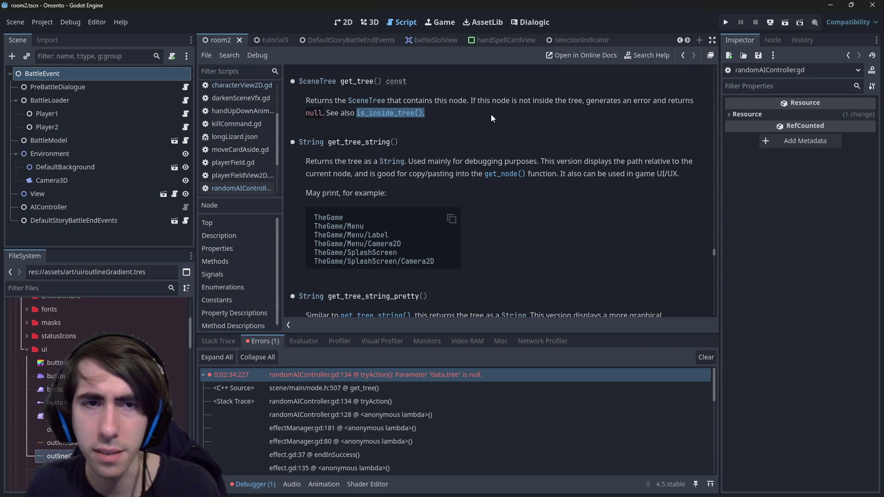
pyautogui.hotkey('alt', 'Left')
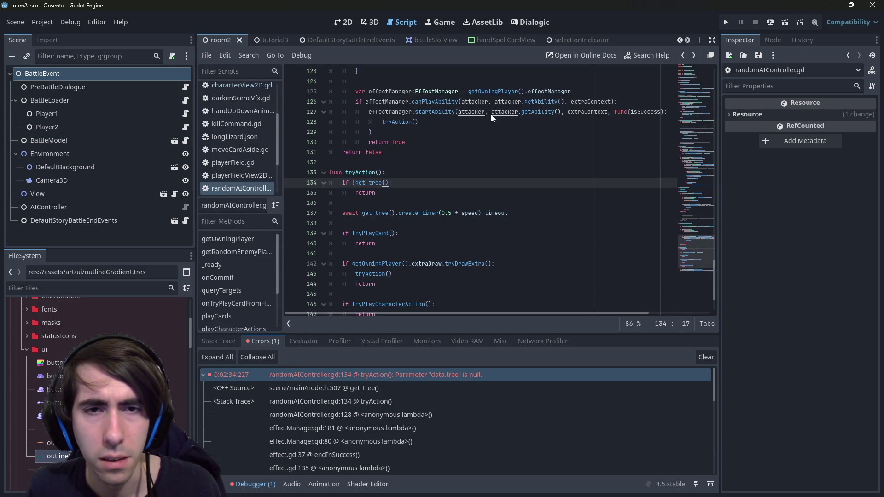
pyautogui.hotkey('ctrl', 'shift', 'Left')
# Replace get_tree with is_inside_tree in tryAction's guard on line 134
pyautogui.hotkey('ctrl', 'v')
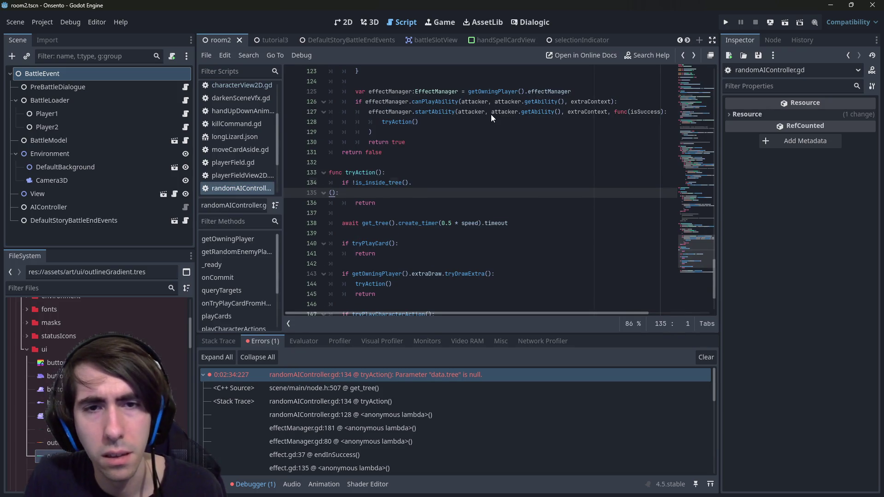
pyautogui.hotkey('ctrl', 'Left')
pyautogui.hotkey('ctrl', 'Left')
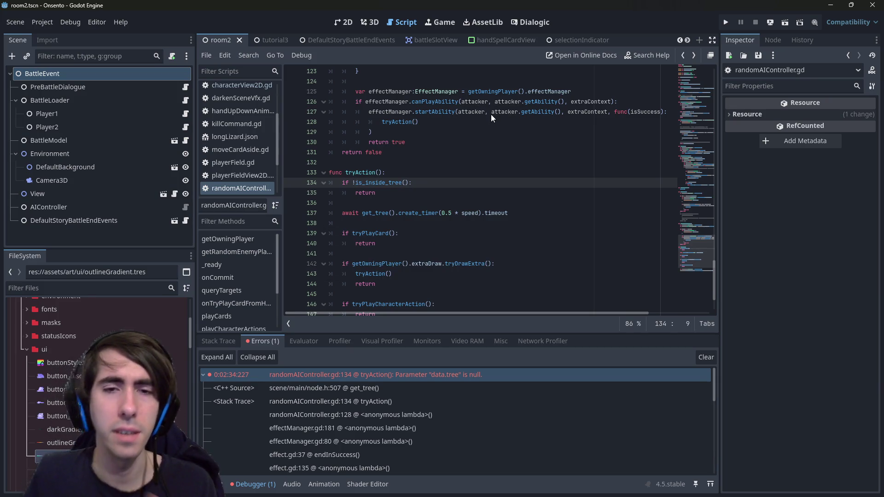
pyautogui.scroll(-2, 367, 228)
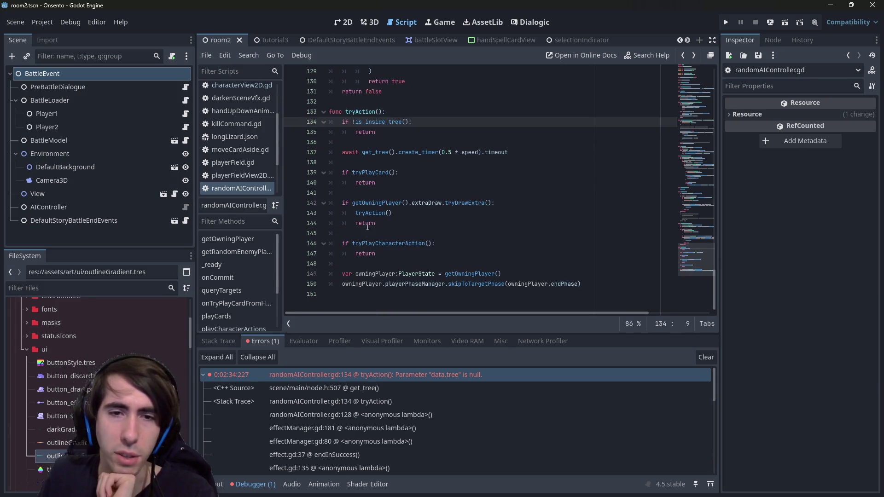
pyautogui.scroll(4, 481, 210)
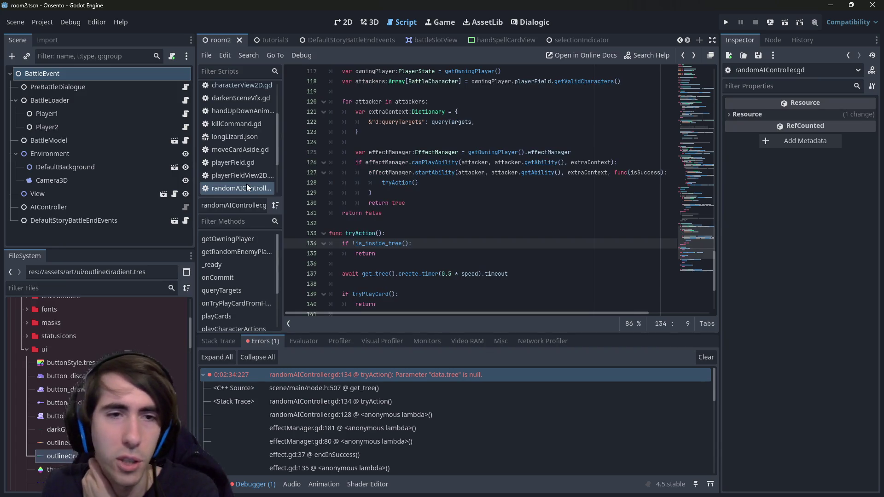
pyautogui.scroll(10, 387, 211)
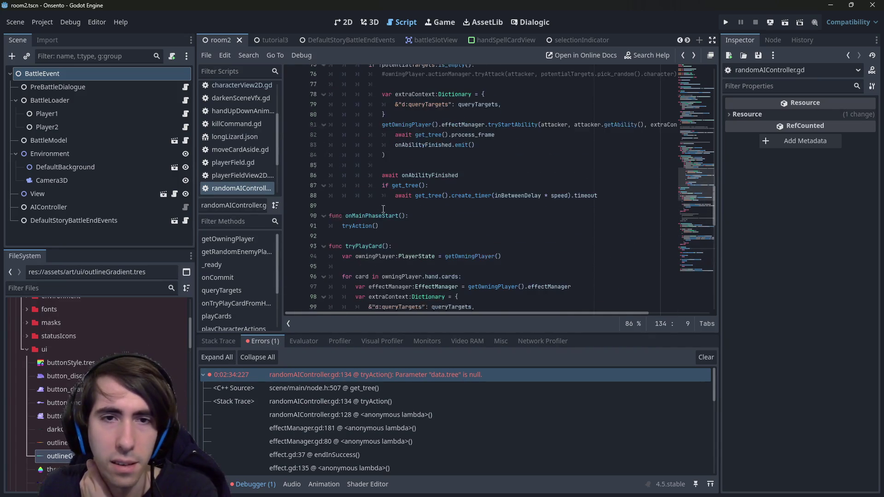
pyautogui.scroll(-13, 462, 205)
pyautogui.click(456, 154)
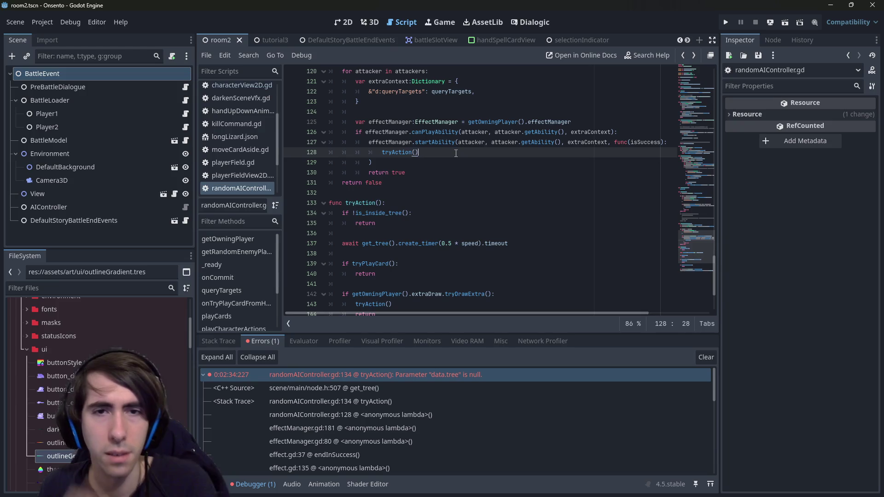
# Search the script for get_tree() and step through the remaining matches
pyautogui.hotkey('ctrl', 'f')
pyautogui.write('get_tree()')
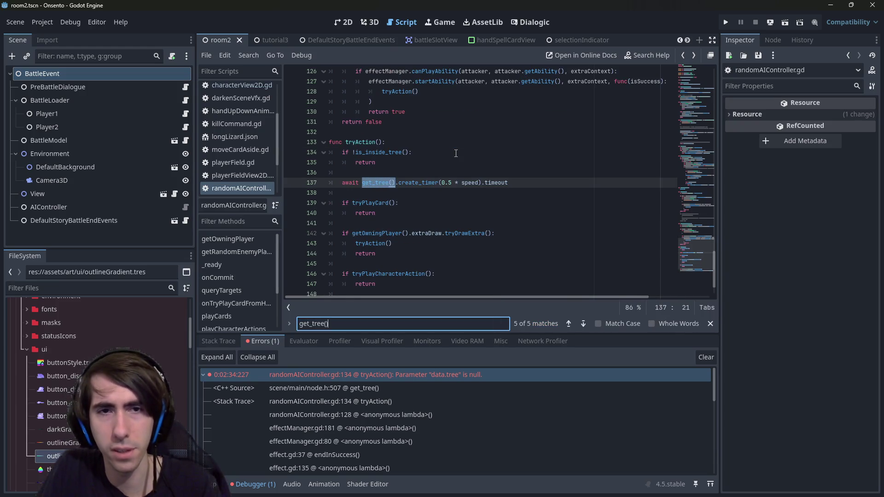
pyautogui.press('Return')
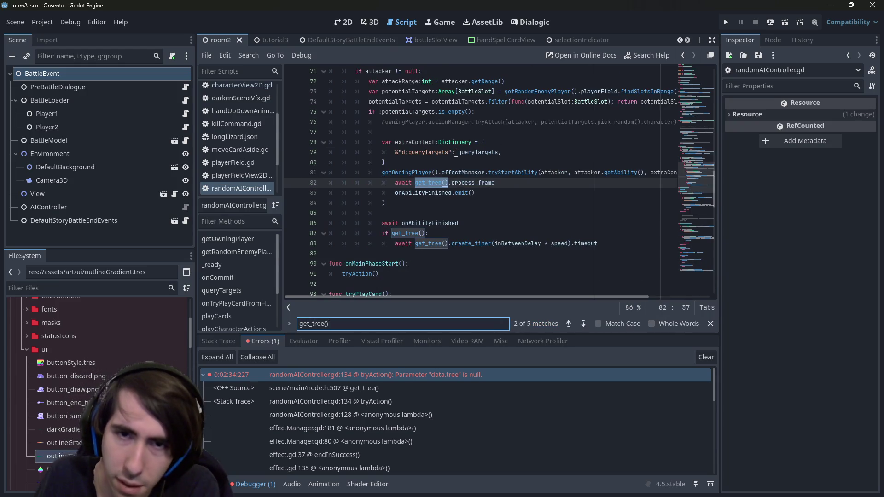
pyautogui.press('Return')
pyautogui.press('Return')
pyautogui.press('Return')
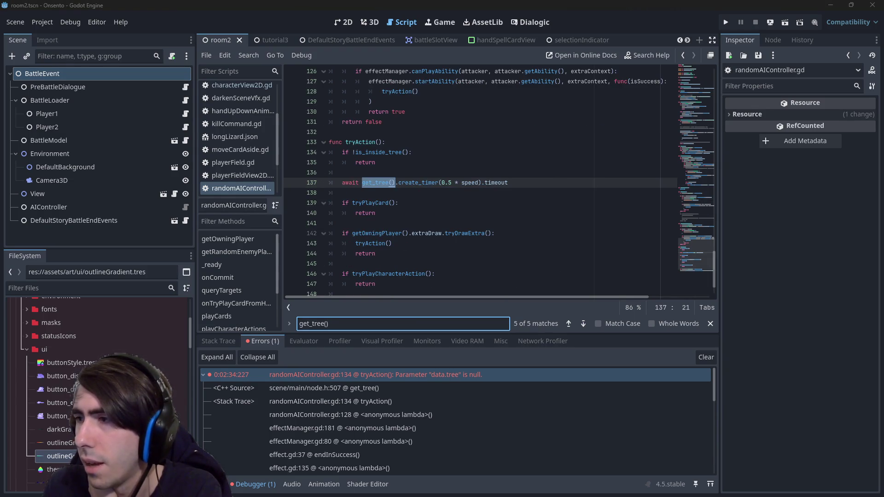
pyautogui.hotkey('alt', 'Tab')
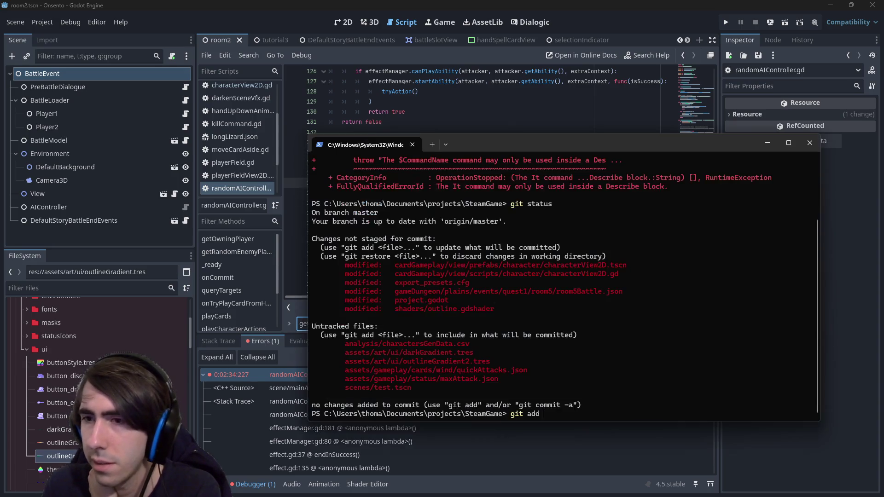
# Stage characterView2D.tscn, characterView2D.gd and shaders/outline.gdshader, then check git status
pyautogui.moveTo(395, 265)
pyautogui.mouseDown()
pyautogui.moveTo(607, 256)
pyautogui.moveTo(631, 266)
pyautogui.mouseUp()
pyautogui.rightClick(614, 260)
pyautogui.moveTo(395, 274); pyautogui.dragTo(619, 274)
pyautogui.rightClick(622, 272)
pyautogui.rightClick(622, 271)
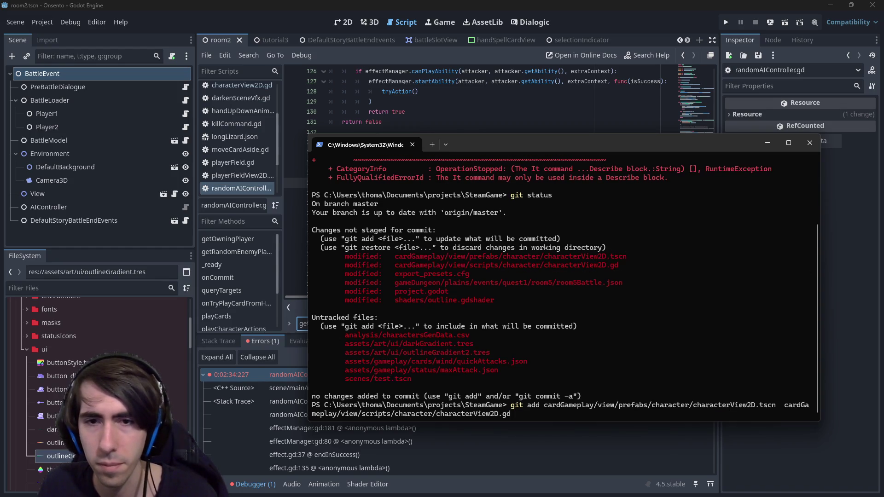
pyautogui.moveTo(394, 302); pyautogui.dragTo(495, 301)
pyautogui.rightClick(544, 296)
pyautogui.rightClick(545, 296)
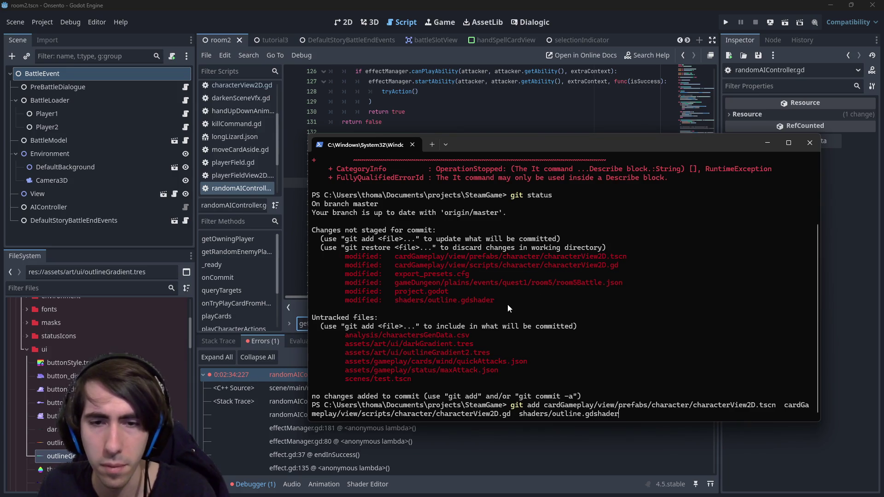
pyautogui.press('Return')
pyautogui.write('git status')
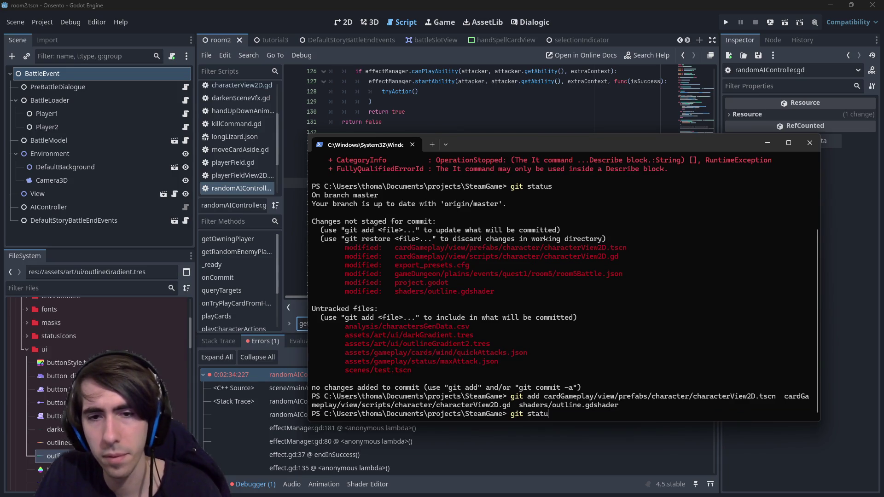
pyautogui.press('Return')
# Stage darkGradient.tres and outlineGradient2.tres, discarding the unfinished commit command
pyautogui.write('git add')
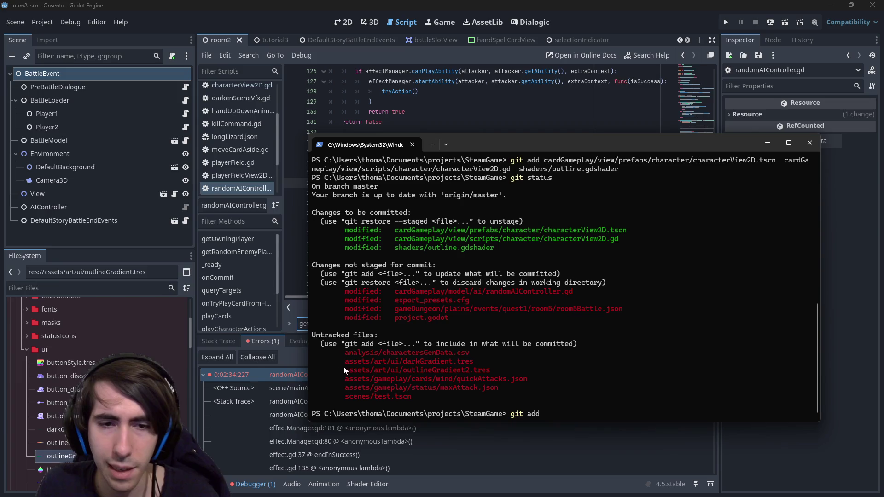
pyautogui.moveTo(343, 362); pyautogui.dragTo(457, 365)
pyautogui.rightClick(382, 358)
pyautogui.rightClick(382, 358)
pyautogui.moveTo(348, 371); pyautogui.dragTo(490, 371)
pyautogui.rightClick(498, 371)
pyautogui.rightClick(513, 350)
pyautogui.press('Return')
pyautogui.write('git ')
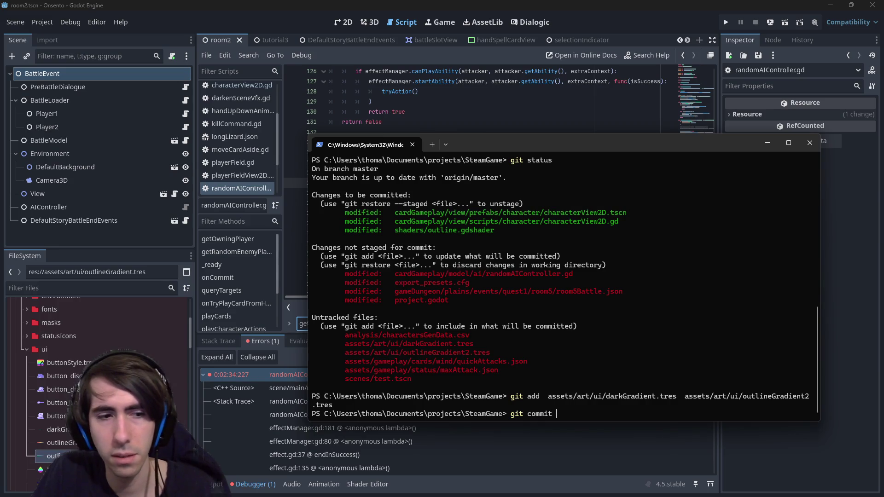
pyautogui.write('_m')
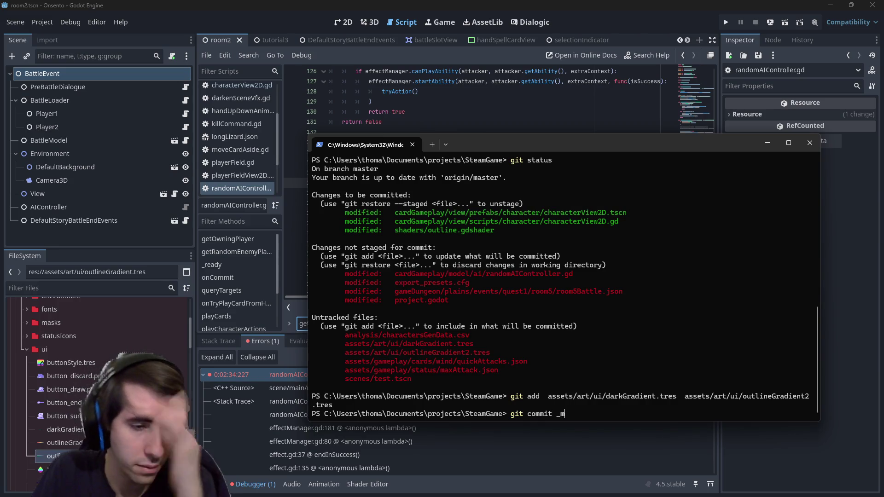
pyautogui.press('Escape')
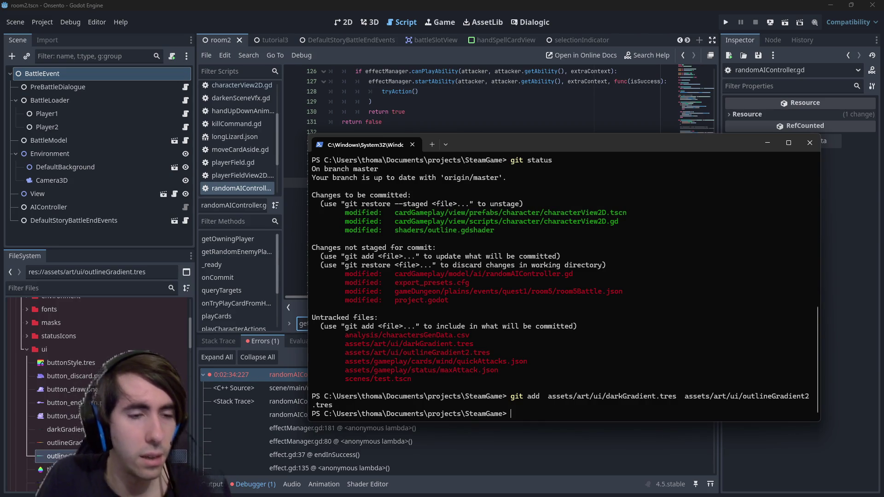
pyautogui.hotkey('alt', 'Tab')
pyautogui.scroll(-1, 83, 416)
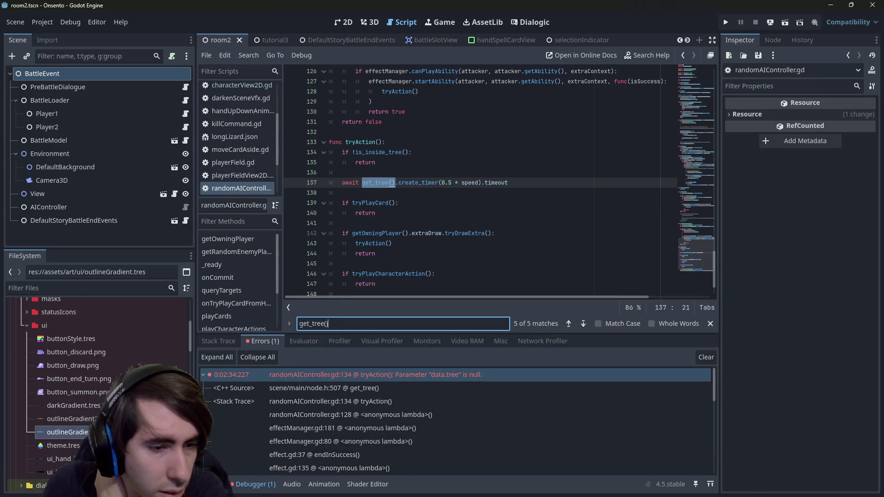
# Preview darkGradient.tres and outlineGradient.tres, then open the characterView2D scene in 2D
pyautogui.click(64, 405)
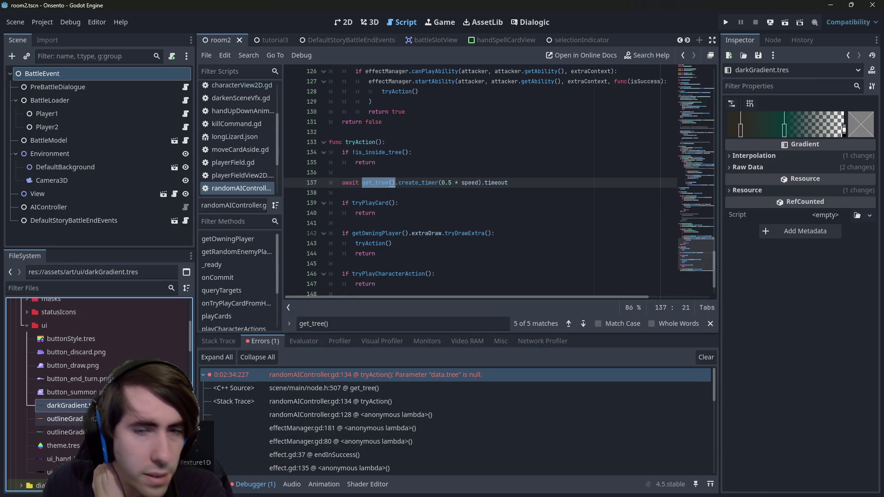
pyautogui.click(64, 418)
pyautogui.click(64, 432)
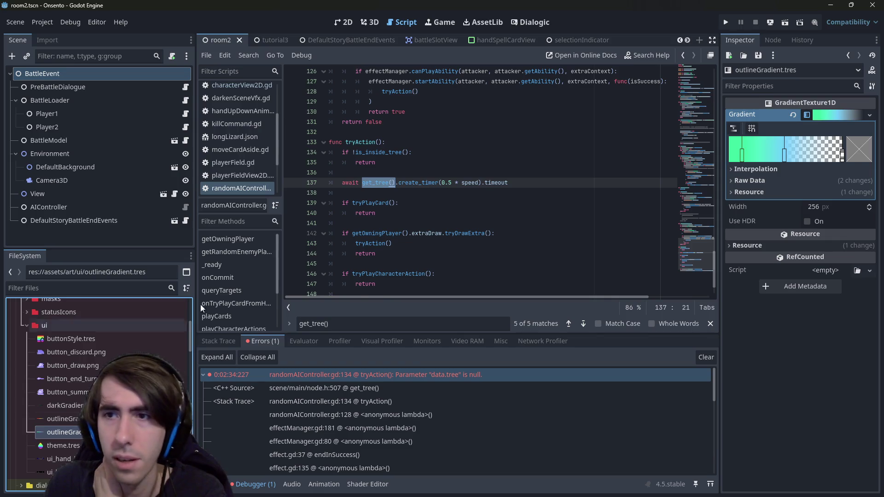
pyautogui.click(343, 22)
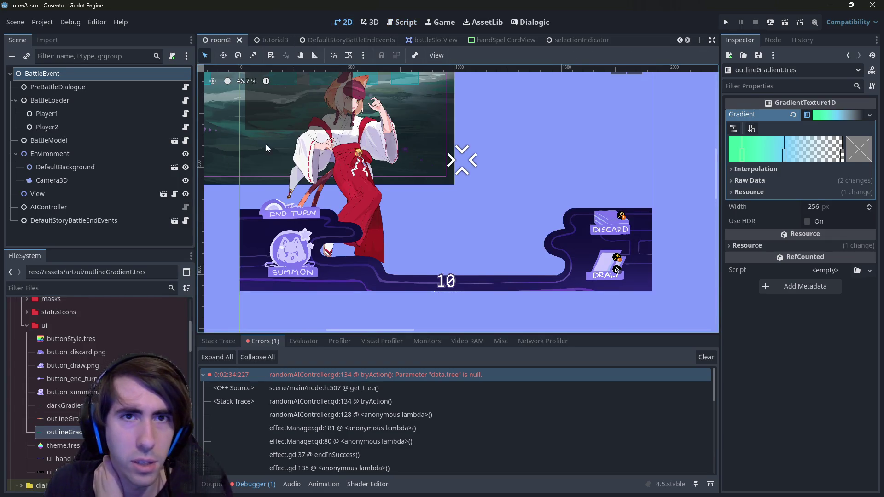
pyautogui.scroll(-3, 549, 42)
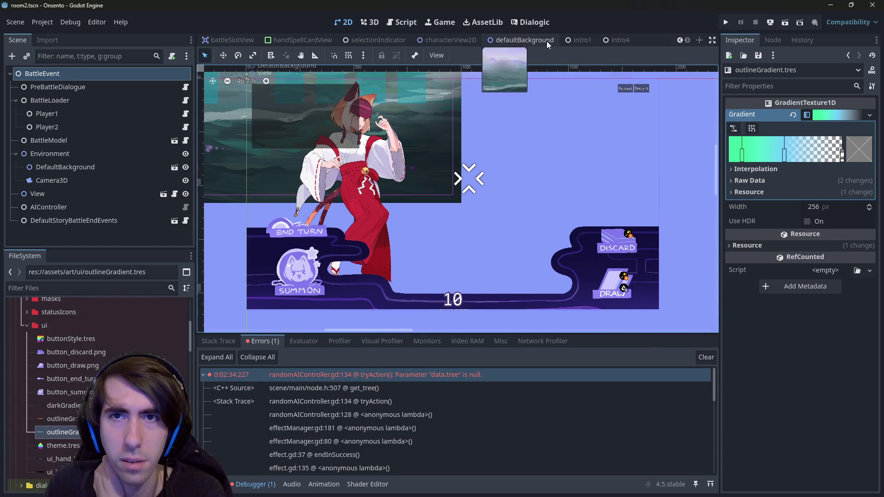
pyautogui.click(470, 40)
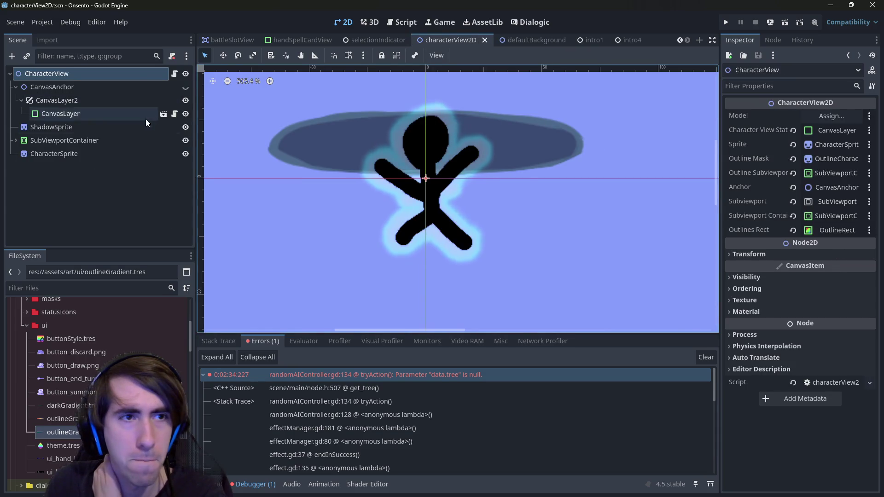
pyautogui.click(136, 141)
# Inspect ShadowSprite, CharacterSprite, OutlineCharacterSpriteMask and OutlineRect's outline shader material
pyautogui.click(113, 128)
pyautogui.click(109, 141)
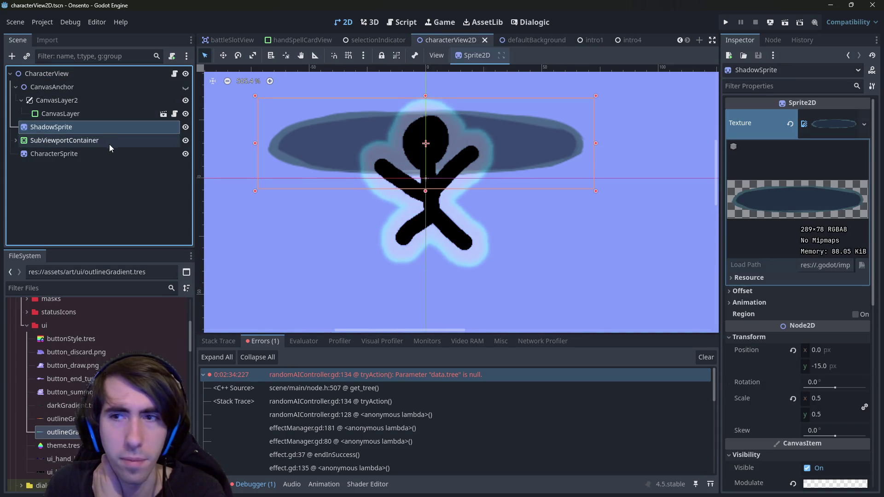
pyautogui.click(113, 155)
pyautogui.click(16, 141)
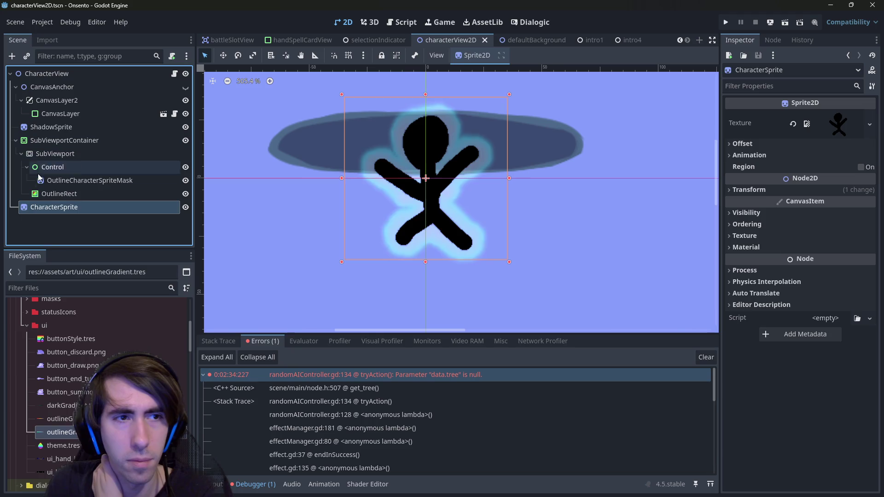
pyautogui.click(42, 180)
pyautogui.scroll(10, 766, 279)
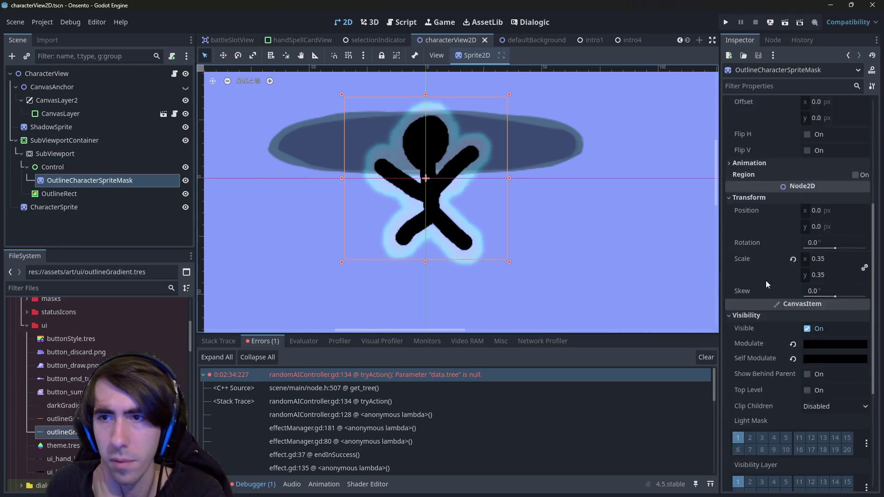
pyautogui.click(59, 194)
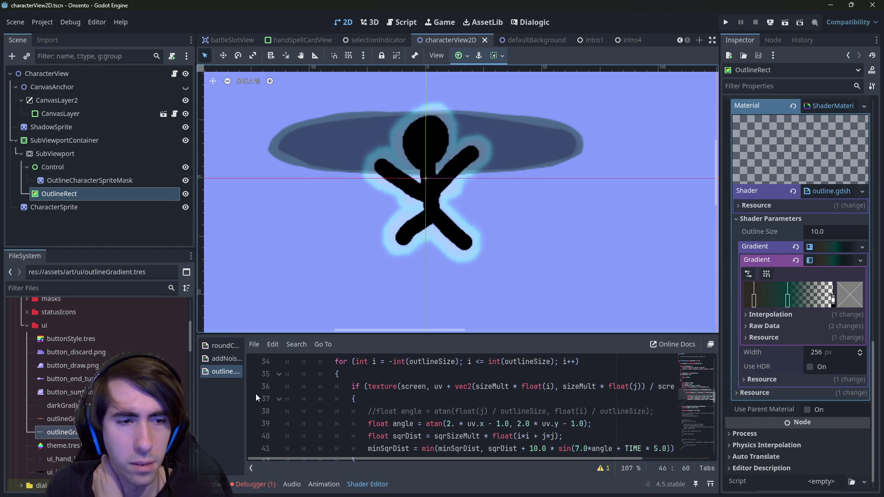
# Compare the middle stop colour of OutlineRect's gradient with darkGradient.tres's middle stop
pyautogui.click(62, 406)
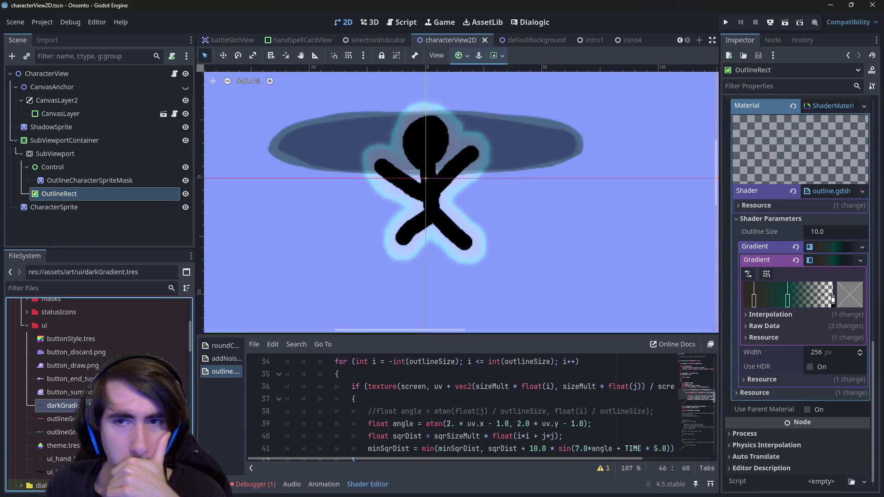
pyautogui.doubleClick(62, 406)
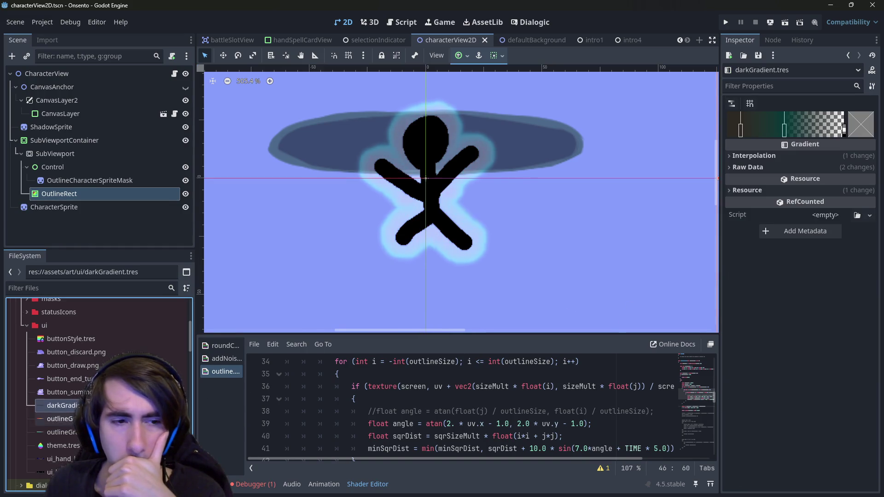
pyautogui.doubleClick(60, 432)
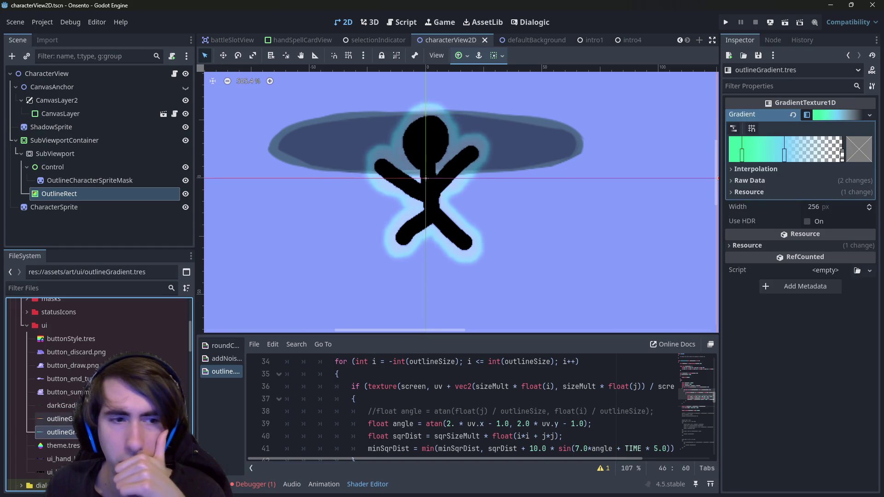
pyautogui.click(122, 181)
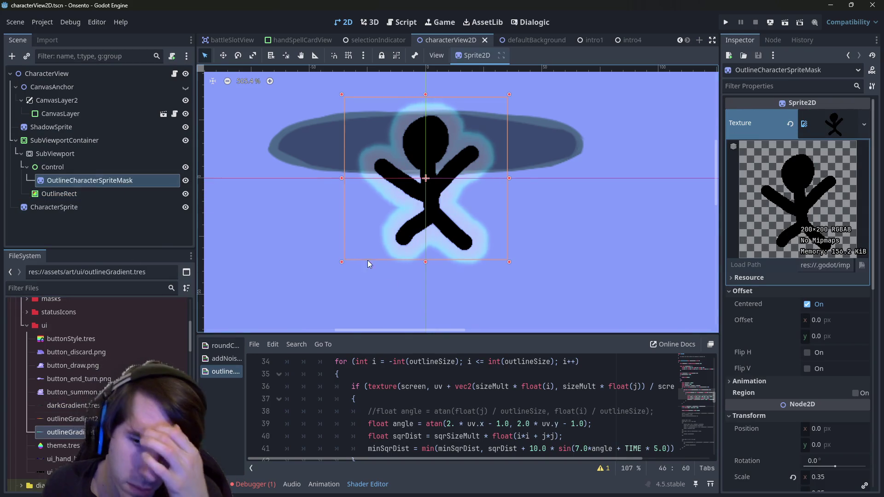
pyautogui.click(124, 193)
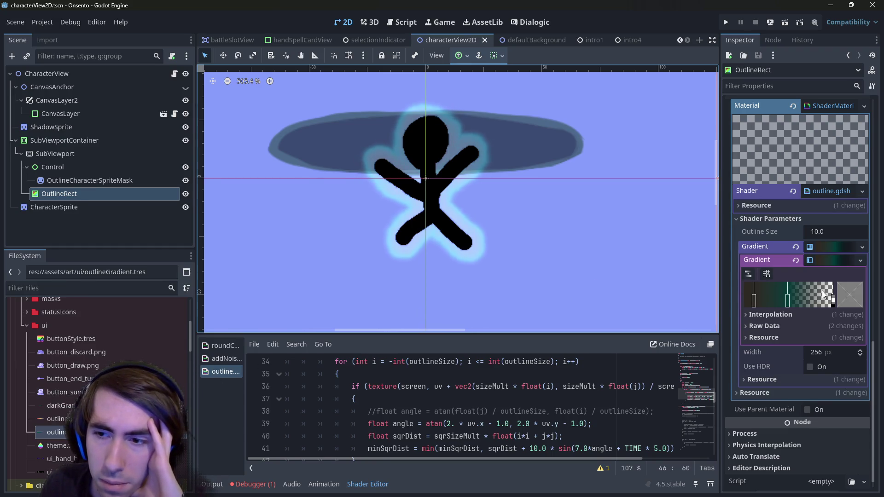
pyautogui.doubleClick(788, 300)
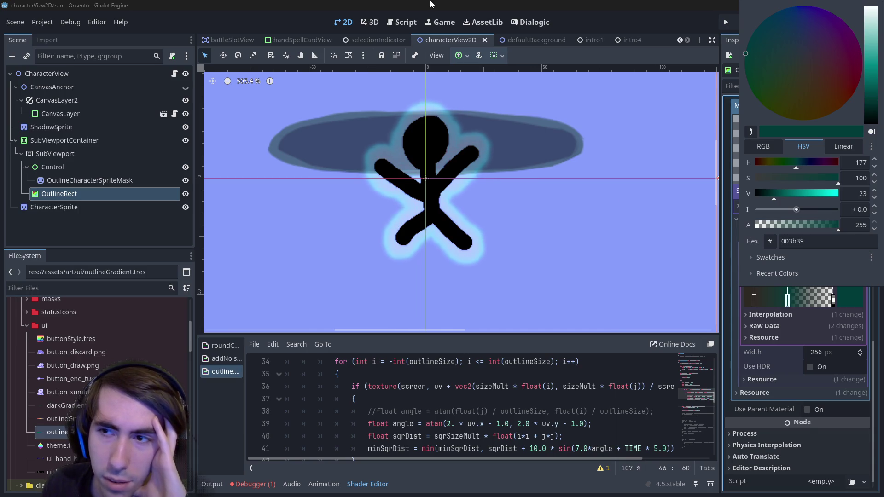
pyautogui.click(432, 4)
pyautogui.click(67, 405)
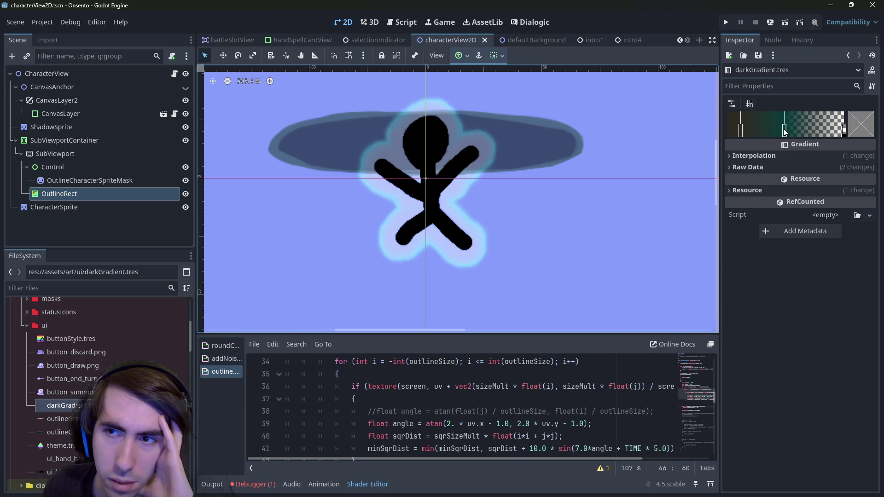
pyautogui.click(785, 131)
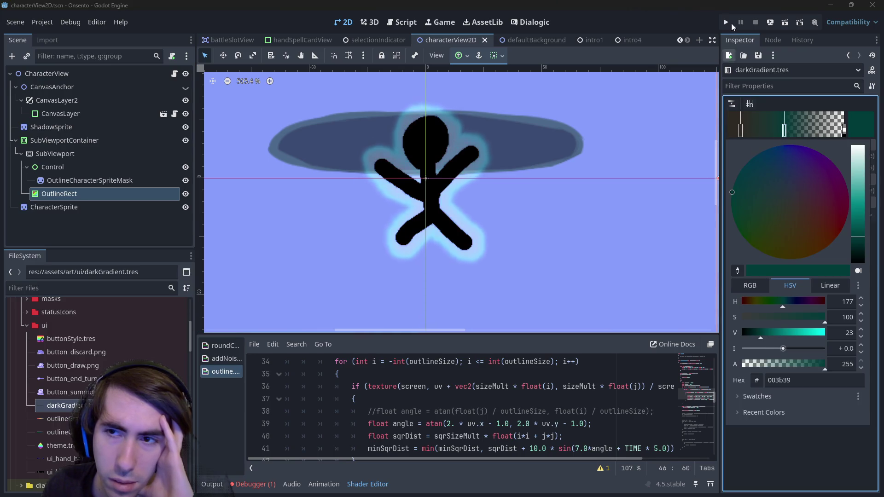
pyautogui.click(530, 159)
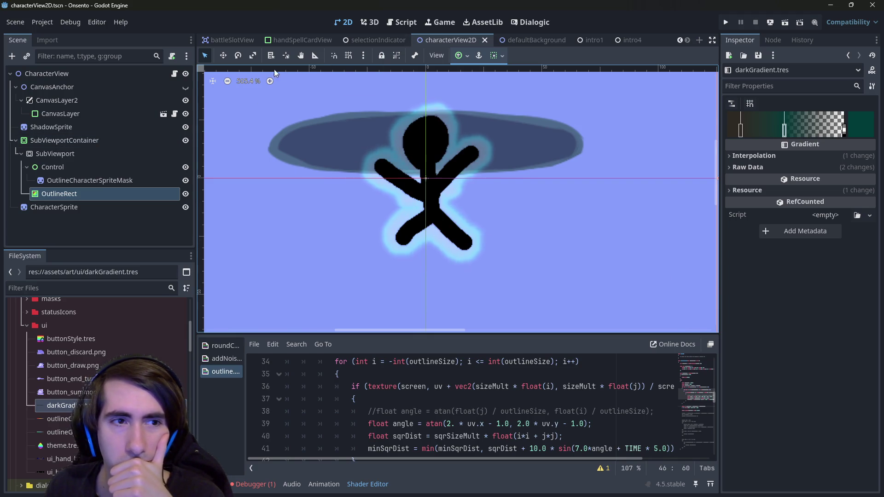
pyautogui.hotkey('alt', 'Tab')
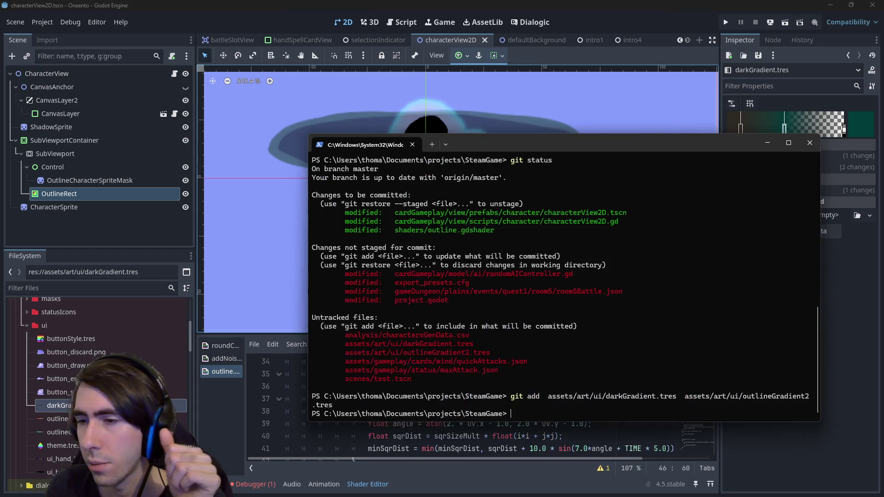
# Commit with the message '[MAD-200] Outline now switched whenever a character can attack'
pyautogui.write('git com')
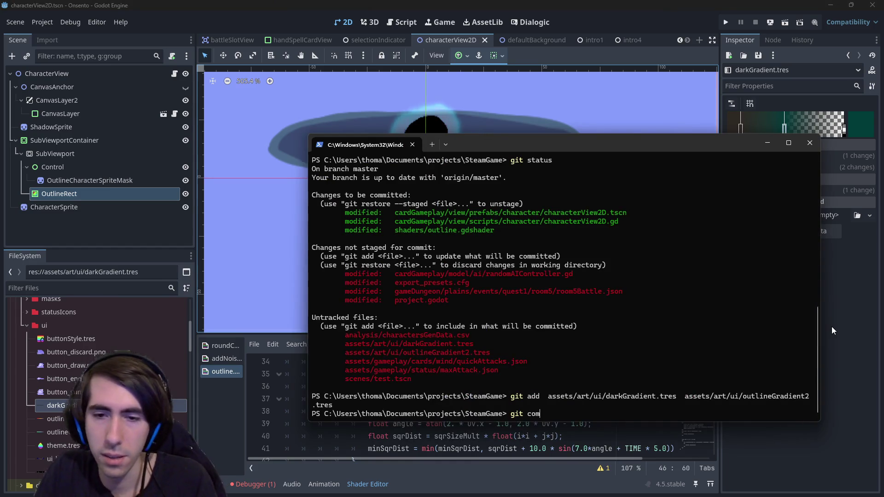
pyautogui.write('mit -m "[')
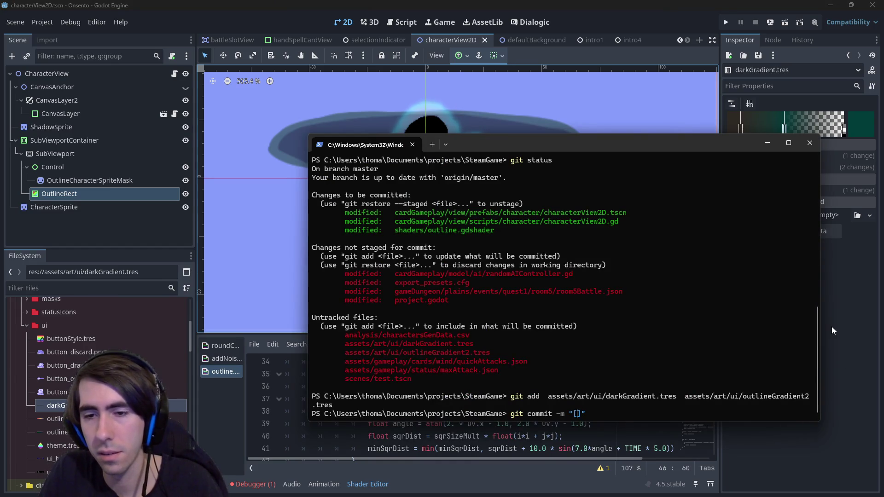
pyautogui.write('MAD-')
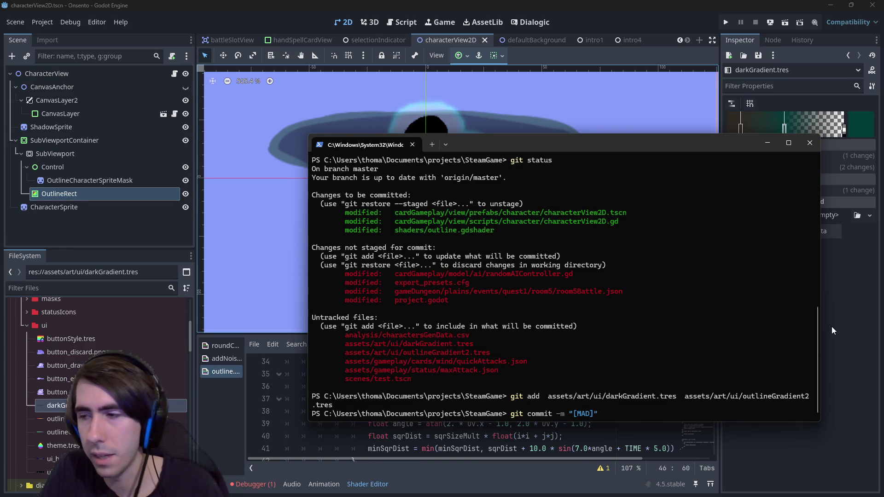
pyautogui.write('200')
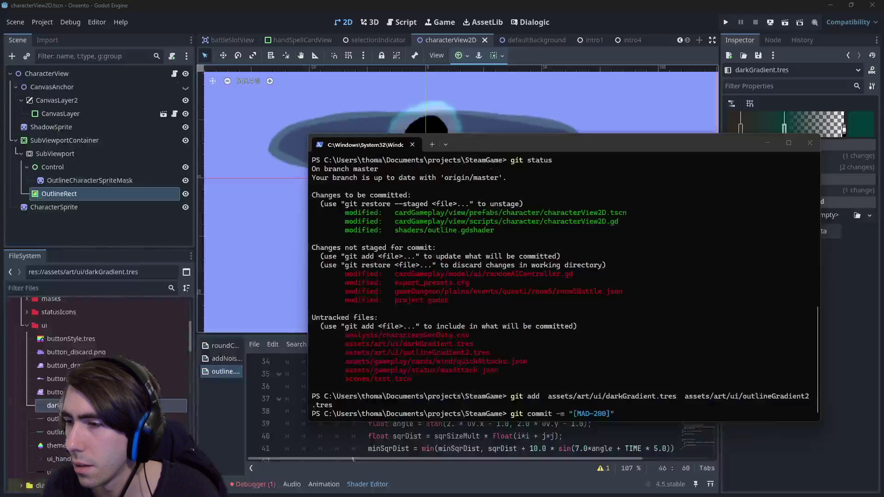
pyautogui.click(688, 323)
pyautogui.write('O')
pyautogui.write('utline')
pyautogui.write(' now switched wh')
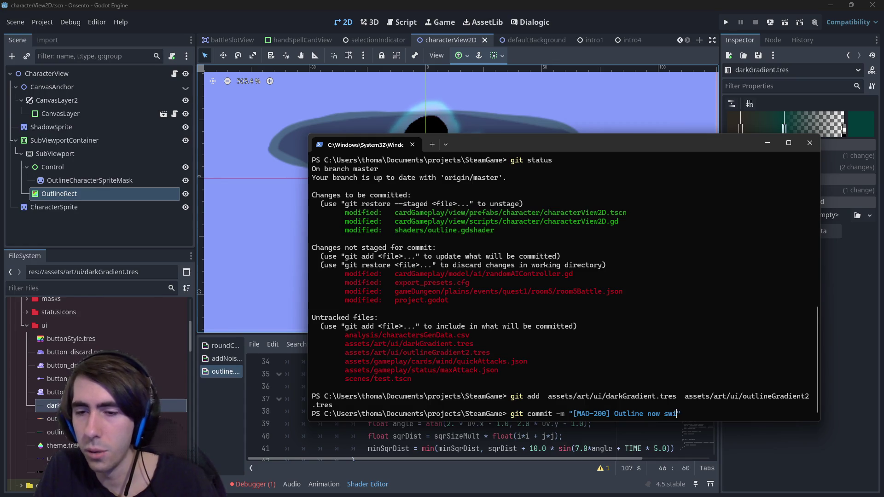
pyautogui.write('enever')
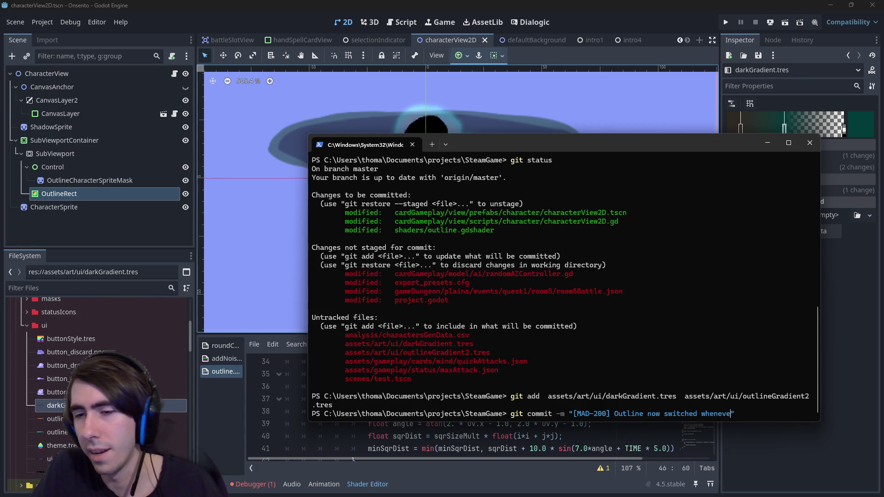
pyautogui.write(' a character ')
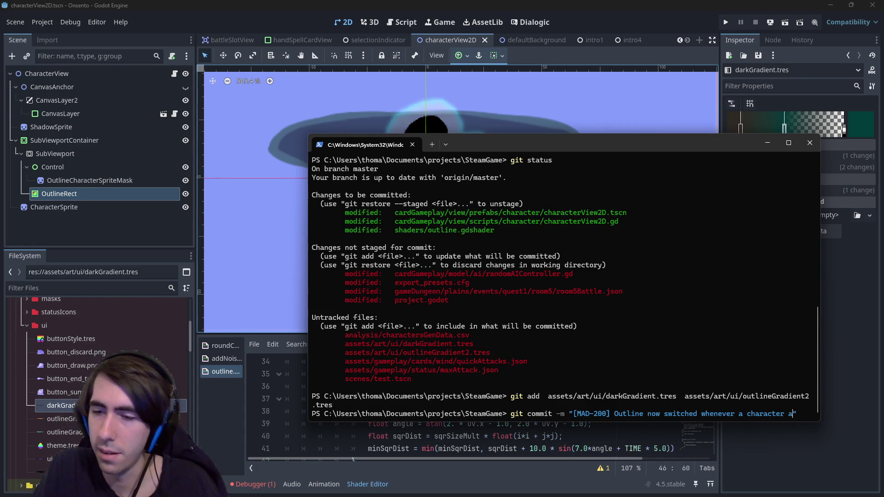
pyautogui.write('can ')
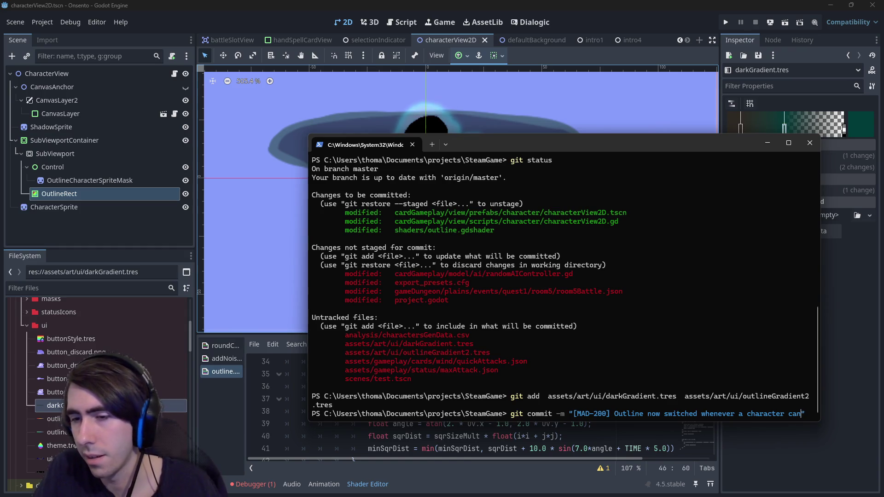
pyautogui.write('attack')
pyautogui.press('Return')
# Check git status, push the commit to origin master, and select the randomAIController.gd path
pyautogui.write('gt')
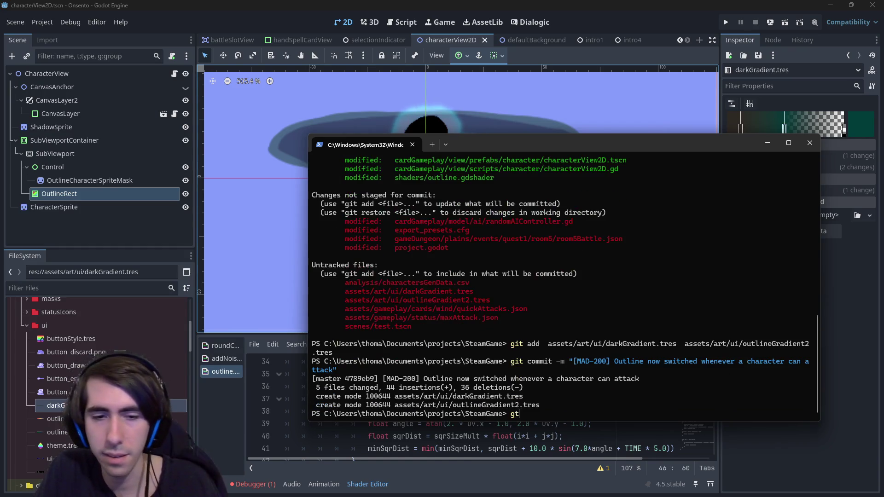
pyautogui.write('it push')
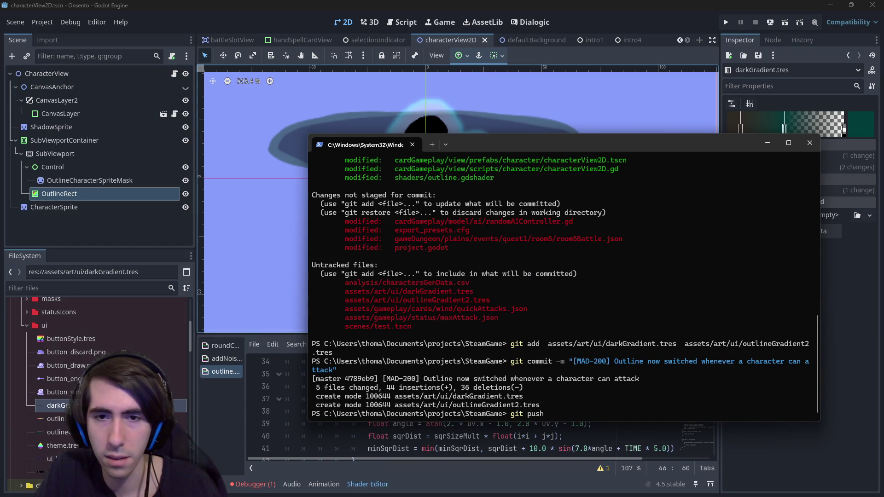
pyautogui.press('BackSpace')
pyautogui.press('BackSpace')
pyautogui.press('BackSpace')
pyautogui.write('status')
pyautogui.press('Return')
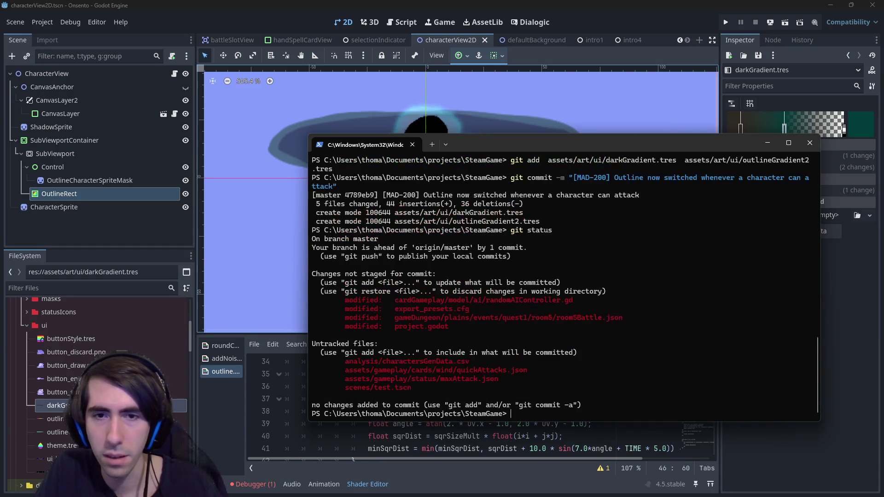
pyautogui.write('git push')
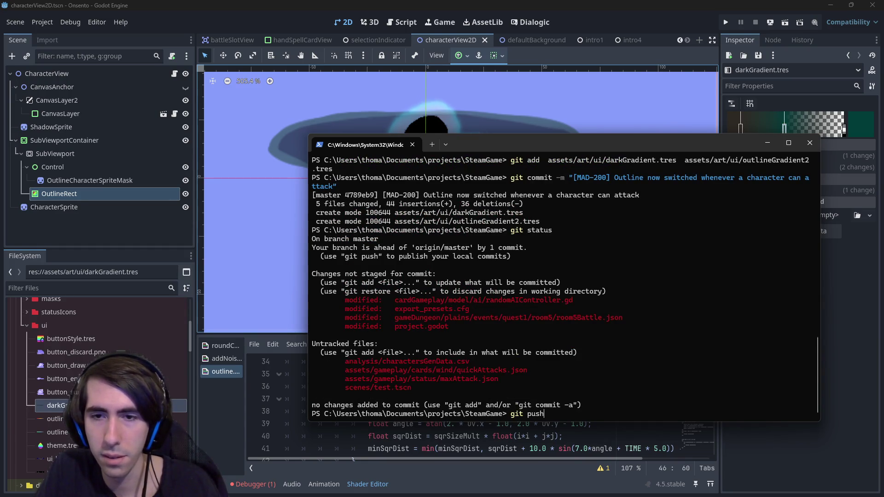
pyautogui.press('Return')
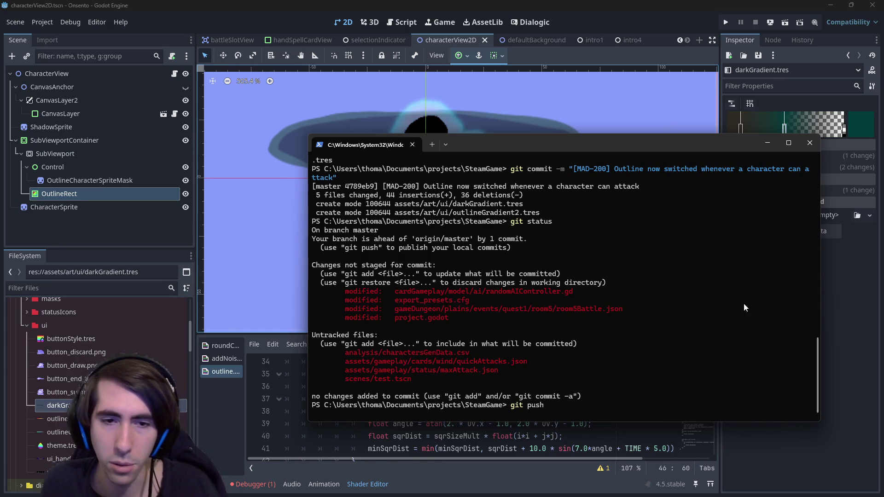
pyautogui.write('git add')
pyautogui.moveTo(396, 212); pyautogui.dragTo(584, 212)
# Stage randomAIController.gd and commit it as '[hotfix] randomAIController invalid tree bug fixed'
pyautogui.rightClick(584, 213)
pyautogui.rightClick(598, 214)
pyautogui.press('Return')
pyautogui.write('git commi')
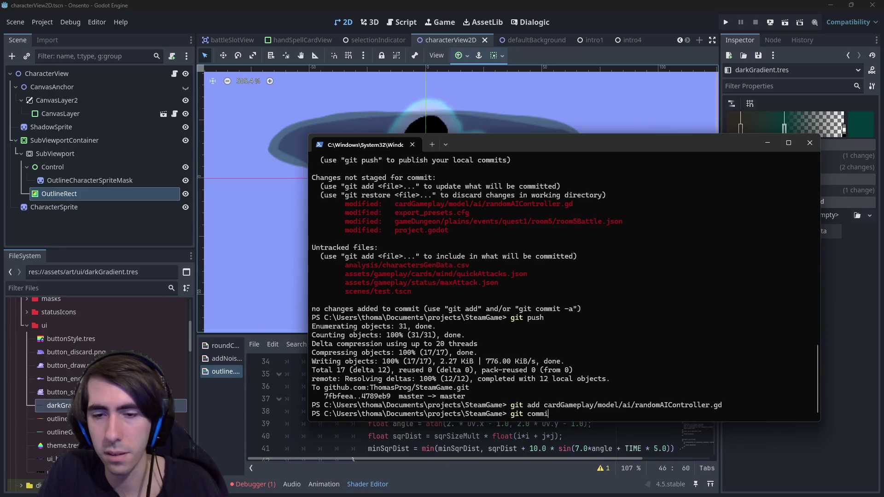
pyautogui.write('t -m "')
pyautogui.press('BackSpace')
pyautogui.write('hotfix')
pyautogui.press('Right')
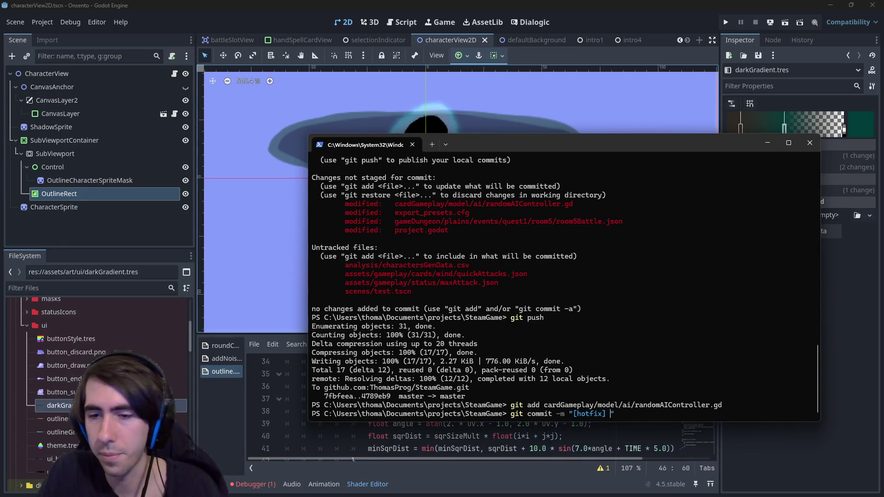
pyautogui.write('randomAIContro')
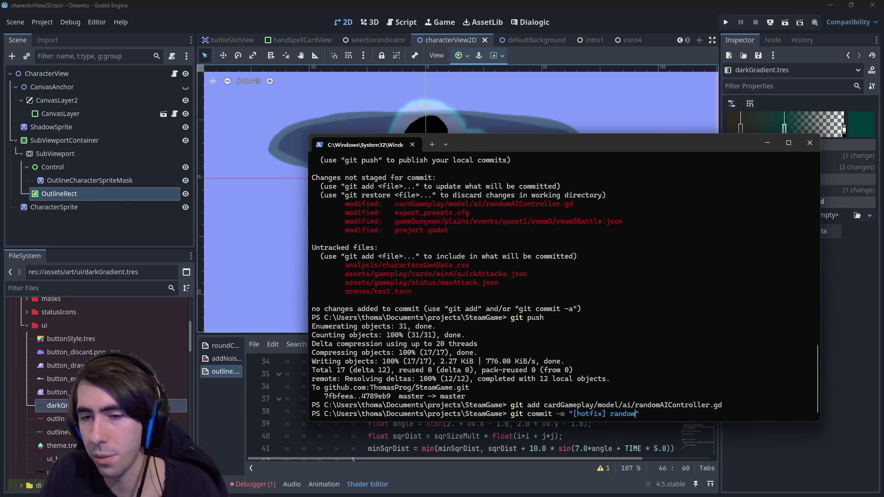
pyautogui.write('ller bug')
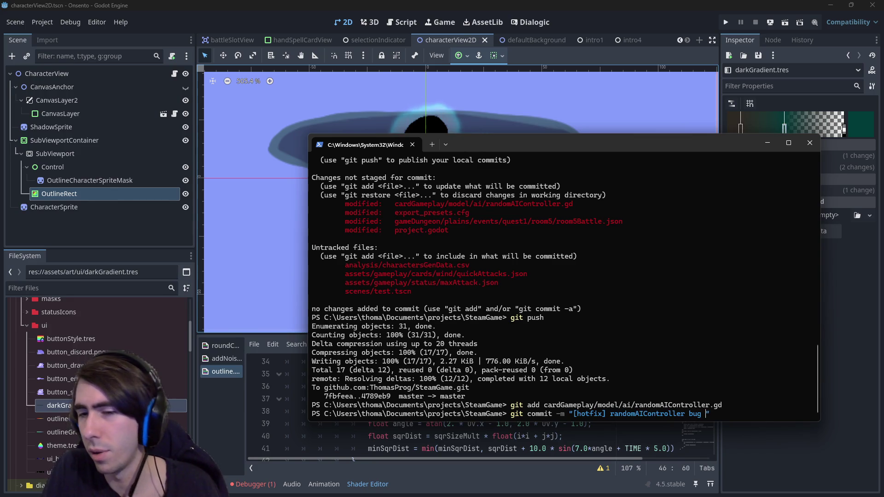
pyautogui.press('BackSpace')
pyautogui.press('BackSpace')
pyautogui.press('BackSpace')
pyautogui.write('inva')
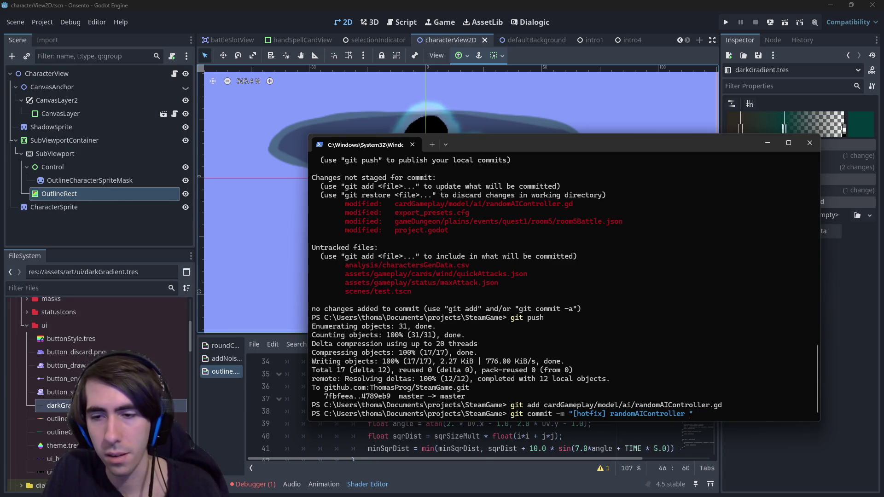
pyautogui.write('lid tree bug fixed')
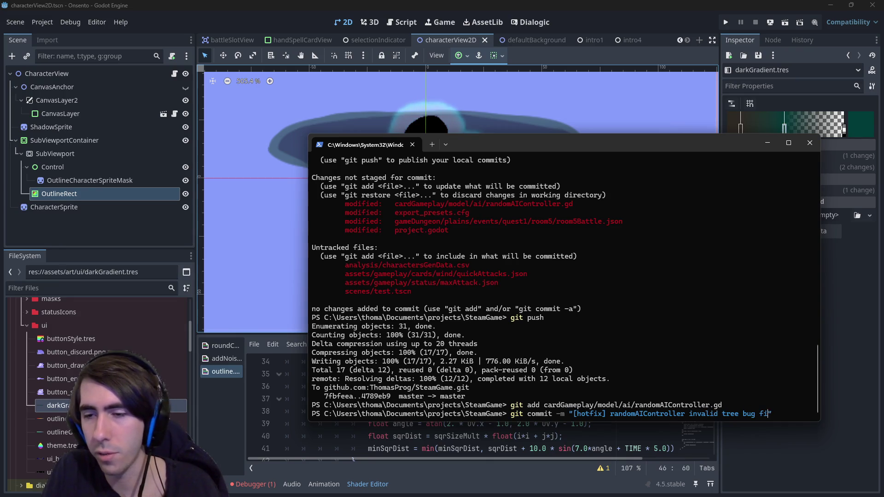
pyautogui.press('Return')
# Push the hotfix commit to master
pyautogui.write('git push')
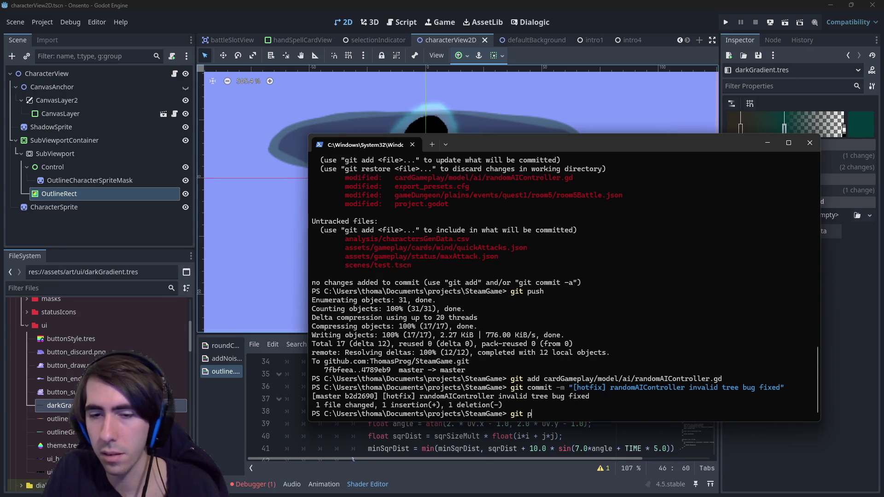
pyautogui.press('Return')
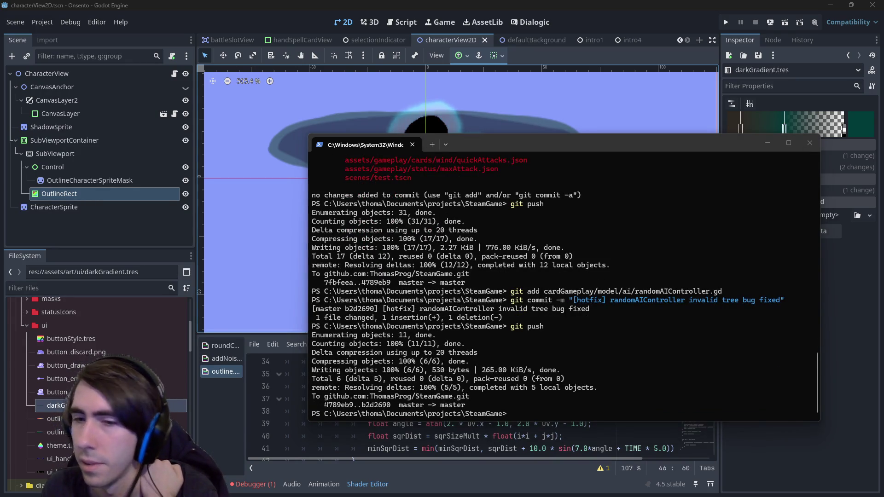
pyautogui.click(767, 143)
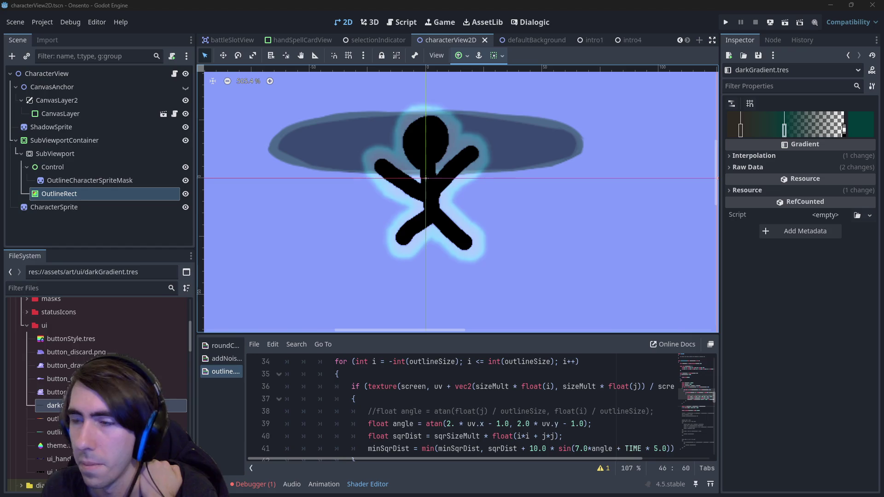
# Zoom out on the outlined stick figure, then run the intro4 scene
pyautogui.scroll(-3, 510, 218)
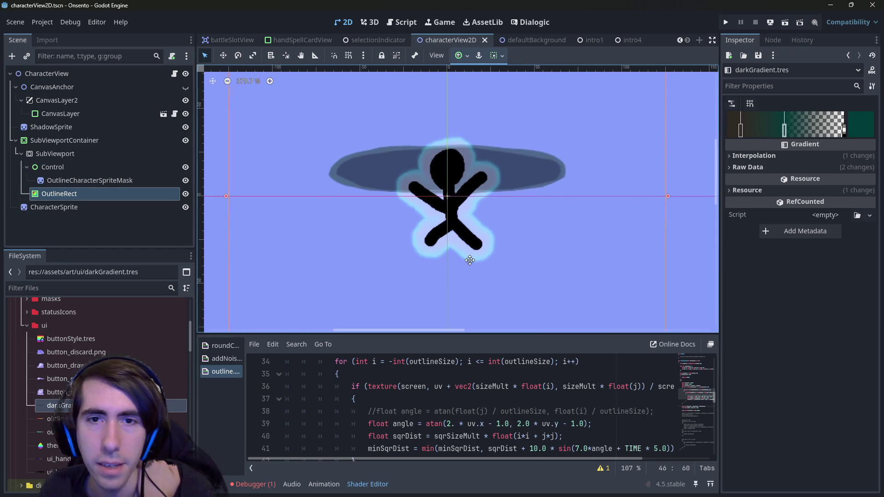
pyautogui.scroll(-1, 497, 263)
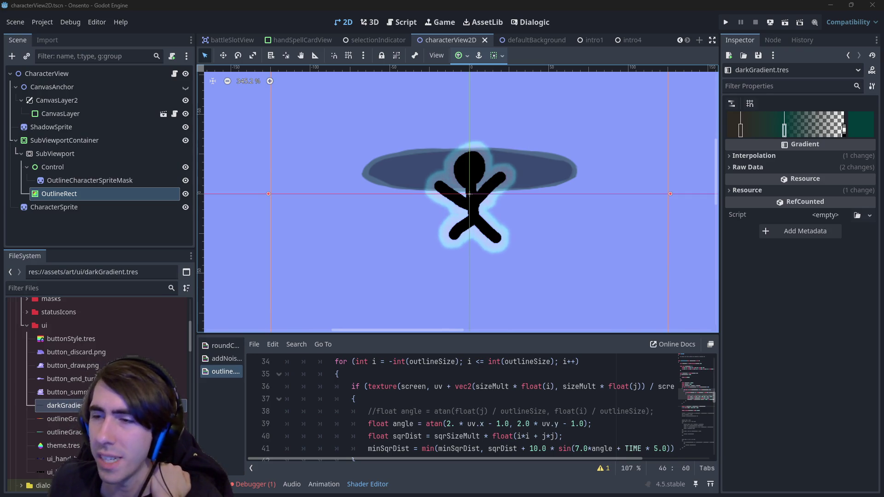
pyautogui.click(622, 42)
pyautogui.click(786, 27)
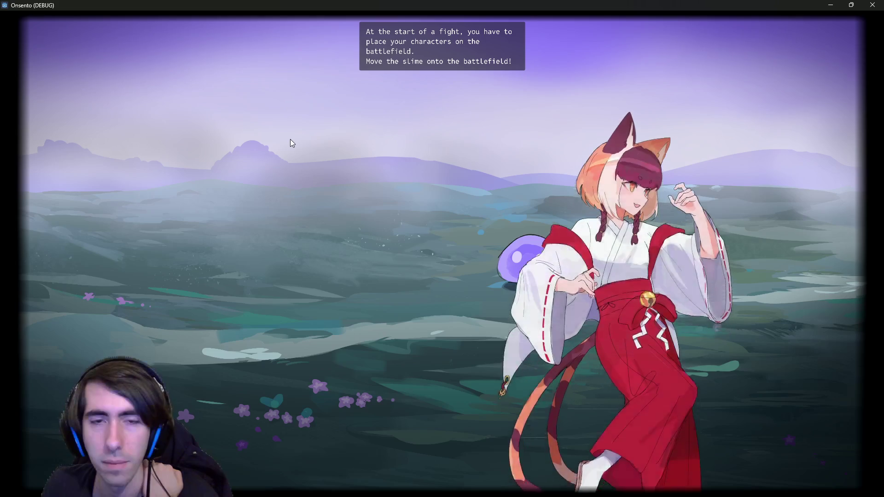
# Advance the tutorial, place the slime and character cards, end the turn, and close the game
pyautogui.click(421, 218)
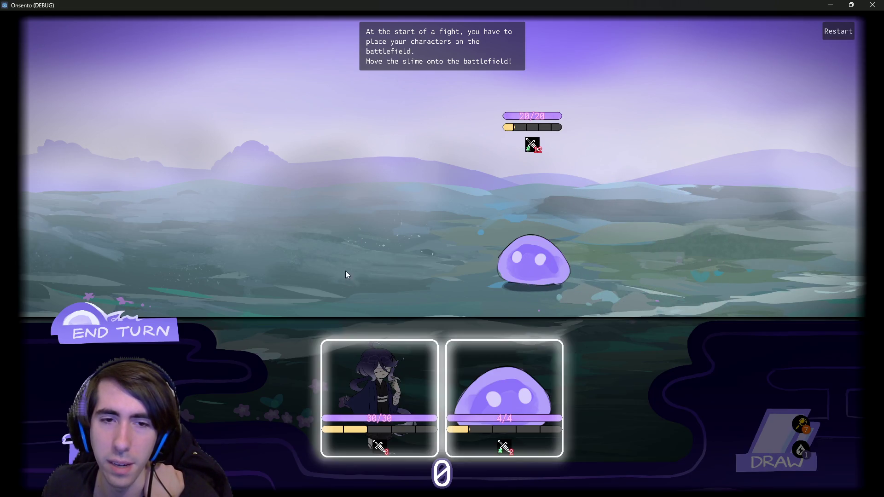
pyautogui.moveTo(461, 378); pyautogui.dragTo(354, 258)
pyautogui.moveTo(437, 391); pyautogui.dragTo(267, 230)
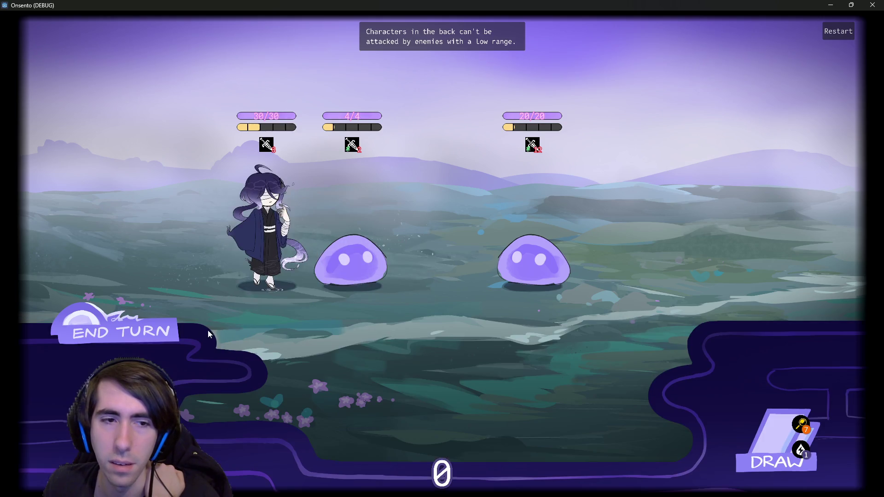
pyautogui.click(169, 324)
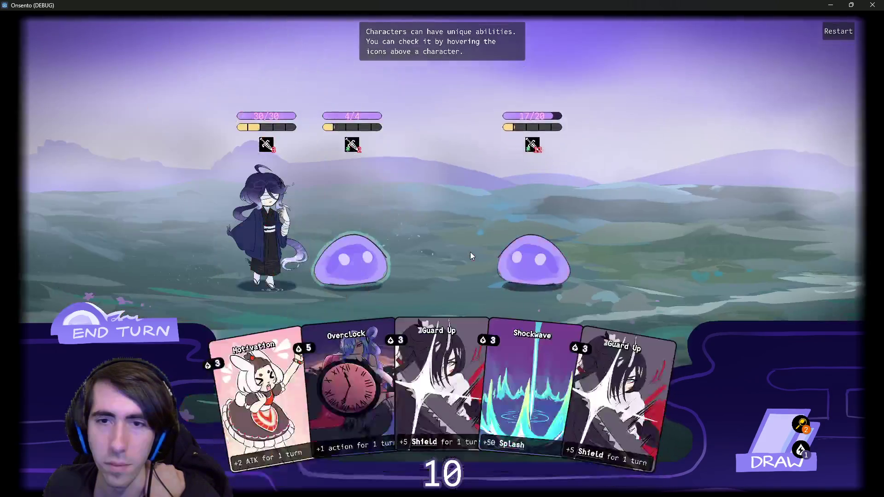
pyautogui.click(873, 5)
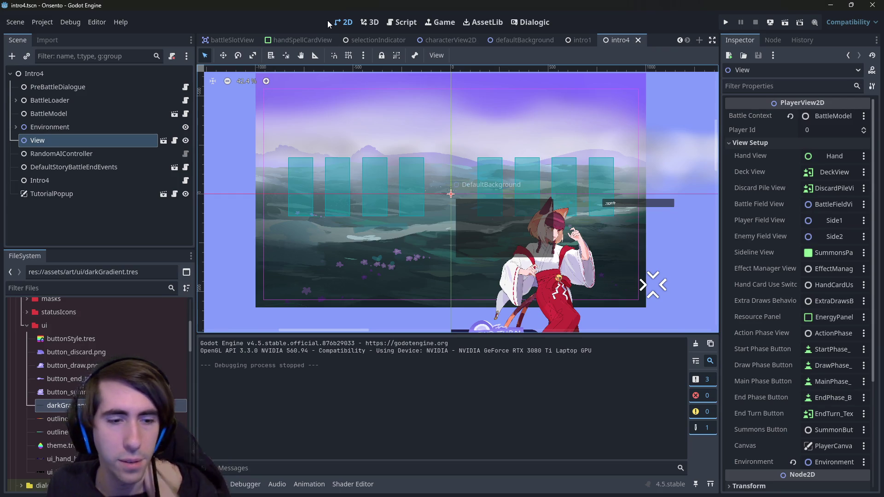
# Open the intro1.tscn scene through quick resource search
pyautogui.hotkey('alt', 'shift', 'o')
pyautogui.write('intro1')
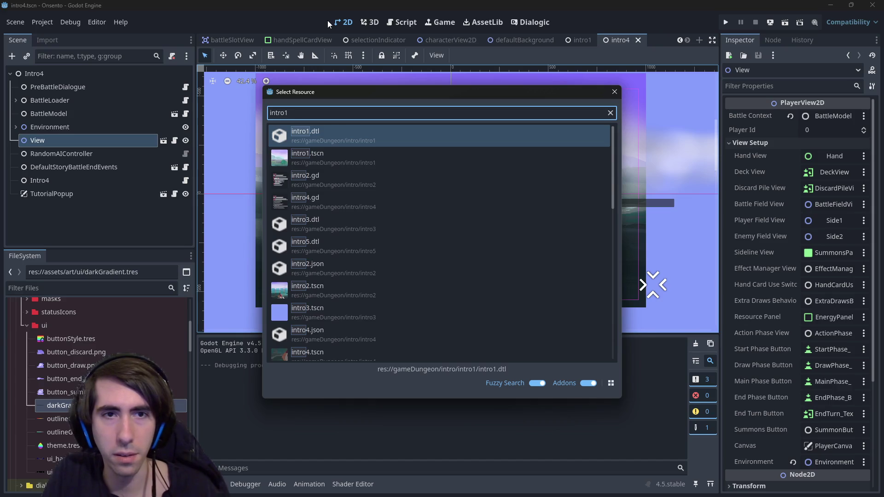
pyautogui.press('Down')
pyautogui.press('Return')
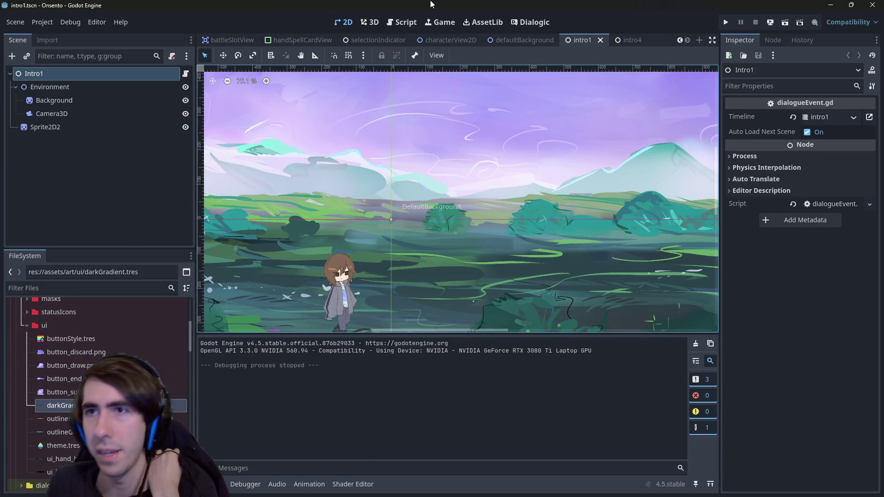
# Run the intro1 scene and advance its intro dialogue in the game window
pyautogui.click(781, 27)
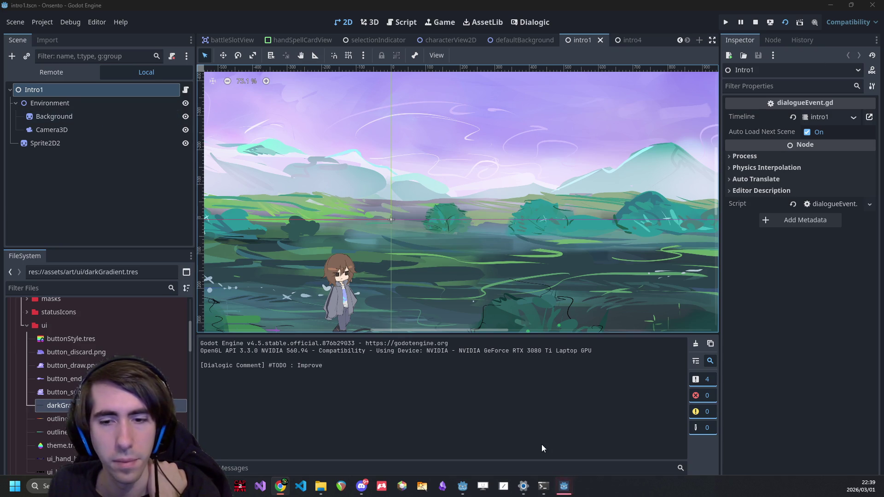
pyautogui.click(564, 481)
pyautogui.click(520, 337)
# Finish the intro1 dialogue, stop the crashed debug session and collapse the ui folder
pyautogui.click(471, 281)
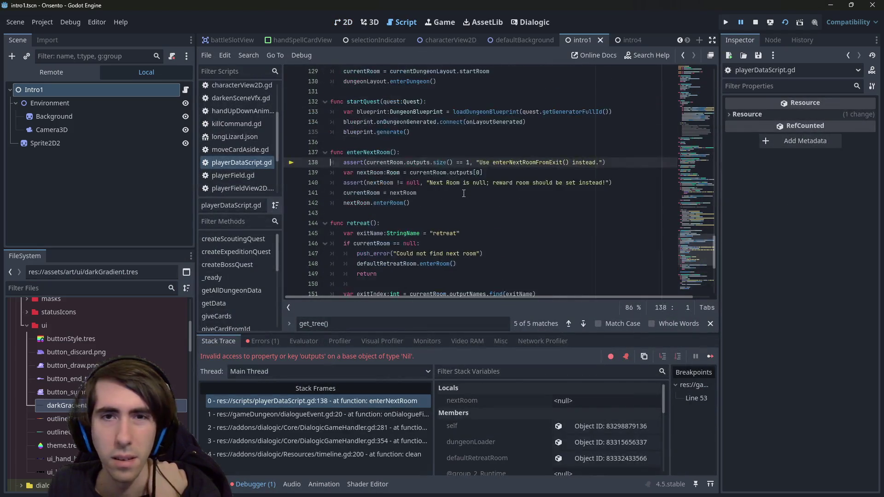
pyautogui.click(755, 22)
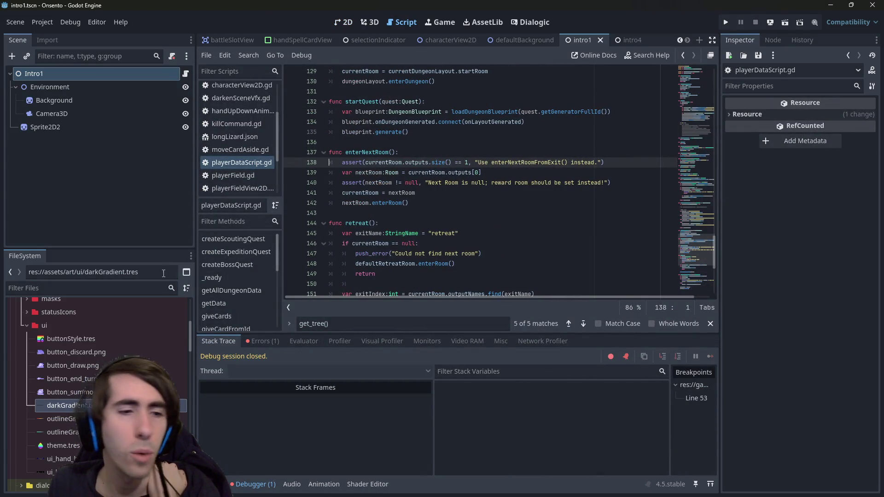
pyautogui.doubleClick(69, 321)
# Expand gameDungeon > helpers in FileSystem and run the playQuest scene
pyautogui.scroll(-15, 58, 348)
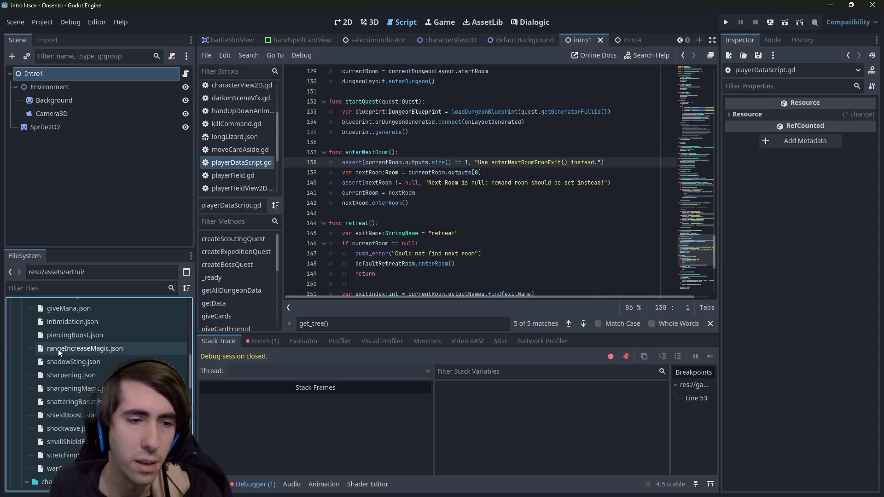
pyautogui.scroll(-3, 57, 350)
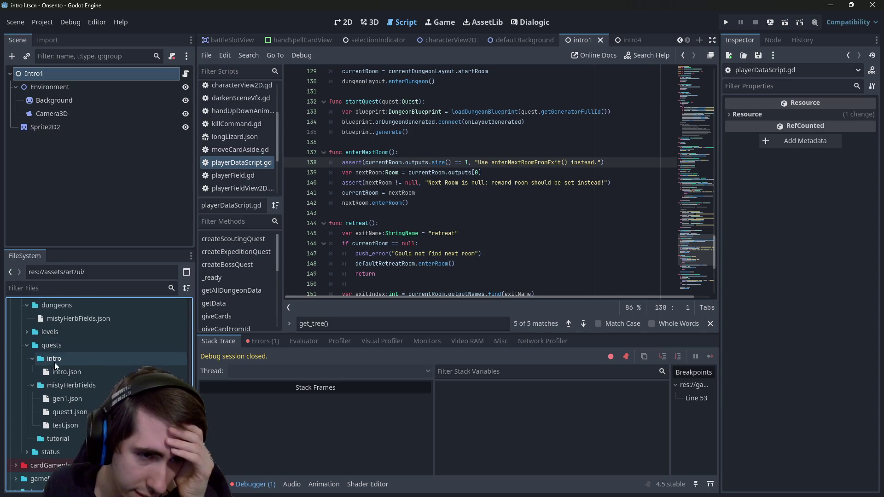
pyautogui.scroll(-3, 85, 426)
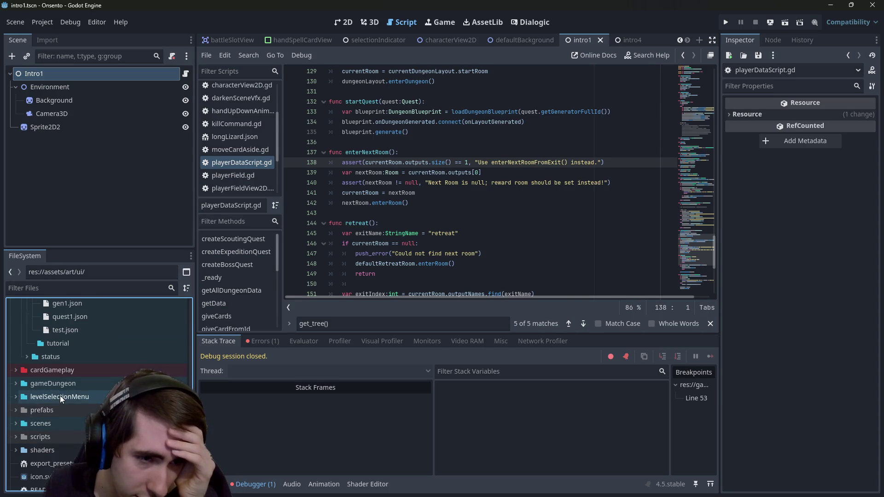
pyautogui.doubleClick(54, 383)
pyautogui.scroll(-2, 51, 373)
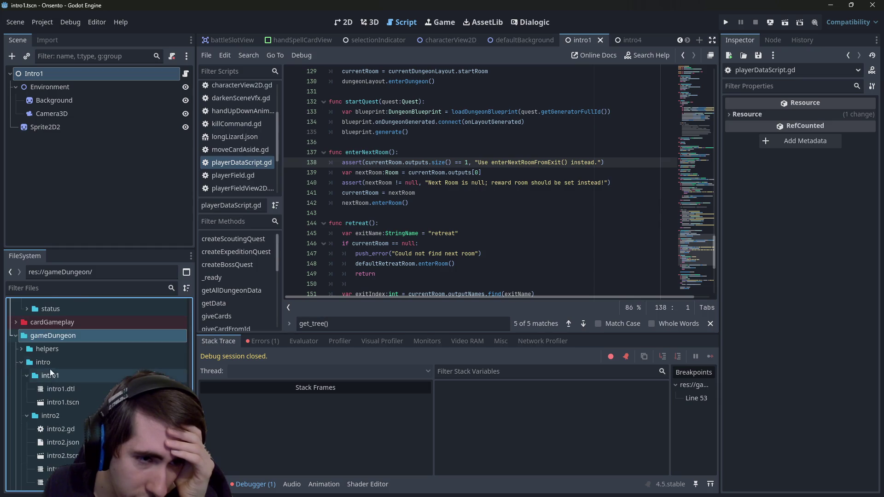
pyautogui.doubleClick(46, 349)
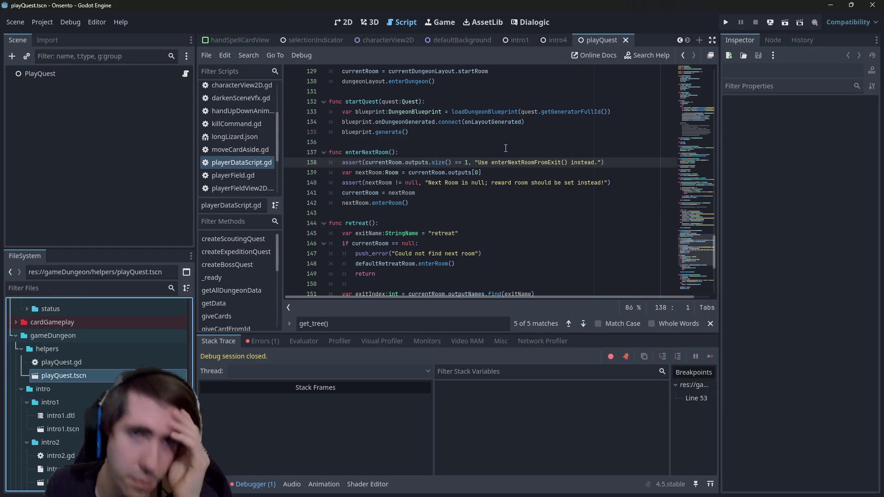
pyautogui.click(781, 24)
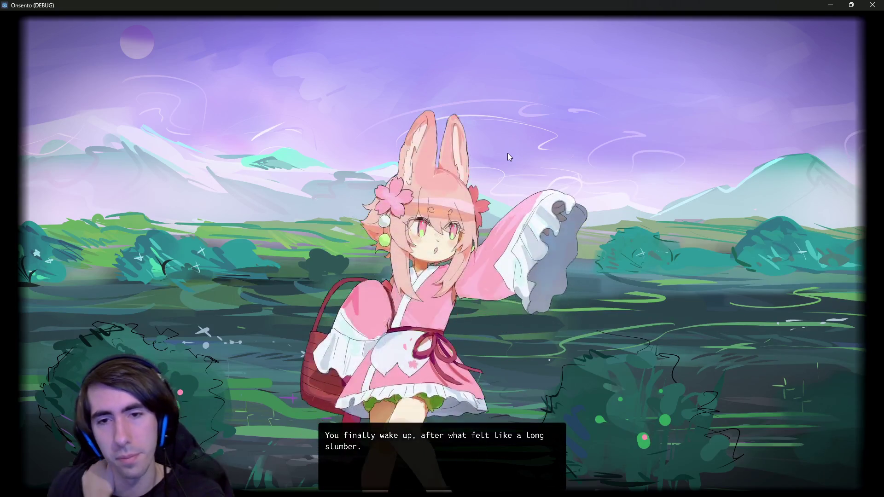
# Play through the opening dialogue, attack the first slime, then drag the game window aside
pyautogui.click(476, 193)
pyautogui.click(475, 192)
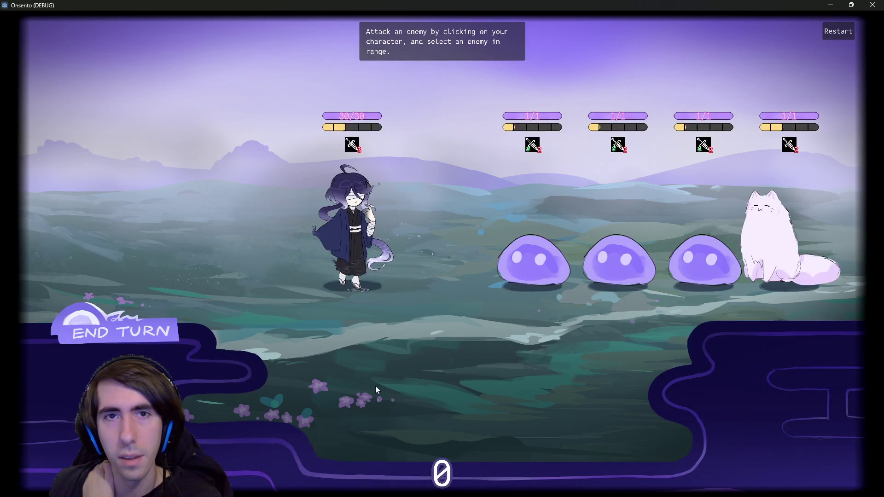
pyautogui.click(356, 243)
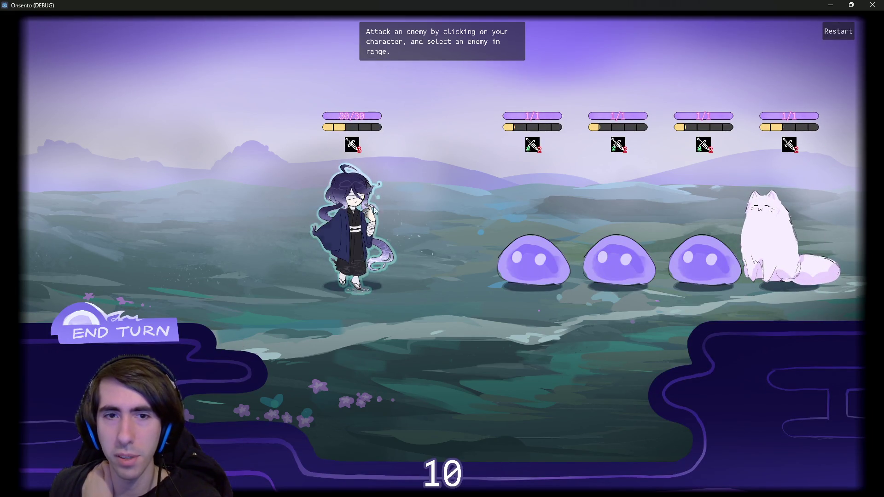
pyautogui.click(533, 258)
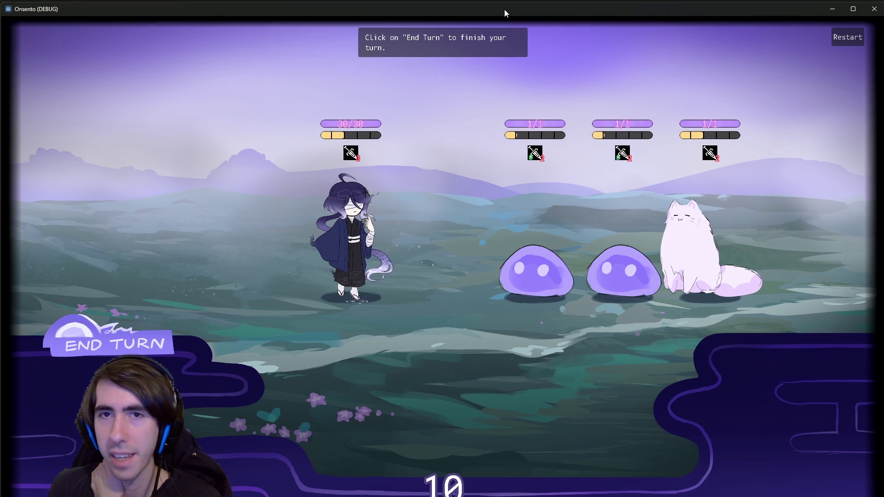
pyautogui.moveTo(459, 6); pyautogui.dragTo(883, 9)
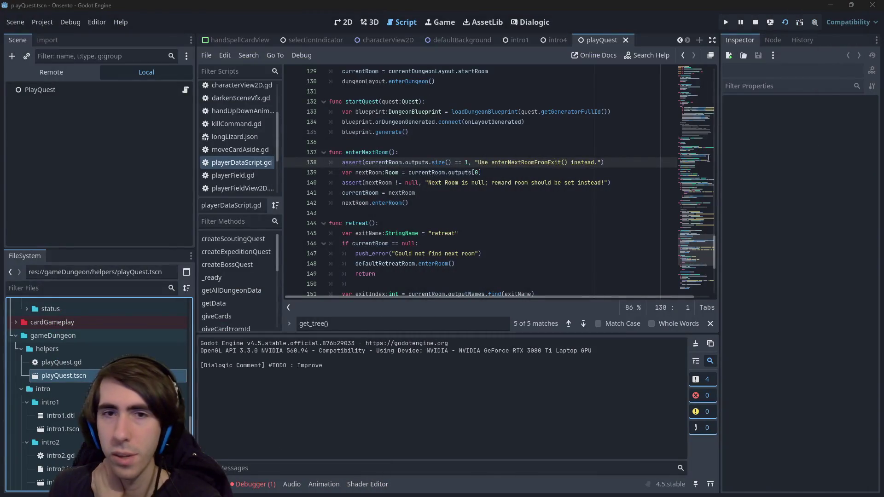
pyautogui.click(423, 212)
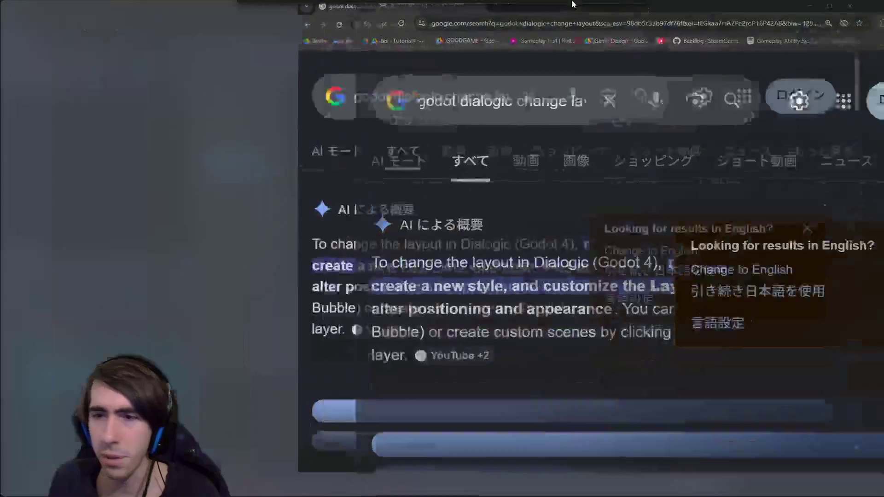
# Refine the Google search to 'godot dialogic change layout dynamically', then close the browser
pyautogui.scroll(-2, 363, 213)
pyautogui.hotkey('ctrl', '-')
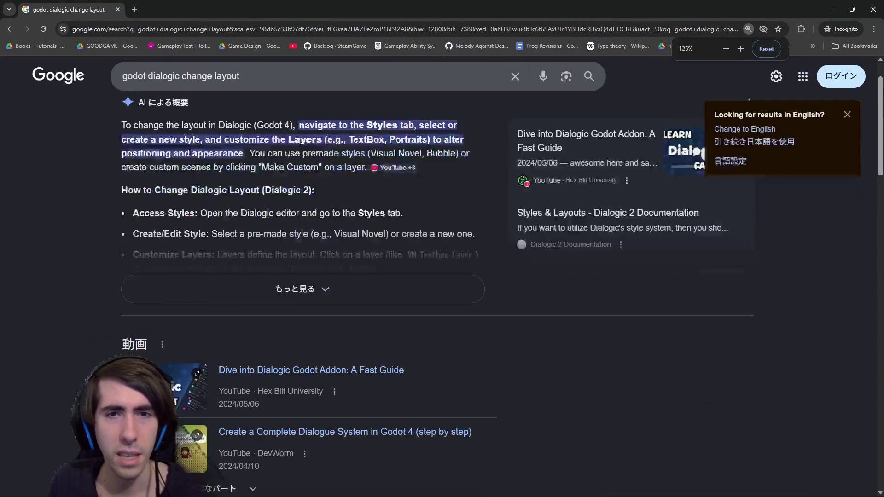
pyautogui.hotkey('ctrl', '+')
pyautogui.click(340, 87)
pyautogui.write('dynamically')
pyautogui.press('Return')
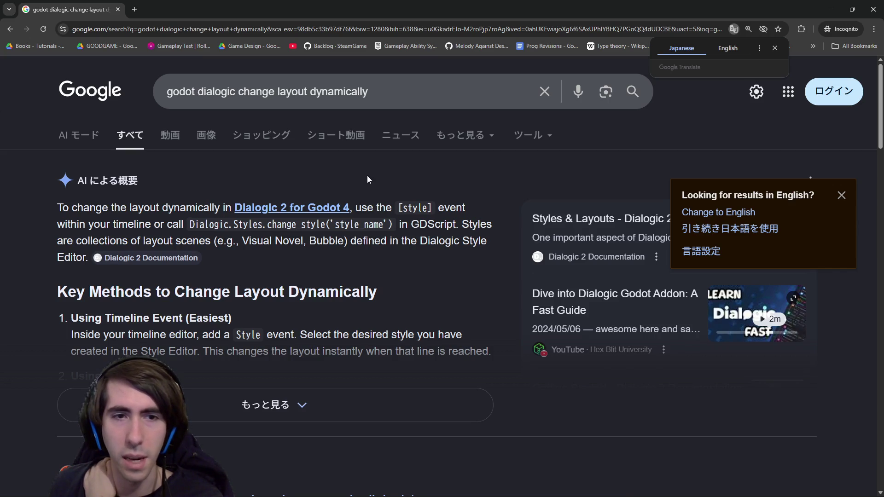
pyautogui.hotkey('alt', 'F4')
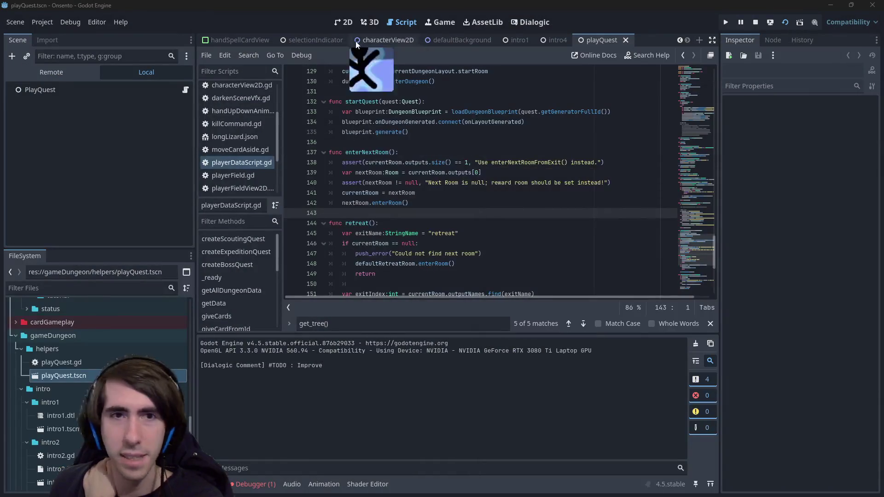
# Open the intro2 scene from the FileSystem dock and widen the scene tree
pyautogui.click(90, 378)
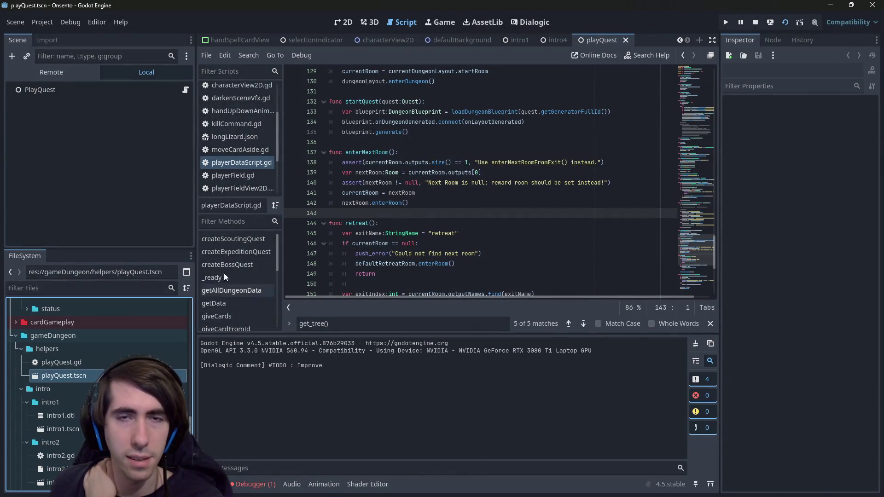
pyautogui.click(424, 192)
pyautogui.scroll(-2, 60, 383)
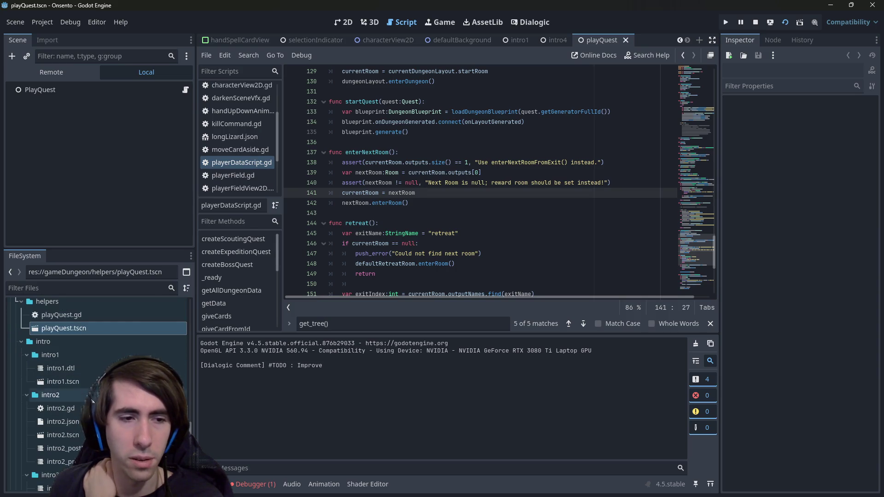
pyautogui.doubleClick(62, 435)
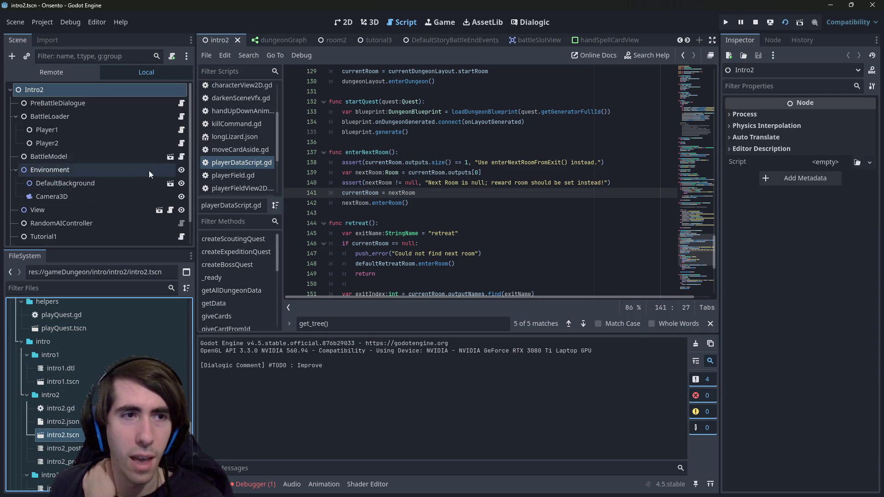
pyautogui.moveTo(153, 248)
pyautogui.mouseDown()
pyautogui.moveTo(147, 279)
pyautogui.moveTo(147, 217)
pyautogui.mouseUp()
# In intro2_preBattleDialogue, add a Change Style event set to <Default Style>
pyautogui.doubleClick(65, 433)
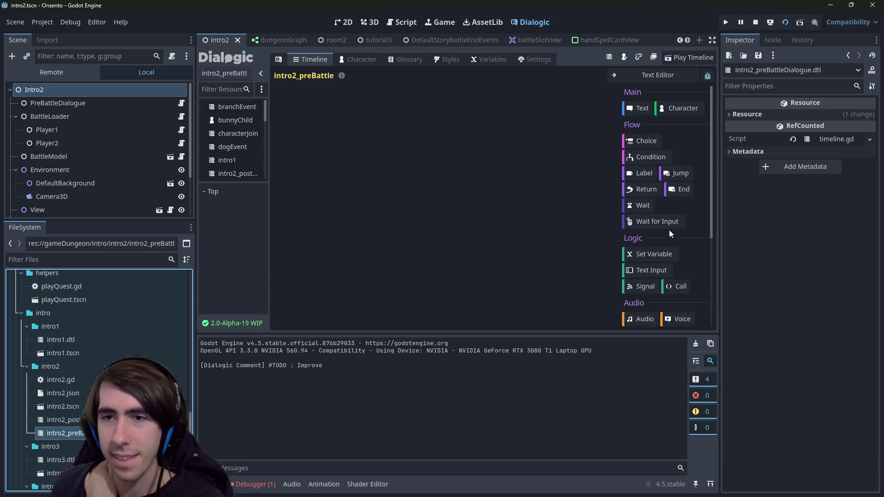
pyautogui.scroll(-2, 649, 211)
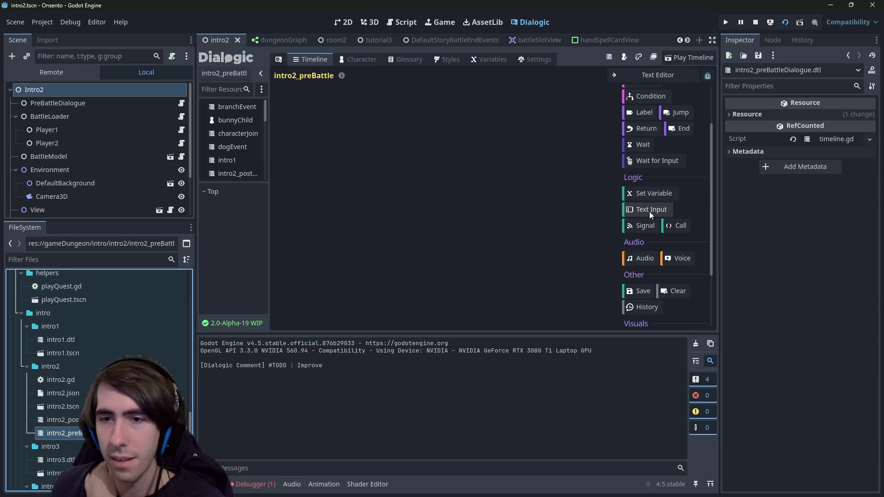
pyautogui.scroll(-3, 649, 212)
pyautogui.click(656, 273)
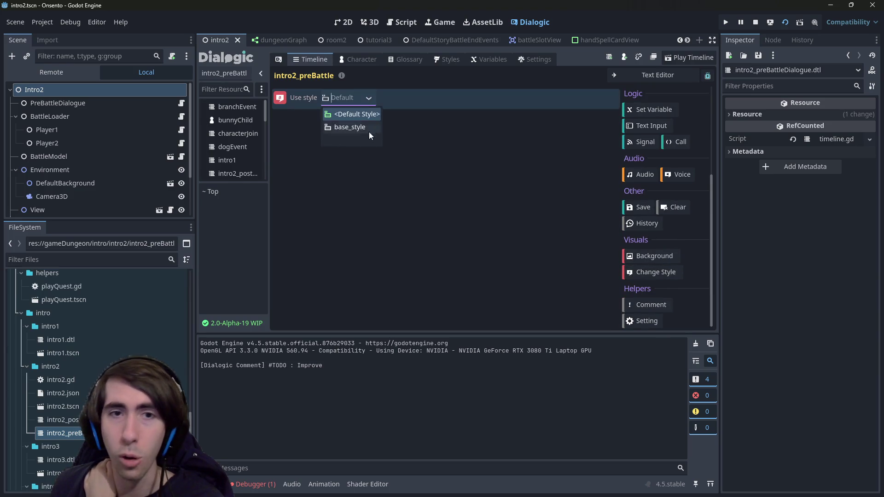
pyautogui.click(367, 115)
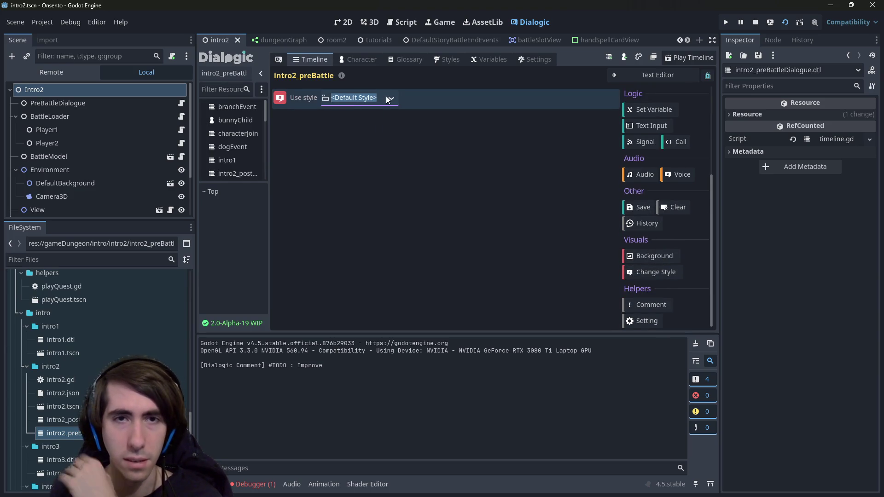
pyautogui.click(385, 97)
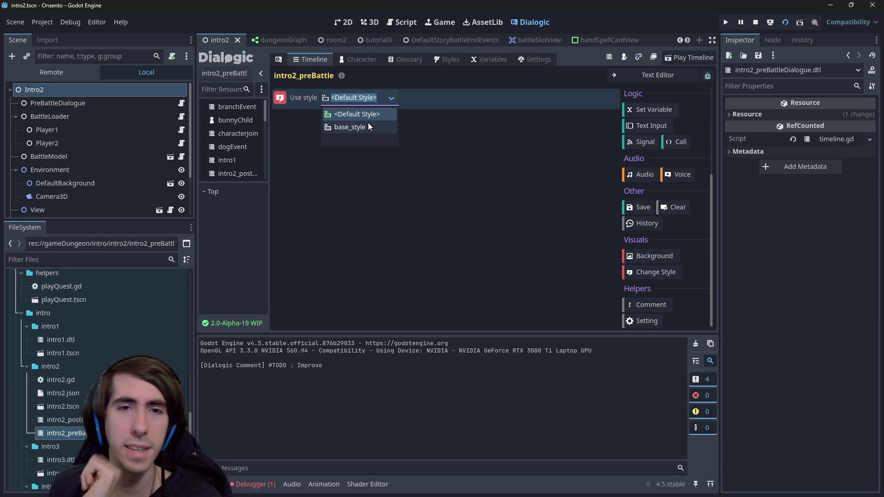
pyautogui.click(368, 124)
pyautogui.click(375, 101)
pyautogui.click(371, 115)
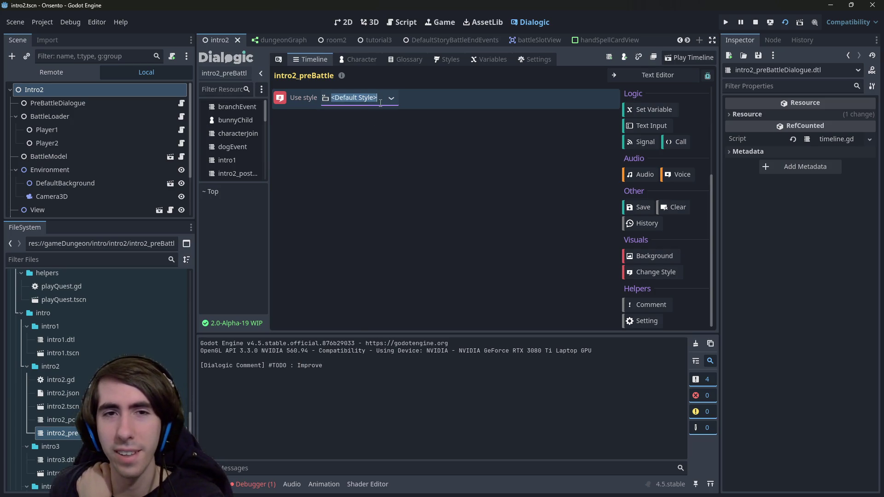
pyautogui.click(826, 5)
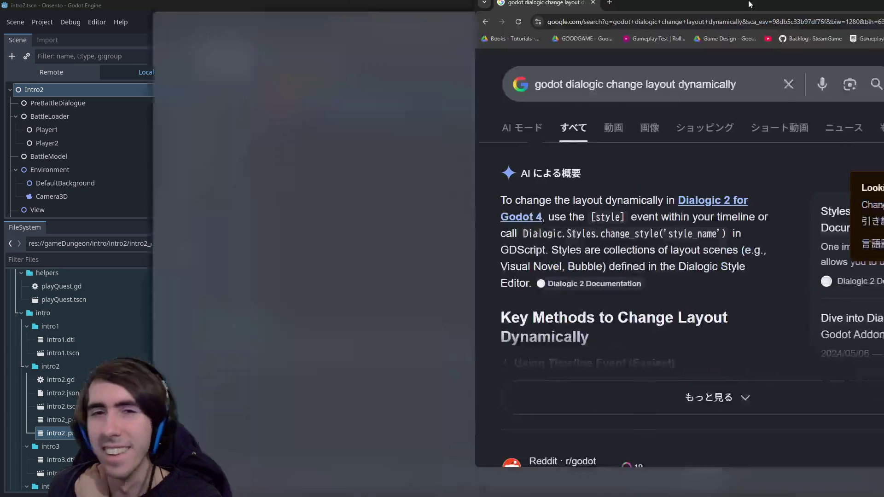
# Expand the AI overview and read the Dialogic.Styles.change_style() code and notes
pyautogui.click(350, 385)
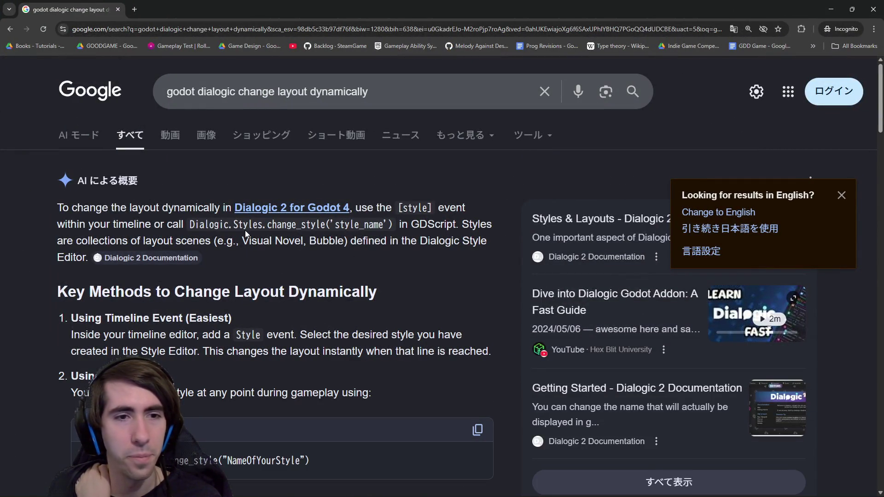
pyautogui.moveTo(219, 224); pyautogui.dragTo(384, 225)
pyautogui.click(384, 225)
pyautogui.scroll(-1, 375, 226)
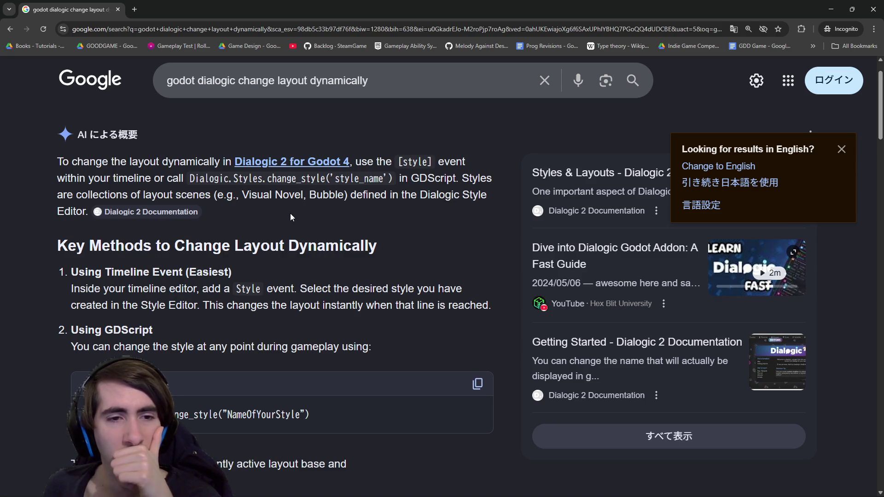
pyautogui.scroll(-3, 214, 275)
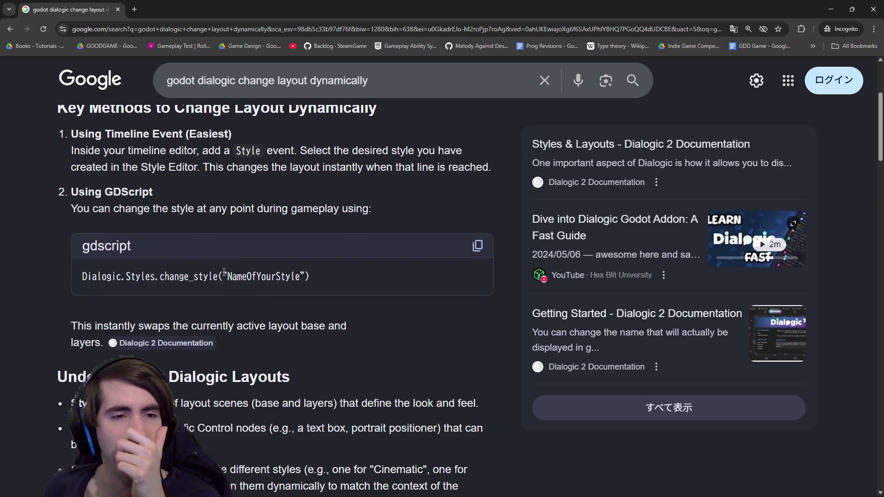
pyautogui.scroll(-6, 237, 236)
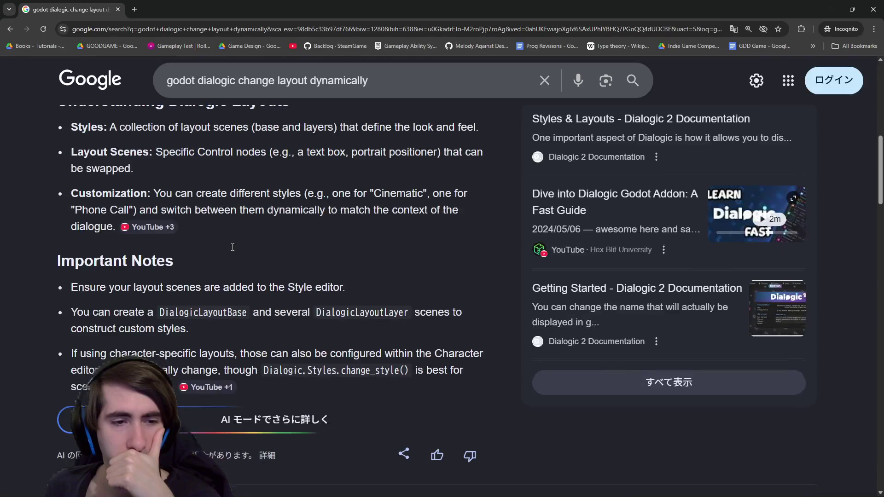
pyautogui.hotkey('alt', 'Tab')
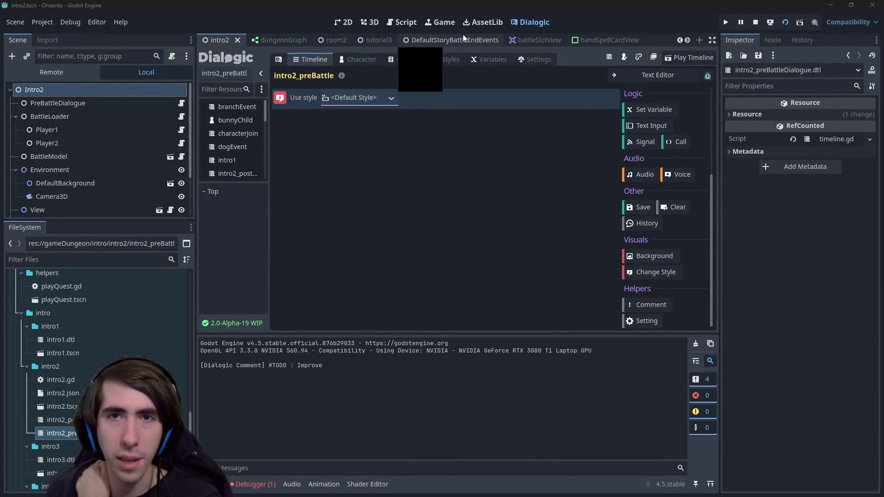
# Open the Dialogic Styles editor and its premade style browser
pyautogui.click(443, 64)
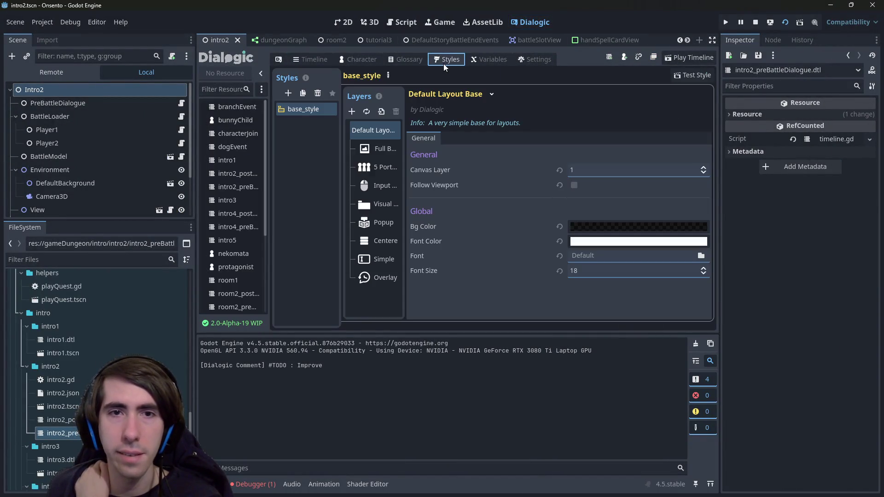
pyautogui.click(302, 109)
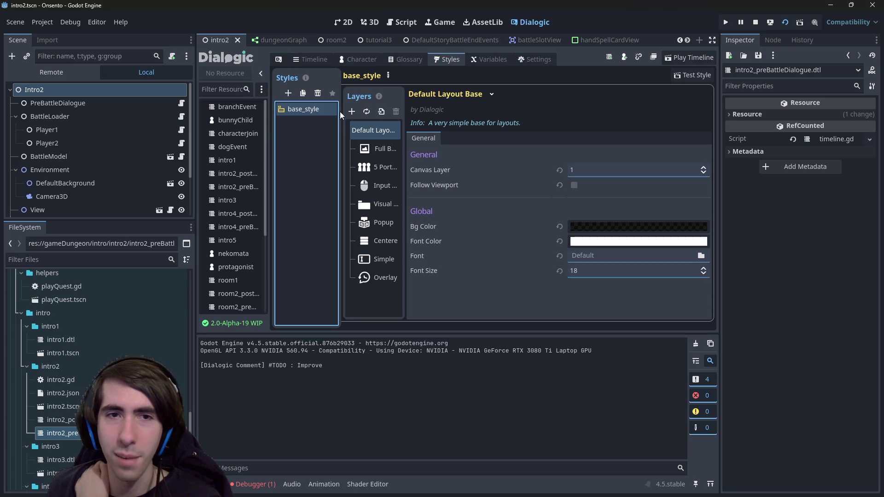
pyautogui.click(287, 94)
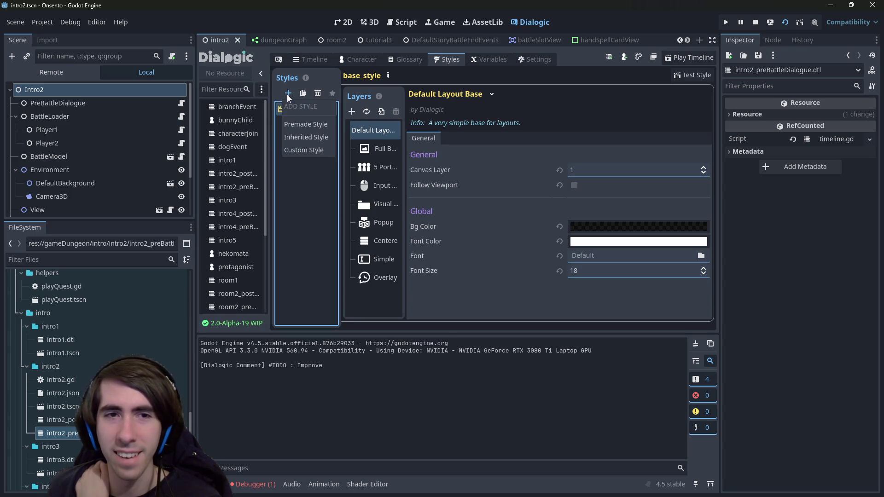
pyautogui.click(294, 120)
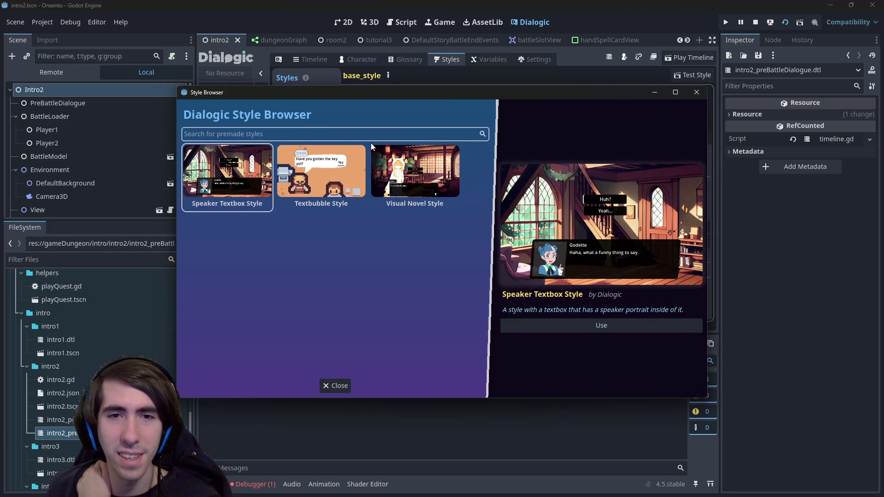
# Compare the Textbubble, Visual Novel and Speaker Textbox premade styles, then close the browser
pyautogui.click(322, 172)
pyautogui.click(395, 162)
pyautogui.click(228, 171)
pyautogui.click(313, 169)
pyautogui.click(382, 166)
pyautogui.click(357, 164)
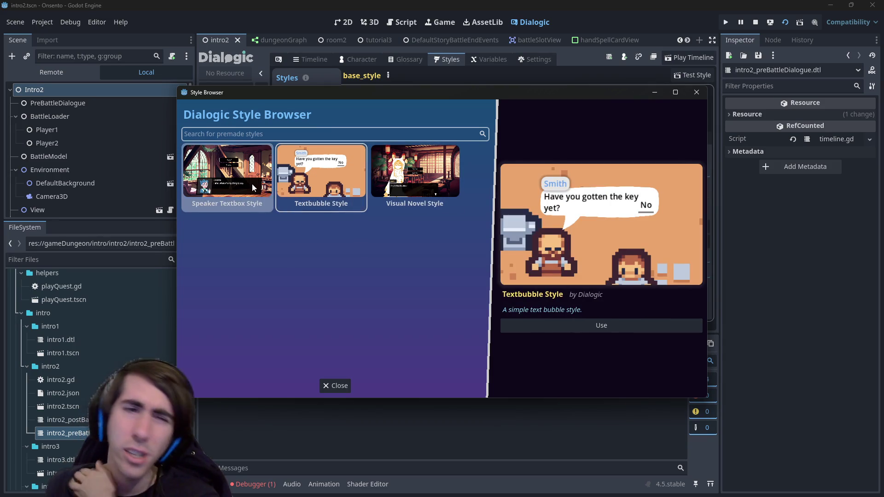
pyautogui.click(239, 177)
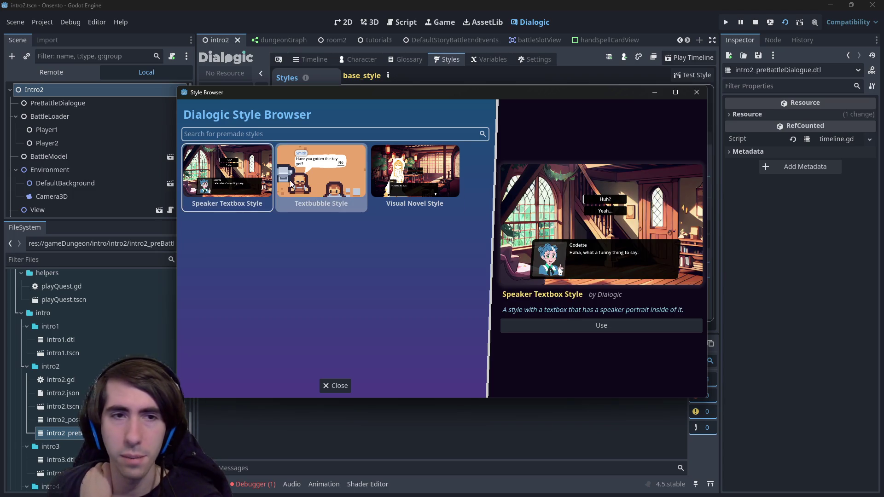
pyautogui.click(342, 190)
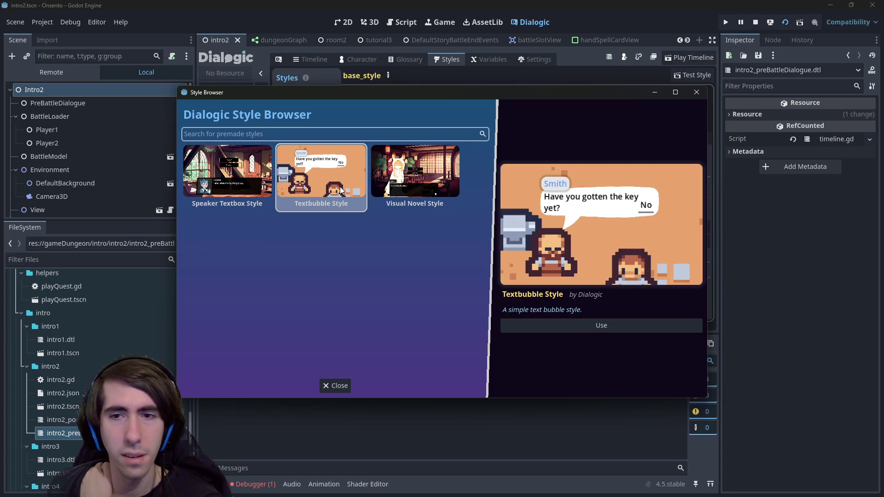
pyautogui.click(406, 177)
pyautogui.click(244, 179)
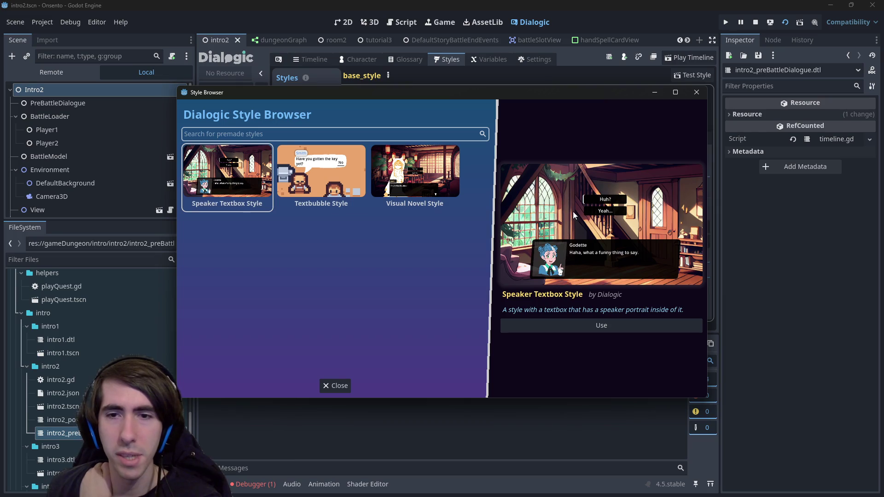
pyautogui.click(697, 93)
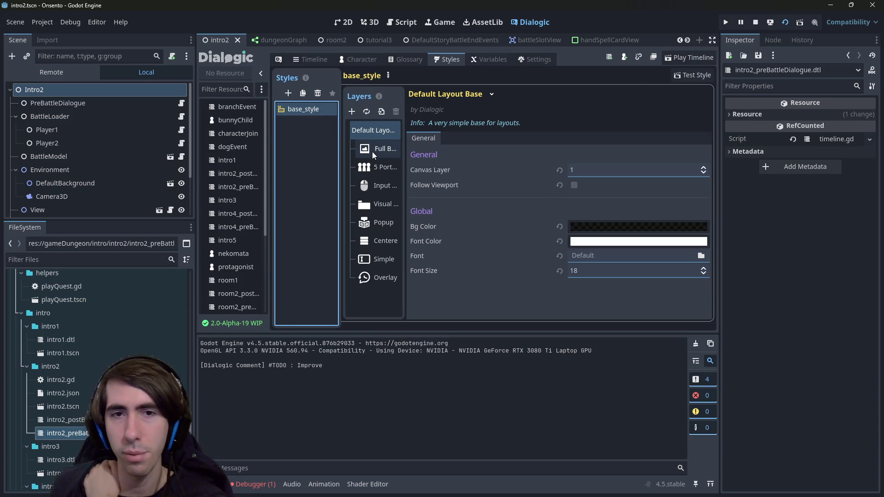
# Choose Speaker Textbox Style as the premade template for a new style
pyautogui.click(374, 134)
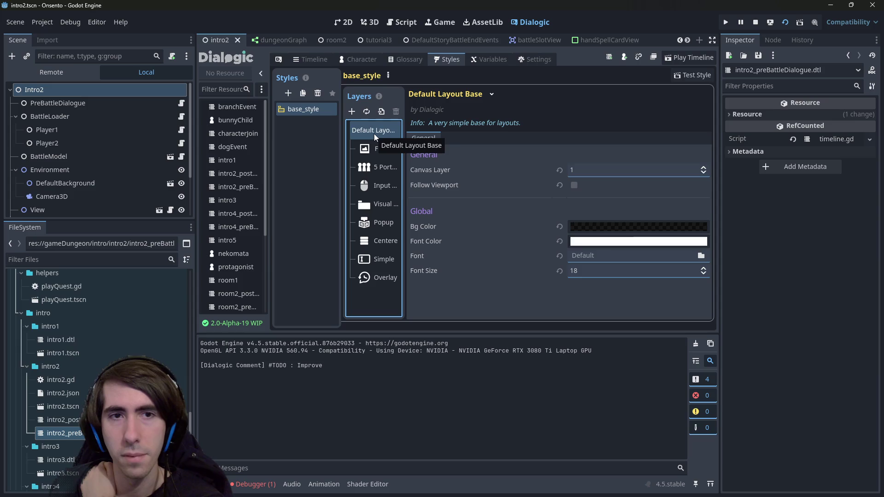
pyautogui.click(288, 93)
pyautogui.click(305, 122)
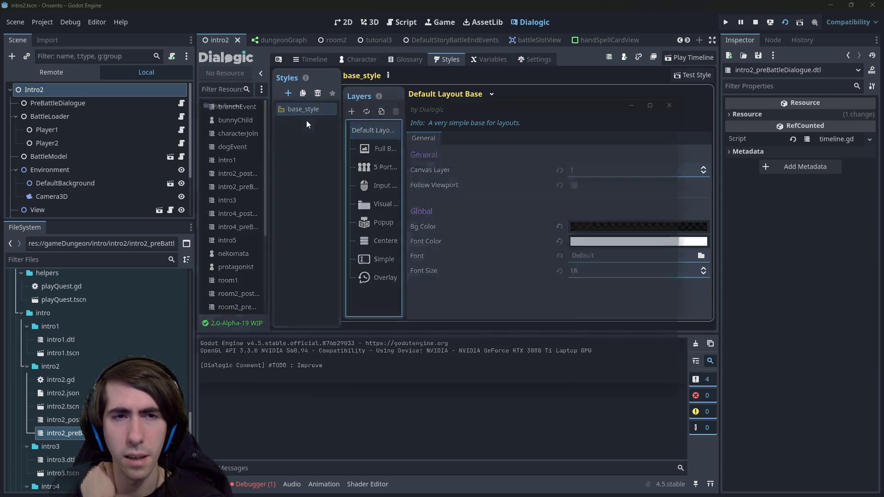
pyautogui.click(325, 150)
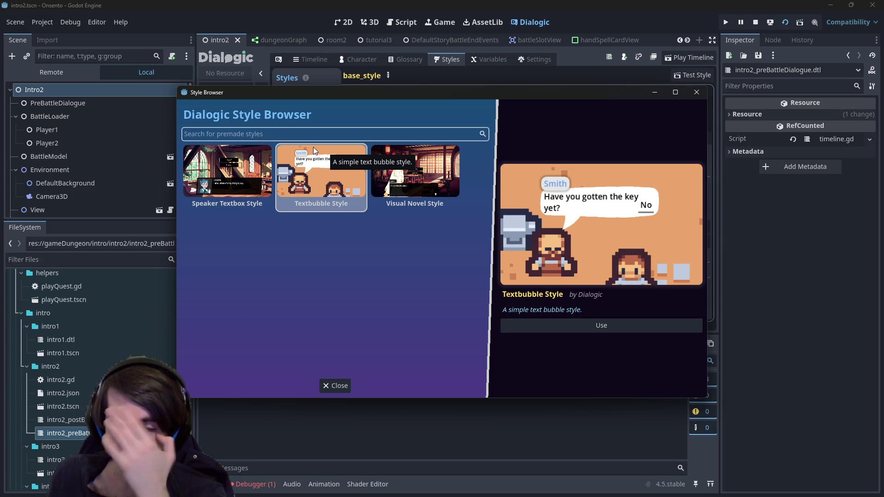
pyautogui.click(228, 171)
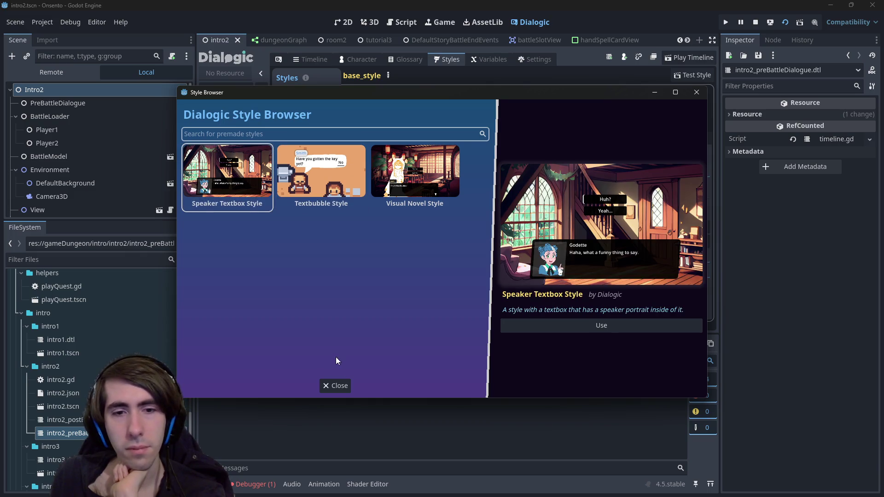
pyautogui.doubleClick(247, 174)
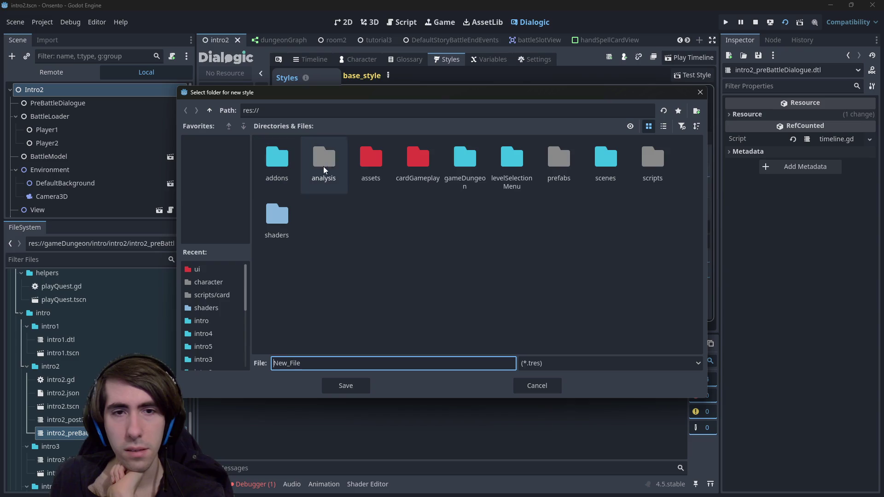
# Browse the save dialog to res://assets/dialogue/styles, then cancel the save
pyautogui.doubleClick(369, 168)
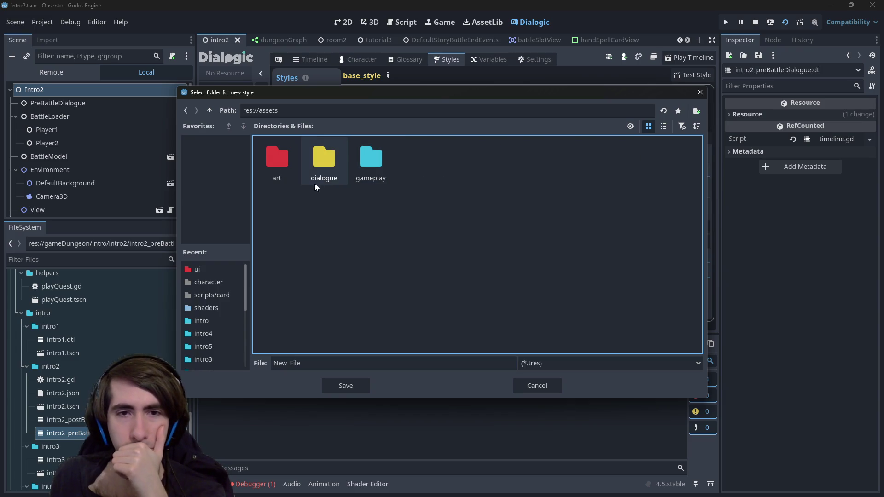
pyautogui.doubleClick(285, 154)
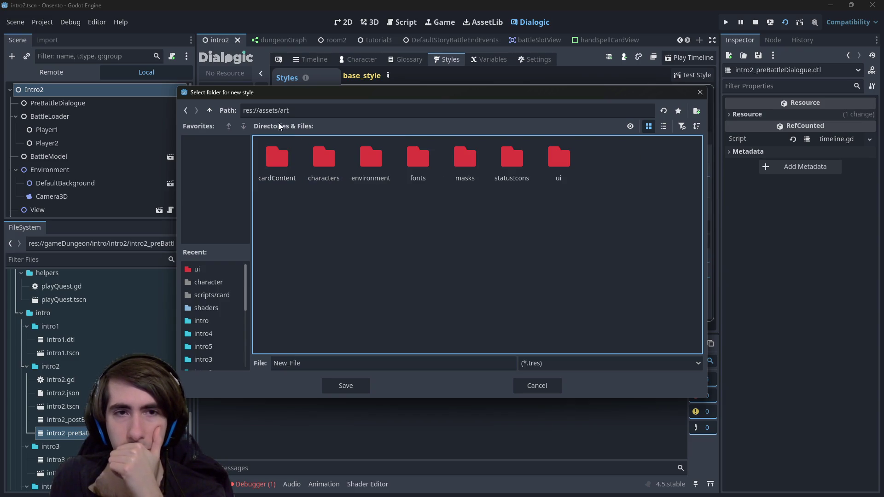
pyautogui.click(210, 110)
pyautogui.doubleClick(341, 166)
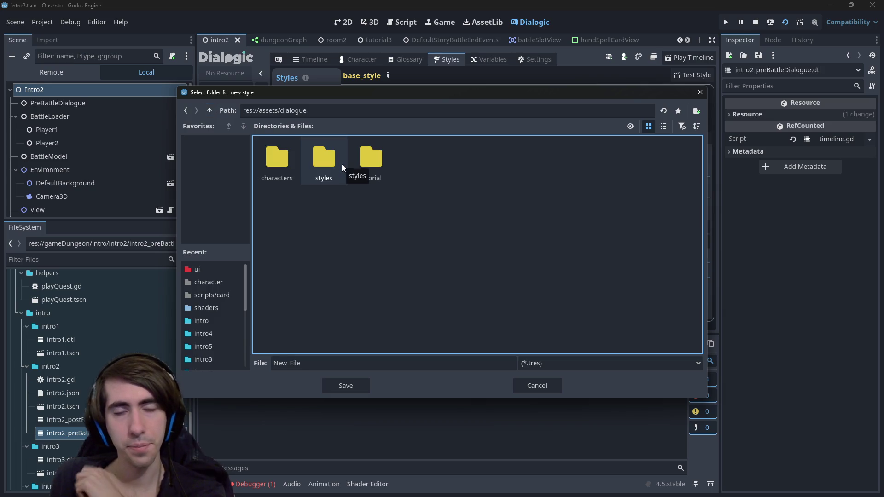
pyautogui.click(284, 352)
pyautogui.rightClick(414, 227)
pyautogui.click(416, 228)
pyautogui.write('the')
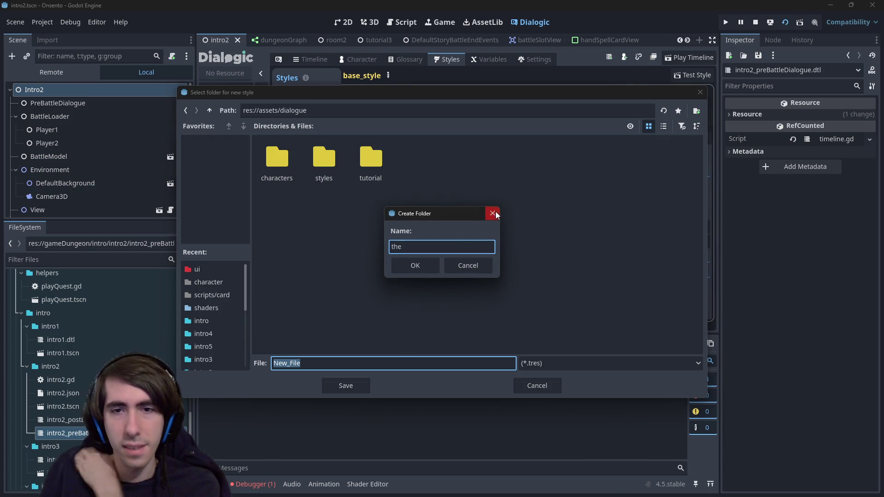
pyautogui.click(492, 214)
pyautogui.doubleClick(333, 169)
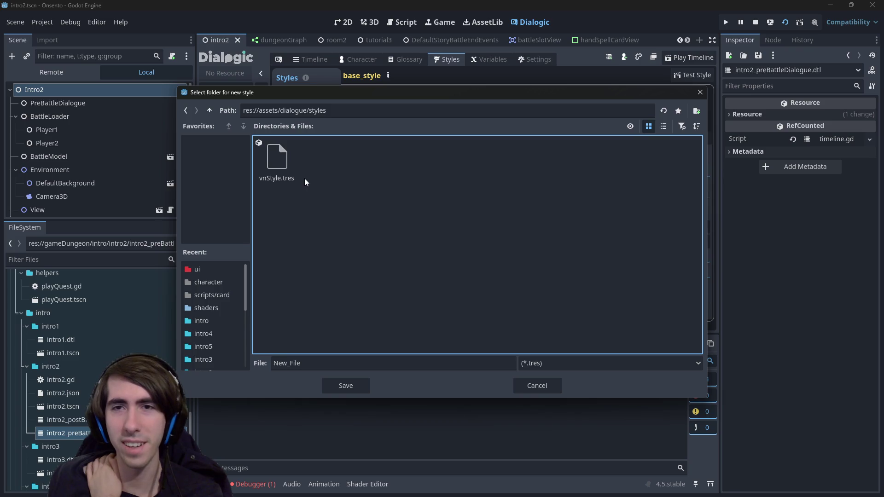
pyautogui.doubleClick(285, 367)
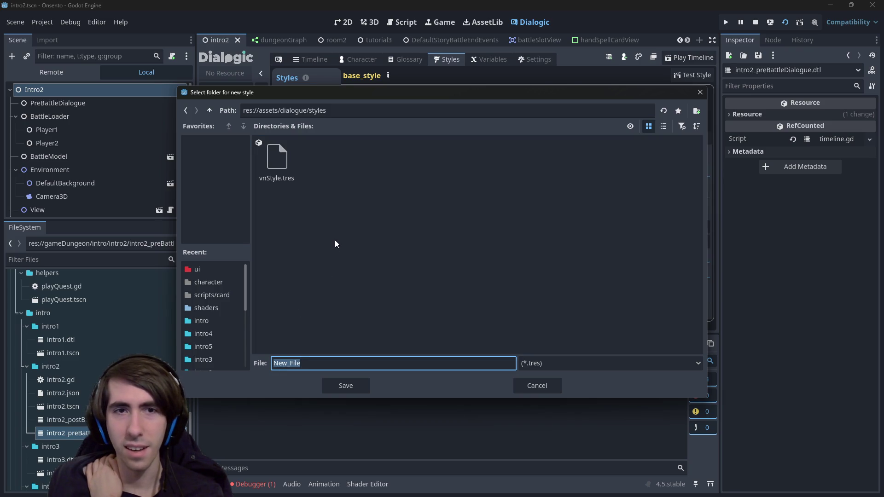
pyautogui.moveTo(344, 95)
pyautogui.mouseDown()
pyautogui.moveTo(299, 243)
pyautogui.moveTo(359, 99)
pyautogui.mouseUp()
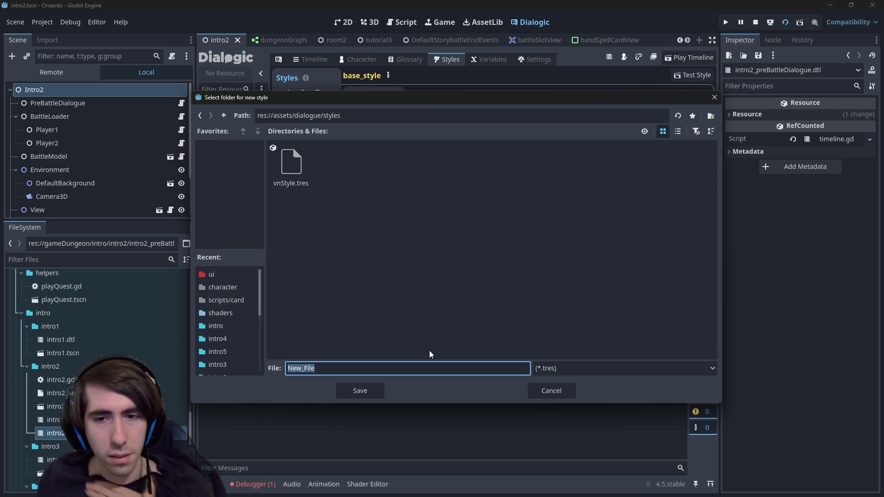
pyautogui.click(544, 391)
# Create a style from Speaker Textbox Style and save it as textboxStyle
pyautogui.click(288, 93)
pyautogui.click(304, 115)
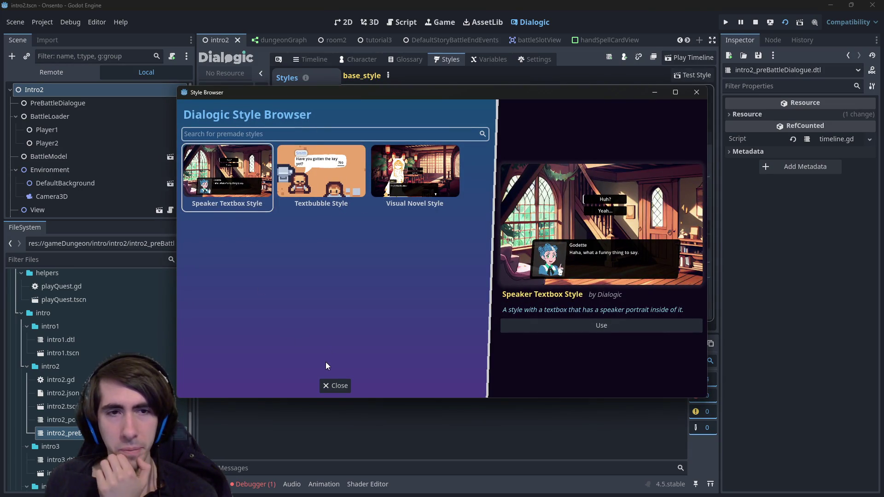
pyautogui.doubleClick(238, 180)
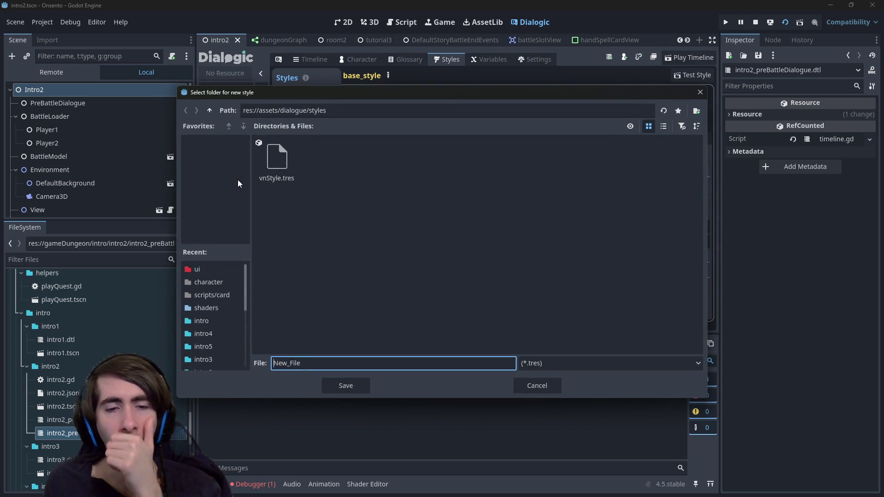
pyautogui.doubleClick(298, 363)
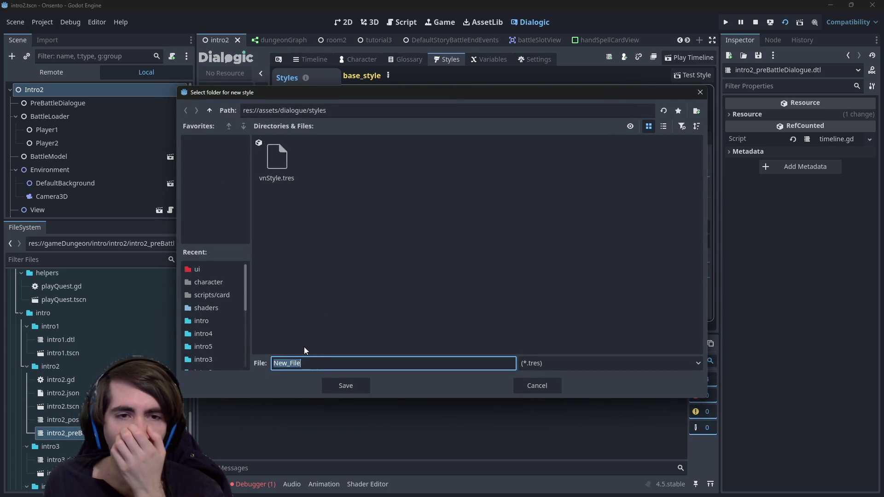
pyautogui.write('textboxStyle')
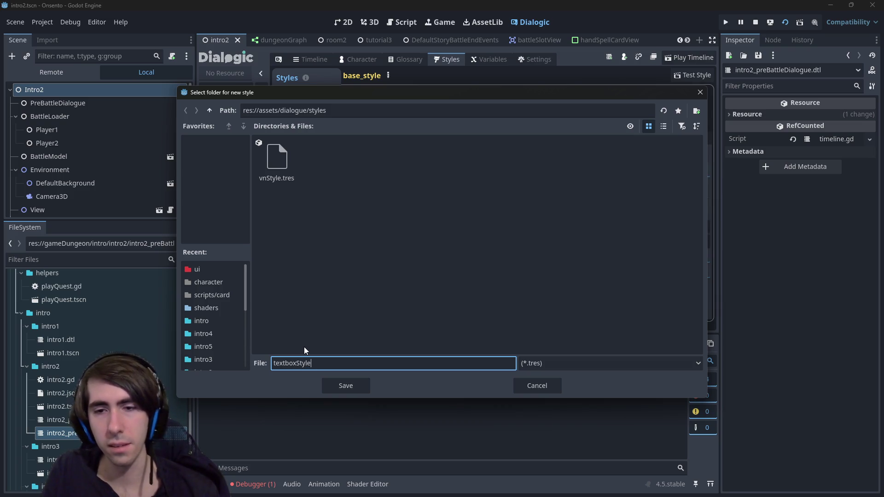
pyautogui.press('Return')
# Compare base_style with textboxStyle and save the scene with Ctrl+S
pyautogui.click(288, 114)
pyautogui.click(302, 122)
pyautogui.hotkey('ctrl', 's')
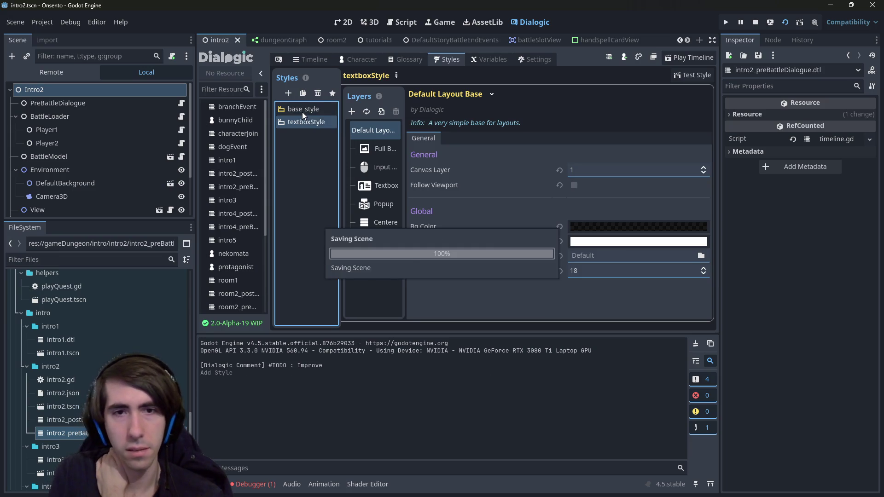
pyautogui.click(302, 108)
pyautogui.click(309, 122)
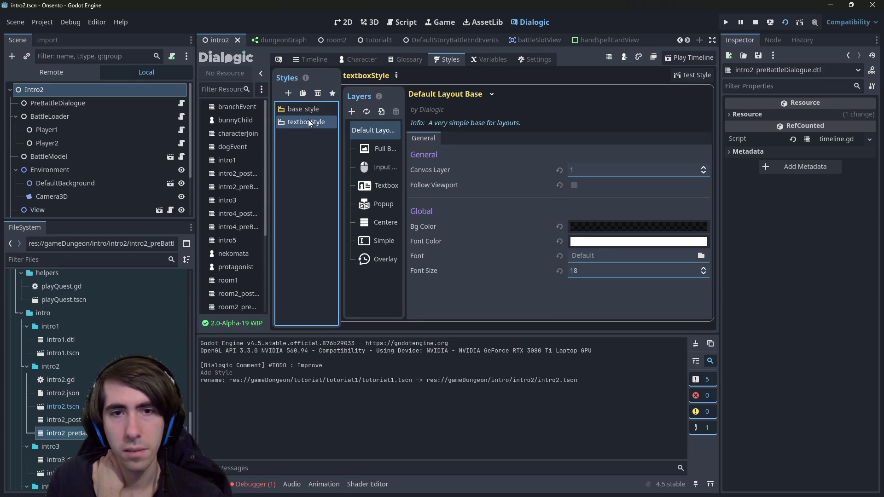
pyautogui.click(346, 22)
# Open the intro2_preBattleDialogue timeline, set its style to textboxStyle, and add a text event
pyautogui.click(406, 23)
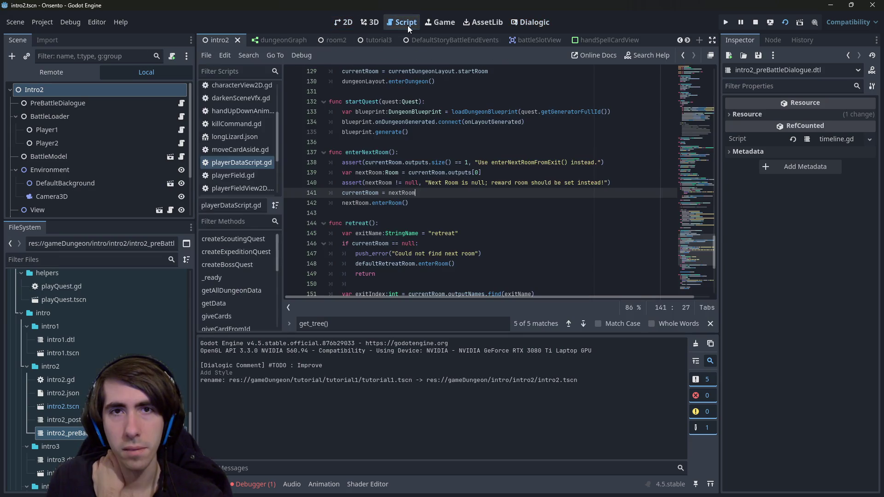
pyautogui.click(527, 22)
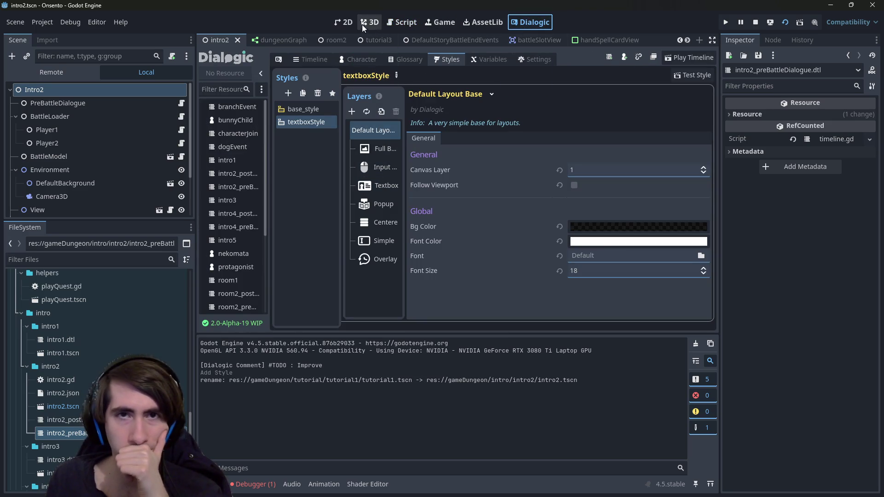
pyautogui.click(350, 21)
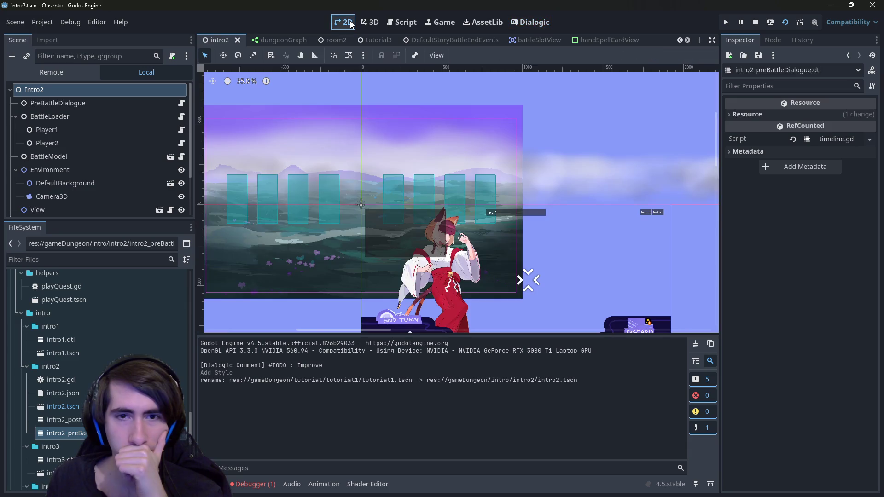
pyautogui.moveTo(418, 155); pyautogui.dragTo(375, 113)
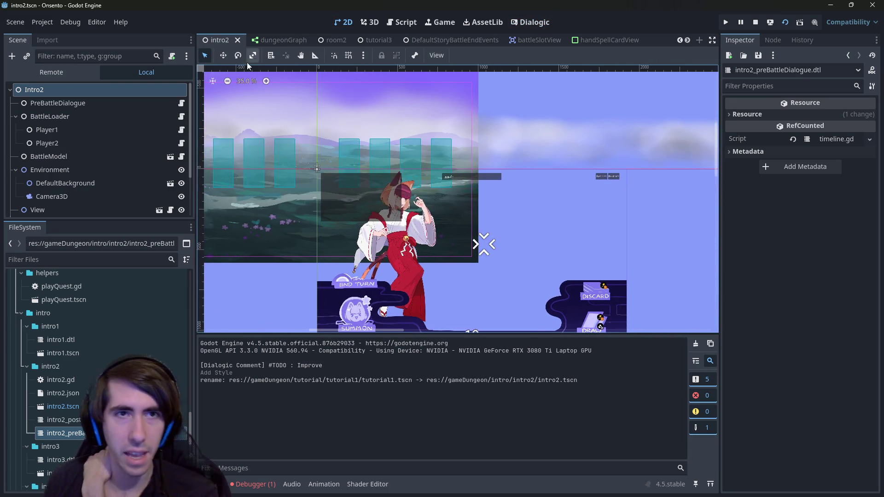
pyautogui.doubleClick(64, 432)
pyautogui.click(363, 96)
pyautogui.click(359, 139)
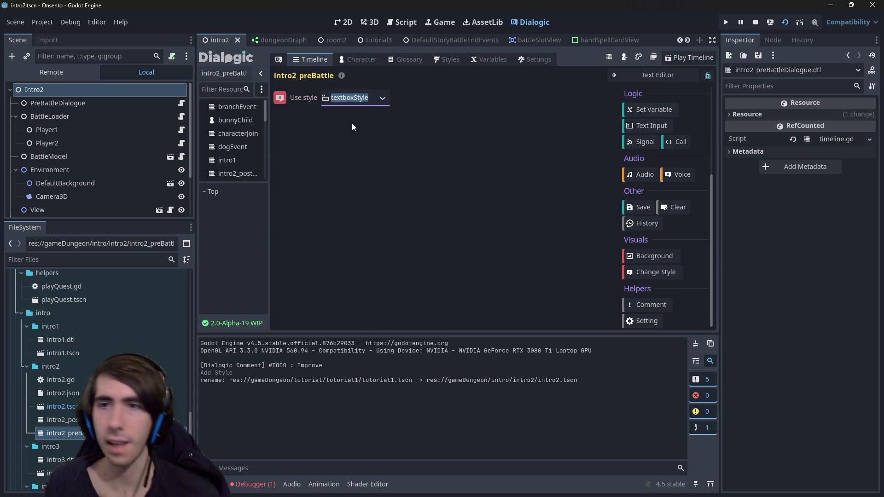
pyautogui.scroll(5, 635, 231)
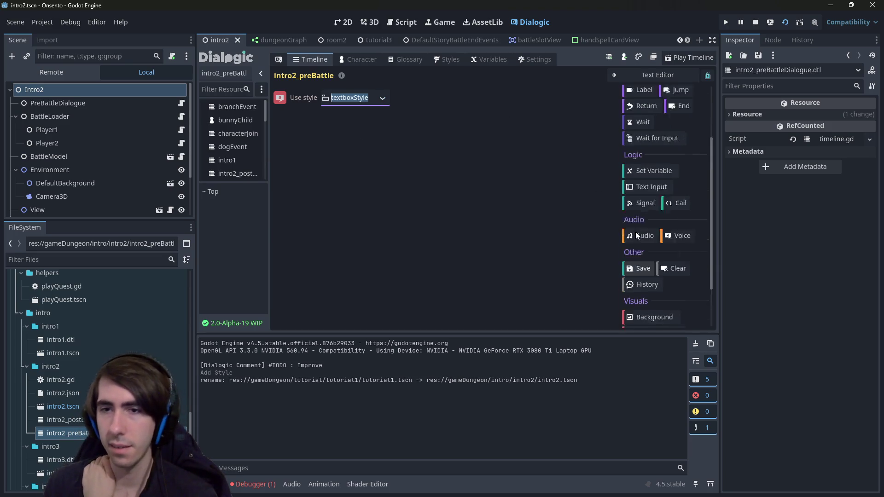
pyautogui.moveTo(639, 108); pyautogui.dragTo(387, 151)
pyautogui.write('To attack, just do this!')
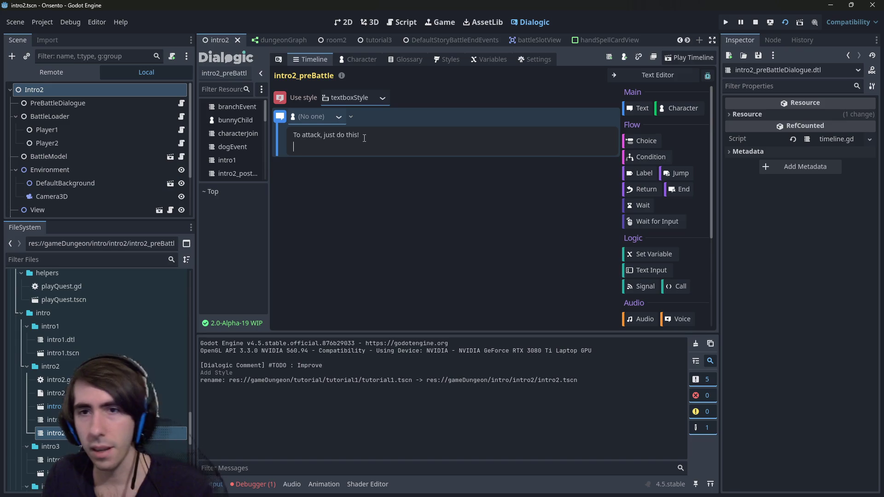
# Add a Wait event after the text line, check its duration setting, then delete it
pyautogui.write(':')
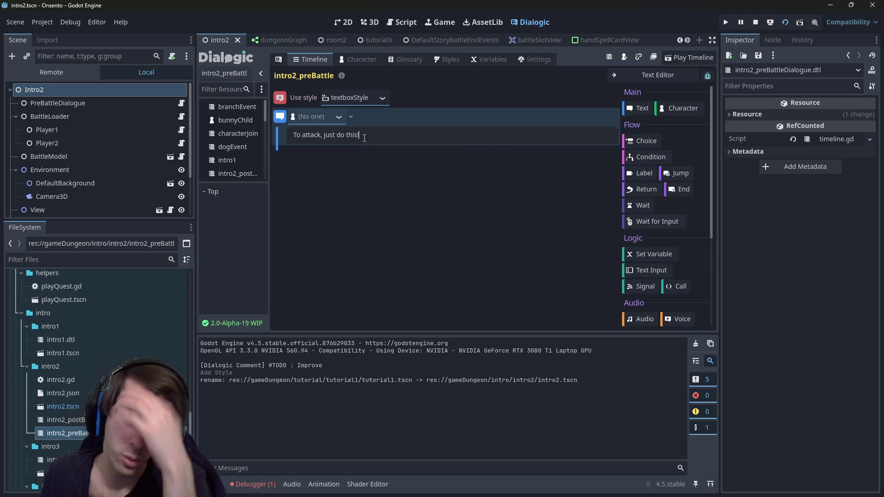
pyautogui.moveTo(640, 209); pyautogui.dragTo(425, 184)
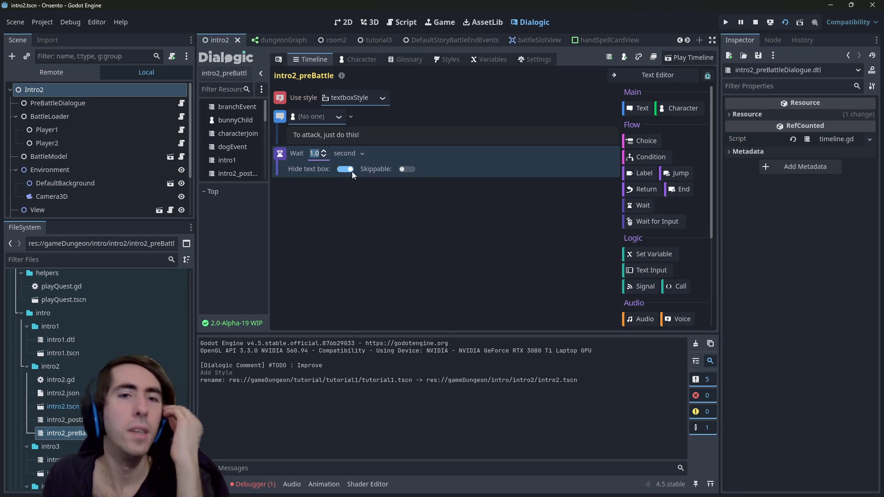
pyautogui.click(362, 153)
pyautogui.click(364, 153)
pyautogui.click(317, 156)
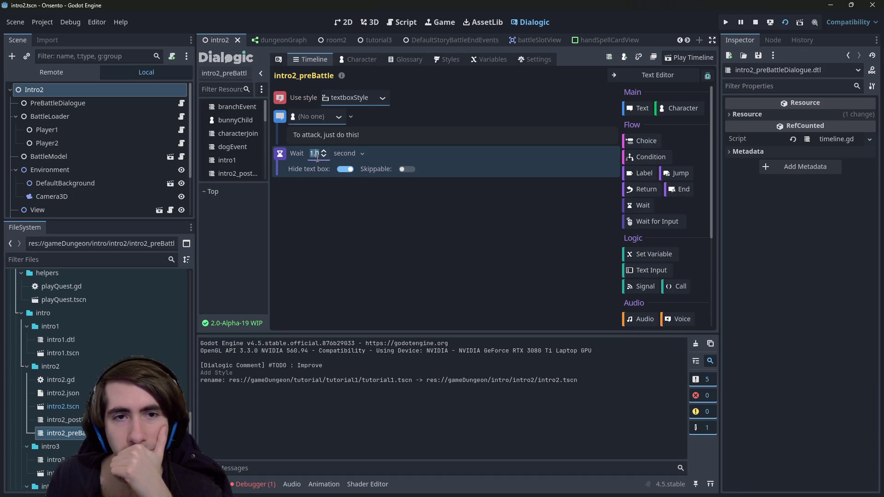
pyautogui.press('Return')
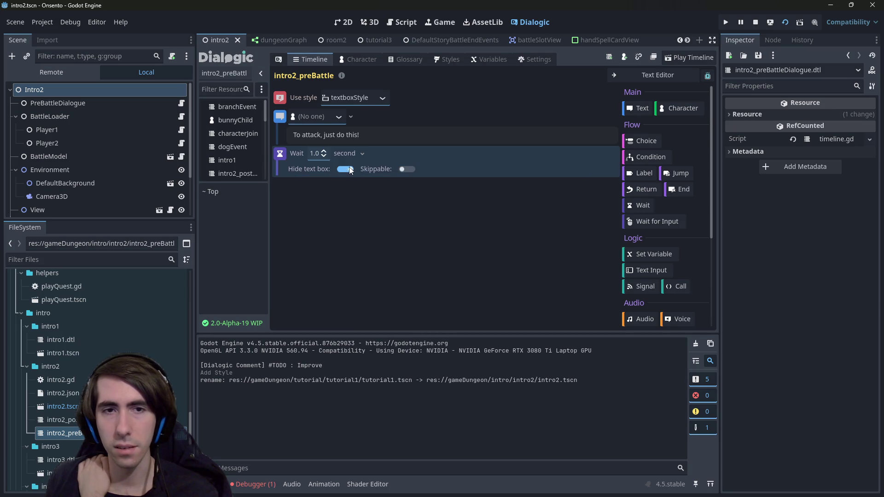
pyautogui.rightClick(287, 161)
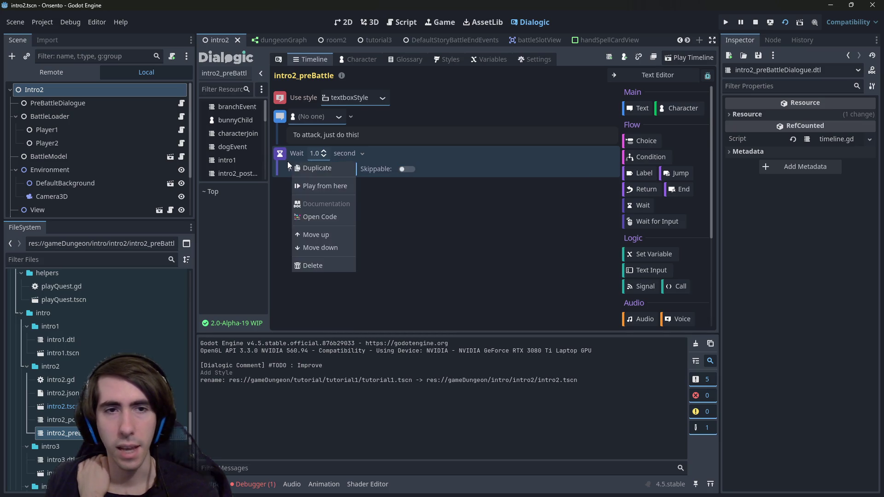
pyautogui.click(313, 258)
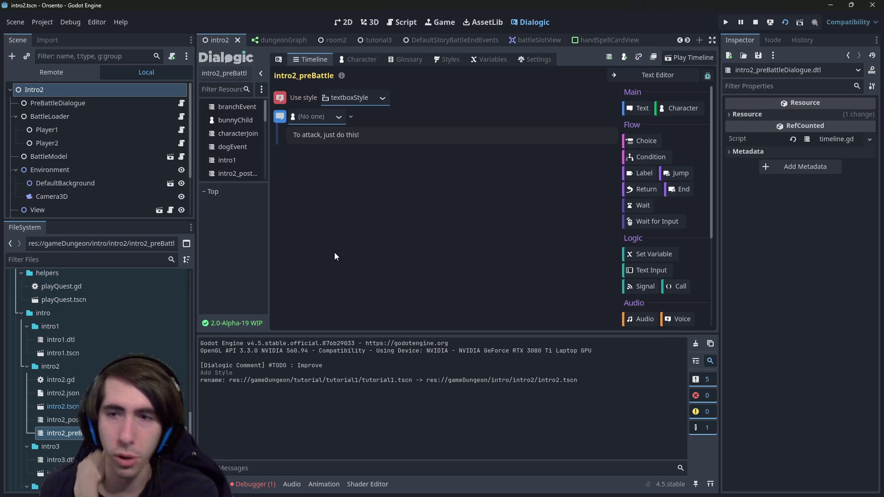
# Add a Wait for Input event and toggle its Hide text box option
pyautogui.click(638, 220)
pyautogui.click(344, 169)
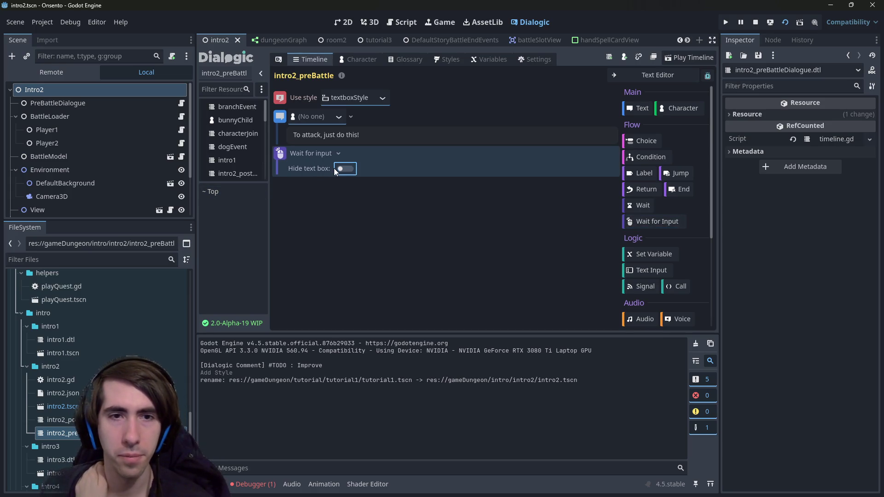
pyautogui.click(344, 169)
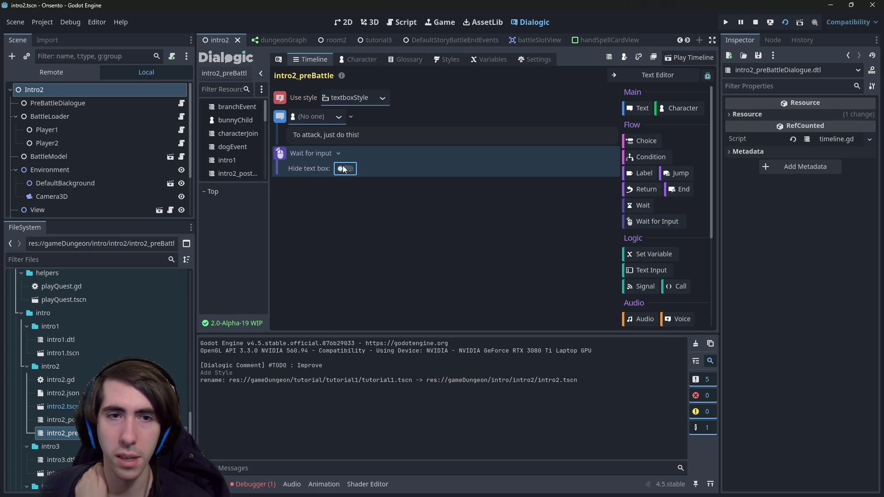
pyautogui.rightClick(394, 158)
pyautogui.scroll(-1, 648, 238)
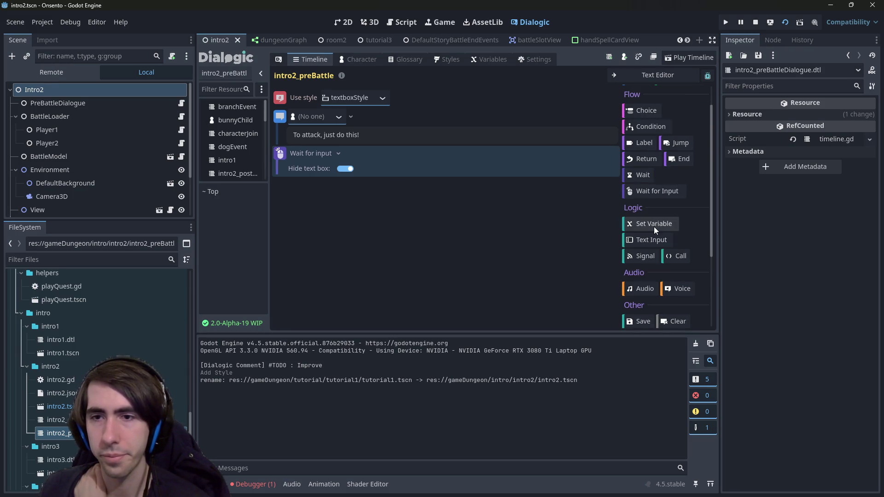
pyautogui.scroll(-4, 668, 249)
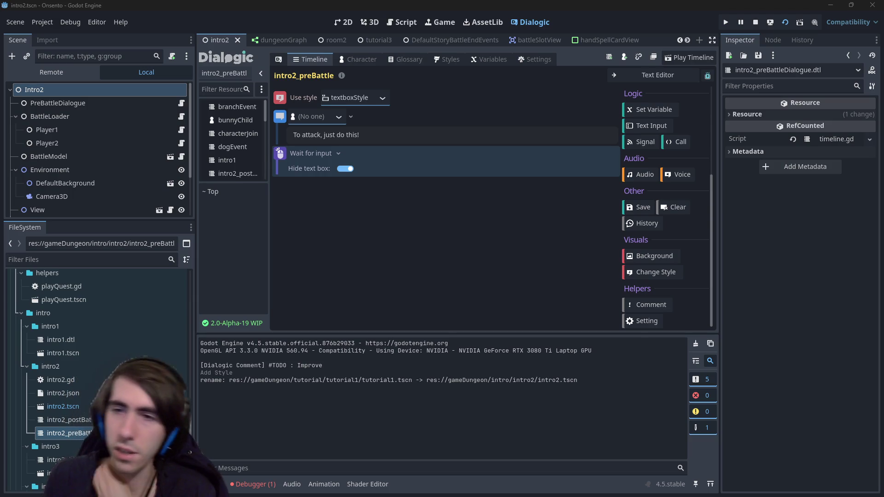
pyautogui.hotkey('alt', 'Tab')
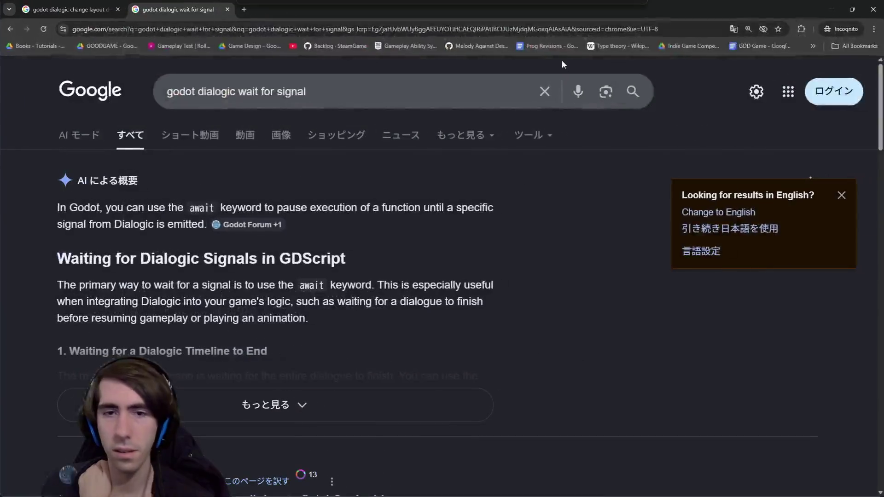
# Expand the AI overview, then refine the search to 'godot dialogic wait for signal before continuing'
pyautogui.click(280, 405)
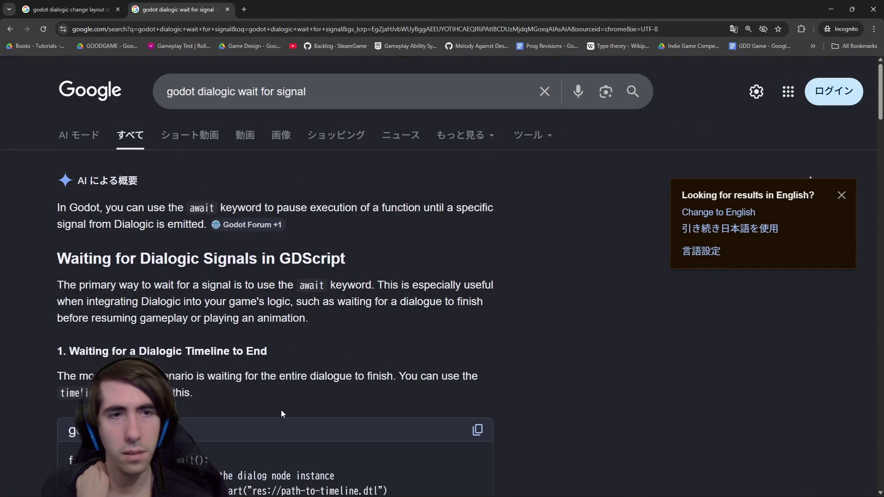
pyautogui.click(240, 95)
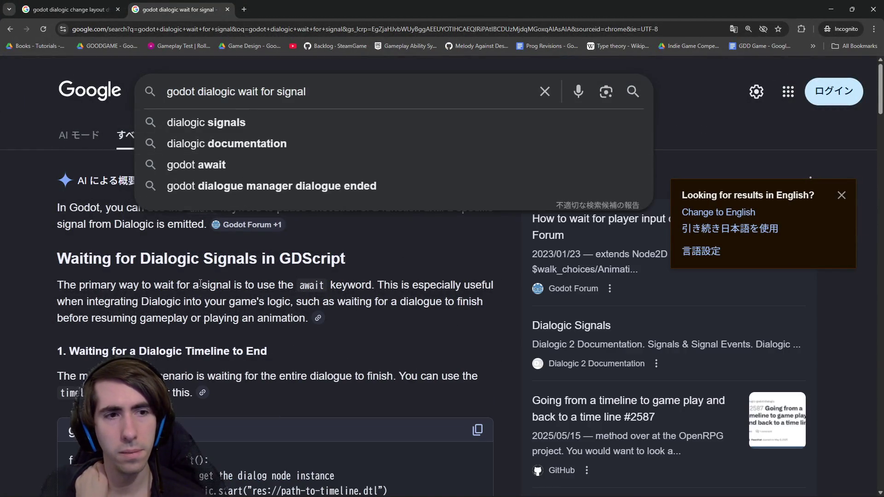
pyautogui.scroll(-3, 200, 286)
pyautogui.scroll(-15, 199, 283)
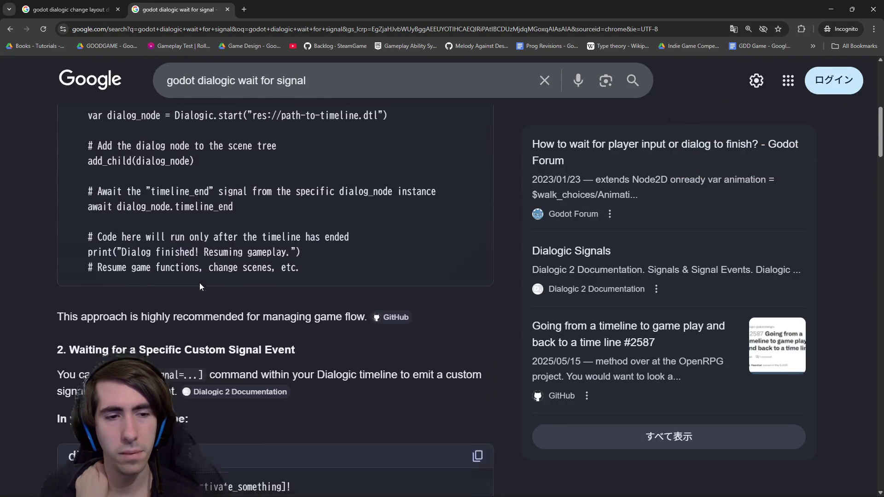
pyautogui.click(317, 88)
pyautogui.write('before continuing')
pyautogui.press('Return')
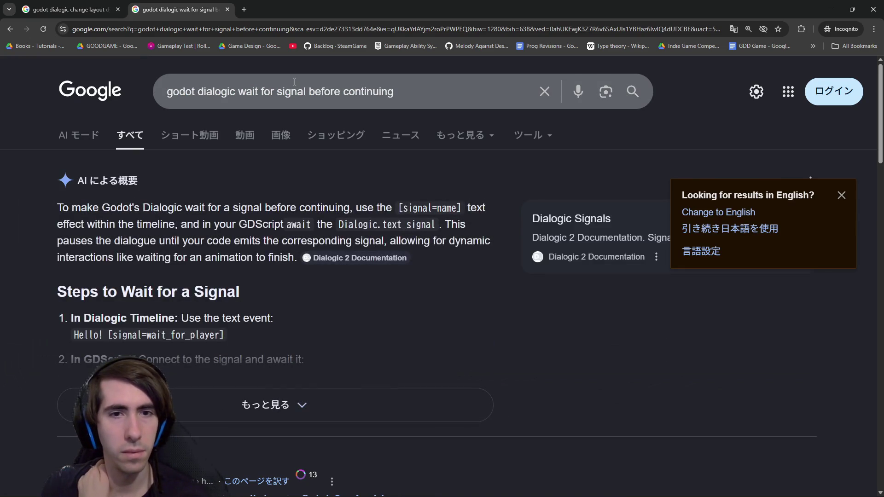
# Read the new AI overview, highlighting the signal text effect and the GDScript await explanation
pyautogui.moveTo(169, 208); pyautogui.dragTo(406, 206)
pyautogui.click(264, 200)
pyautogui.click(406, 197)
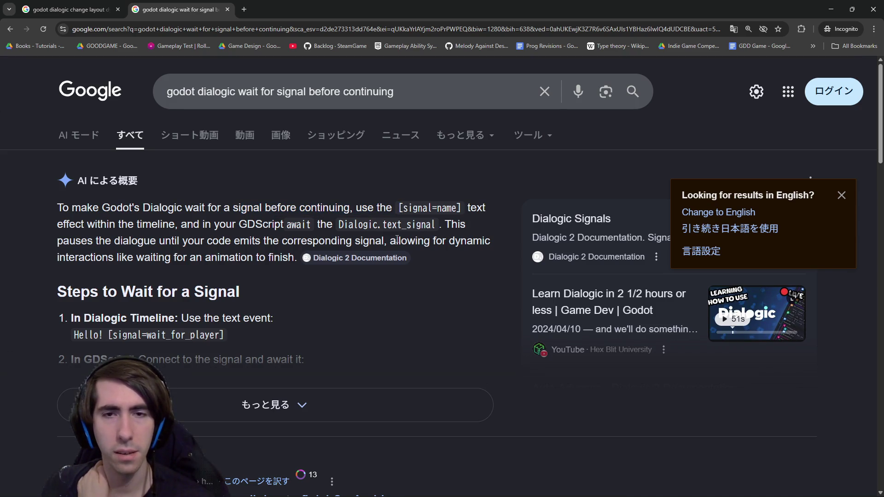
pyautogui.moveTo(227, 224); pyautogui.dragTo(301, 226)
pyautogui.click(301, 226)
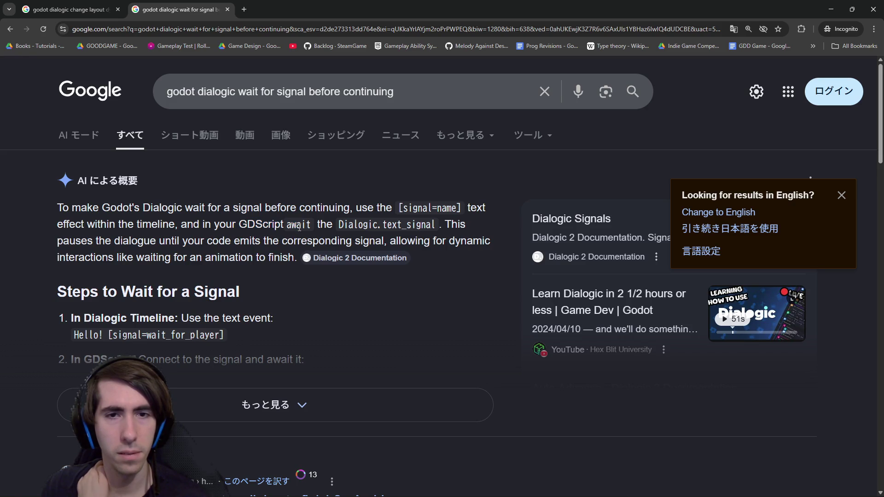
pyautogui.scroll(-1, 294, 232)
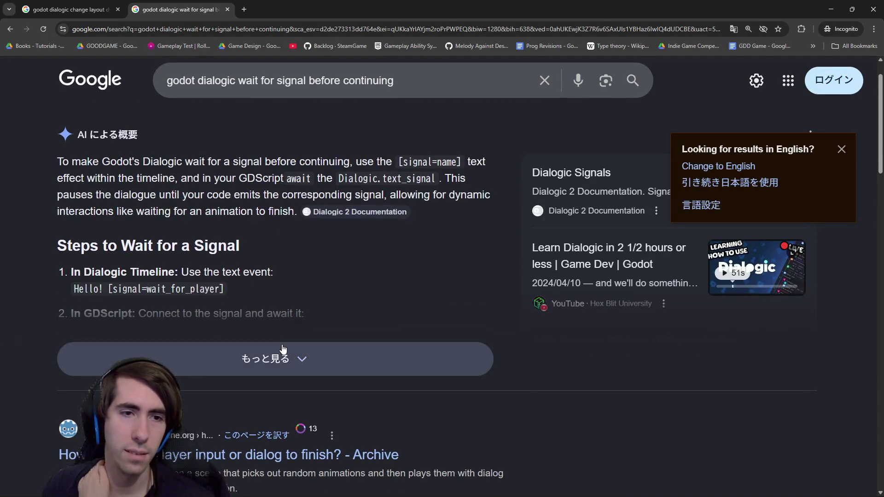
# Expand the overview to read its code example, then switch back to Godot
pyautogui.click(282, 349)
pyautogui.scroll(-1, 277, 340)
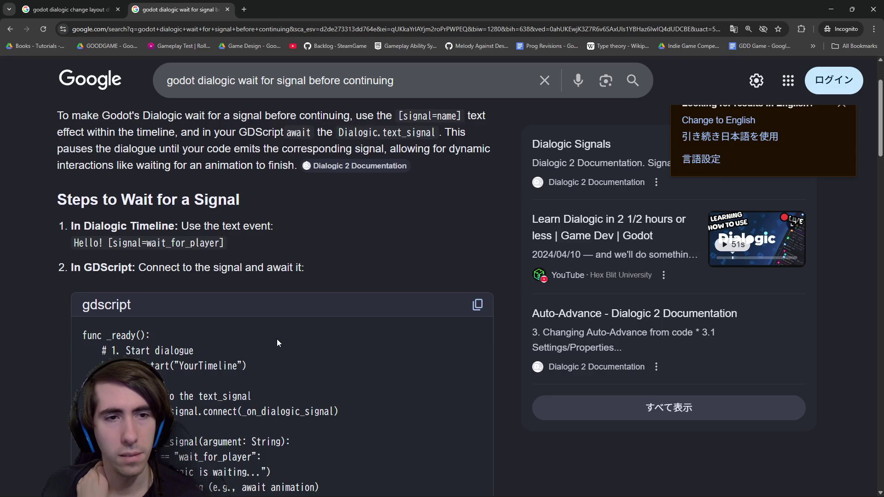
pyautogui.scroll(-3, 278, 343)
pyautogui.scroll(-4, 278, 343)
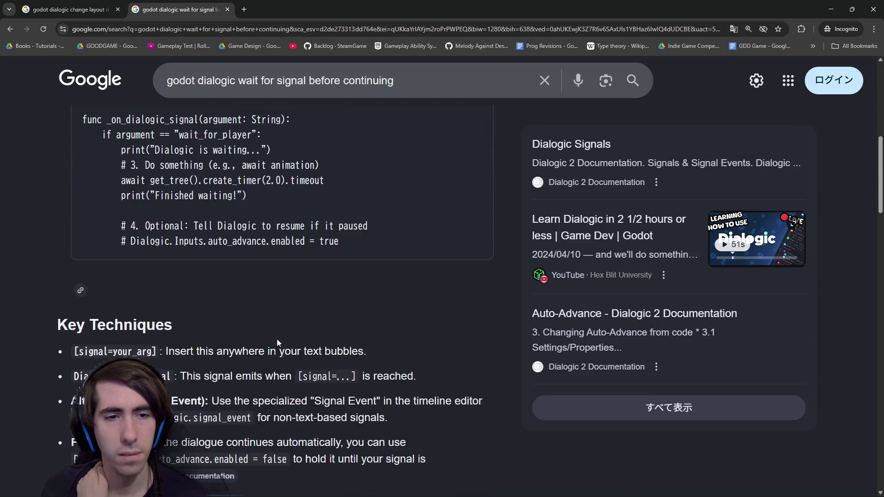
pyautogui.scroll(6, 272, 327)
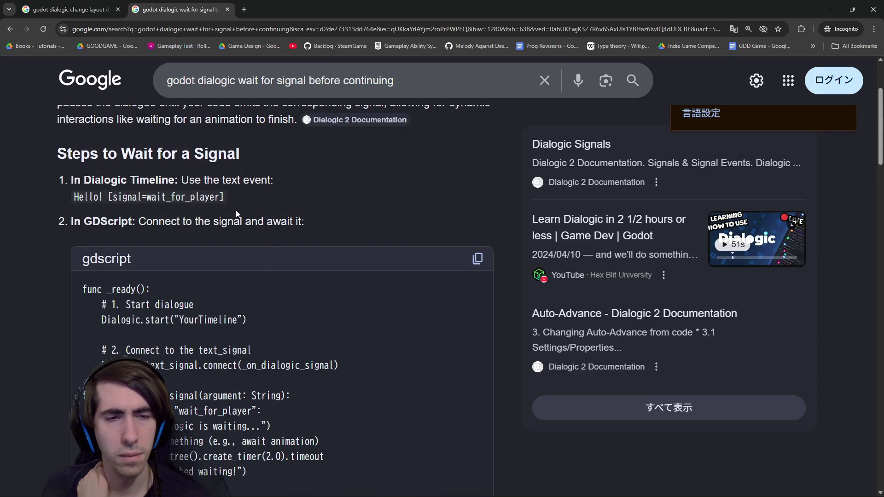
pyautogui.scroll(-2, 236, 210)
pyautogui.moveTo(222, 350); pyautogui.dragTo(175, 382)
pyautogui.click(222, 350)
pyautogui.scroll(-5, 222, 351)
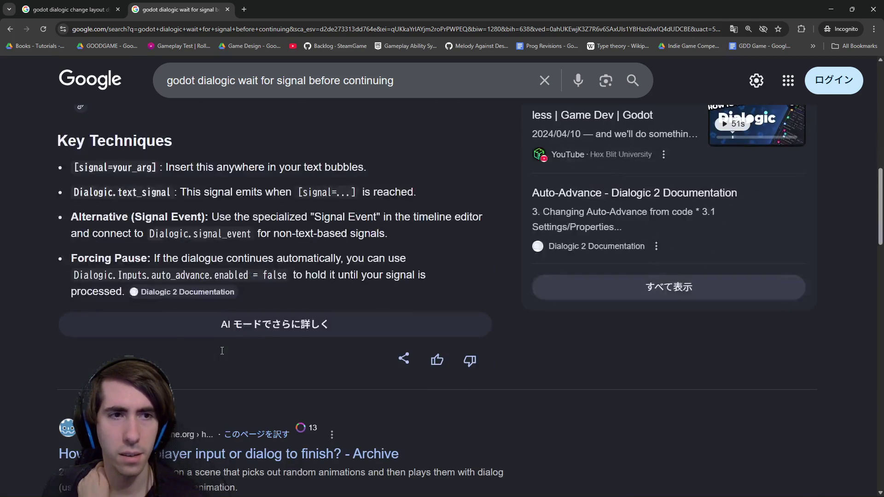
pyautogui.scroll(-8, 221, 355)
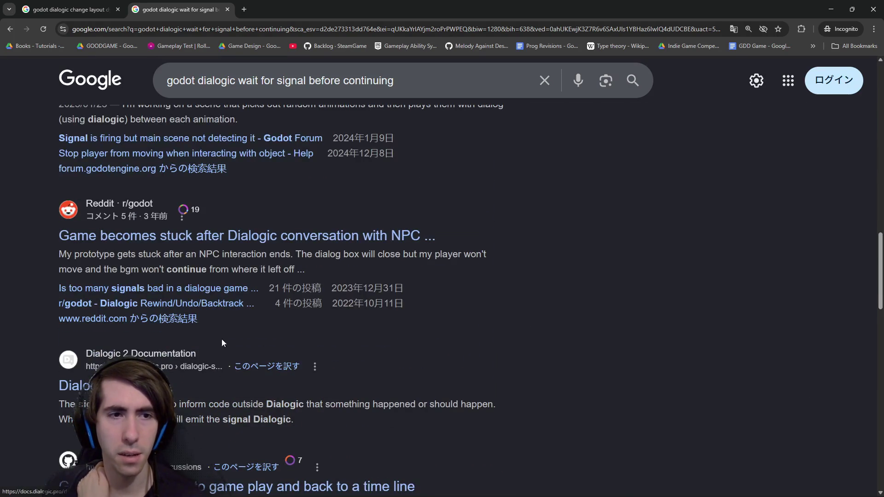
pyautogui.hotkey('alt', 'Tab')
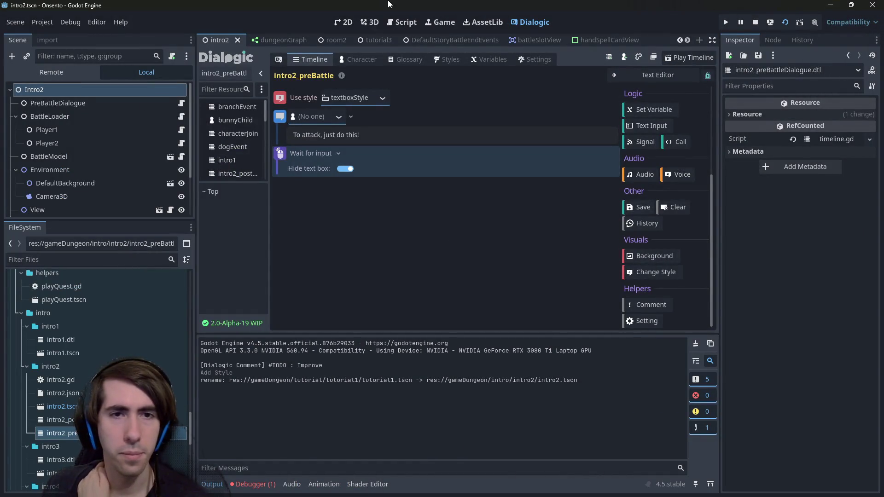
# Delete the Wait for Input event and duplicate the 'To attack' text event
pyautogui.rightClick(278, 156)
pyautogui.click(313, 251)
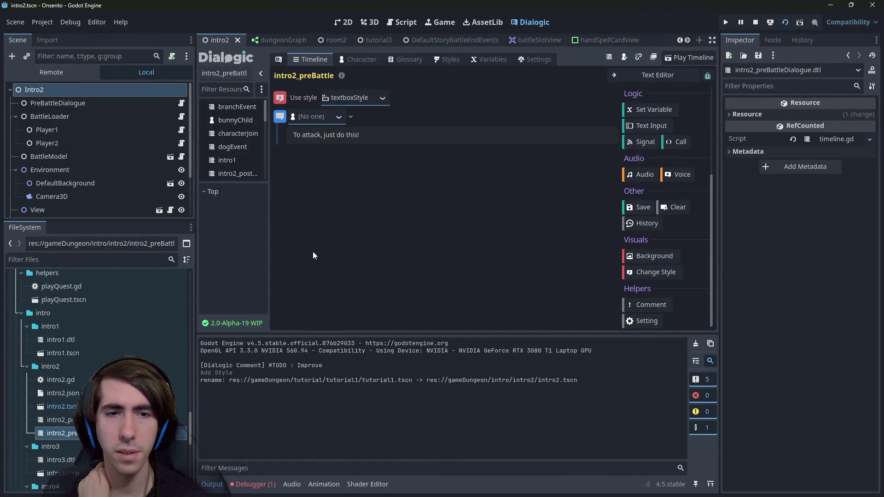
pyautogui.rightClick(281, 127)
pyautogui.click(286, 129)
# Make nekomata speak the first line and protagonist the second, then save the scene
pyautogui.click(341, 117)
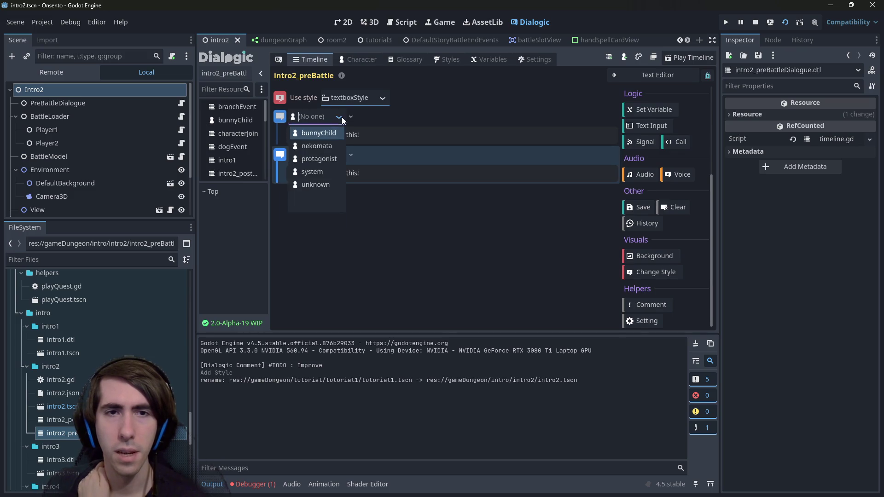
pyautogui.click(327, 145)
pyautogui.click(343, 159)
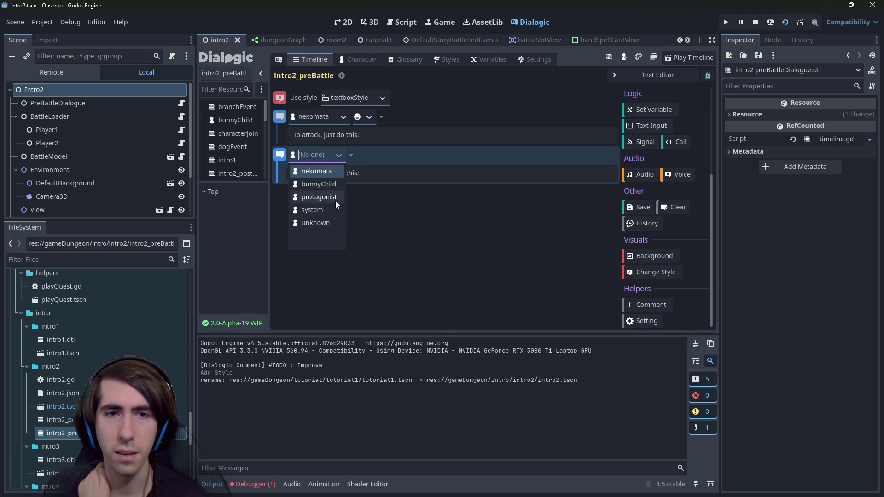
pyautogui.click(334, 199)
pyautogui.hotkey('ctrl', 's')
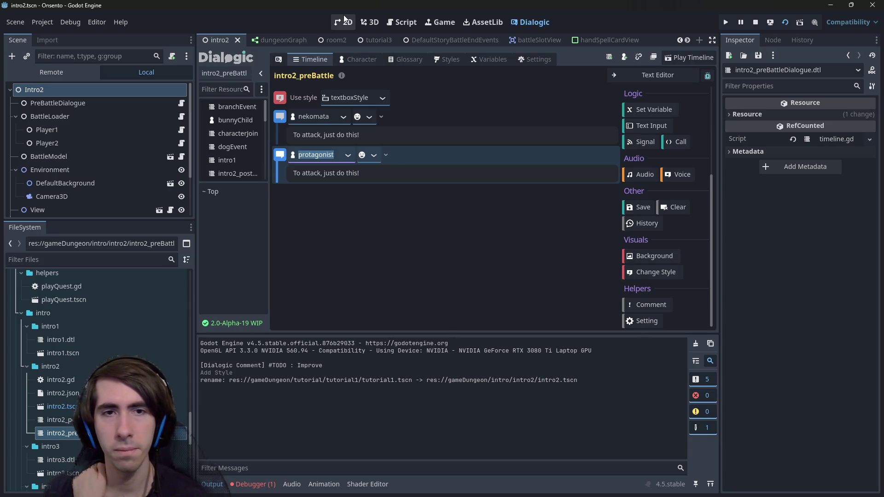
pyautogui.click(344, 21)
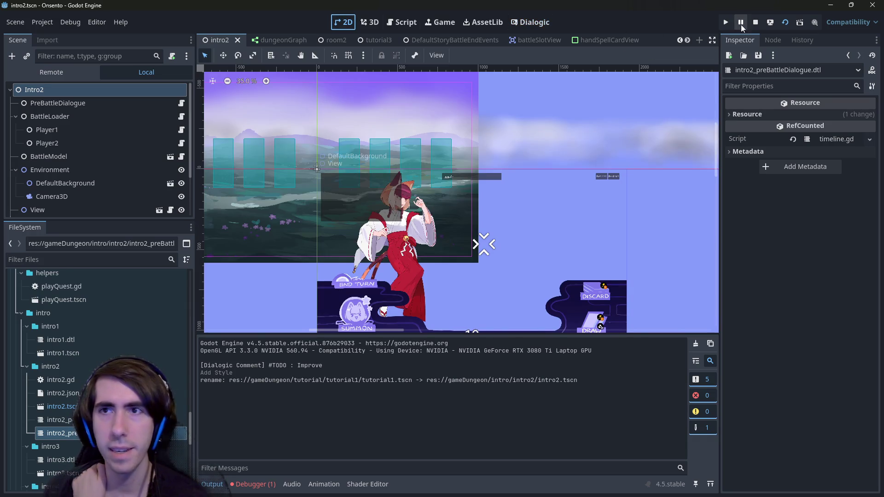
# Run the game and click through nekomata's and the protagonist's lines into an attack
pyautogui.click(769, 22)
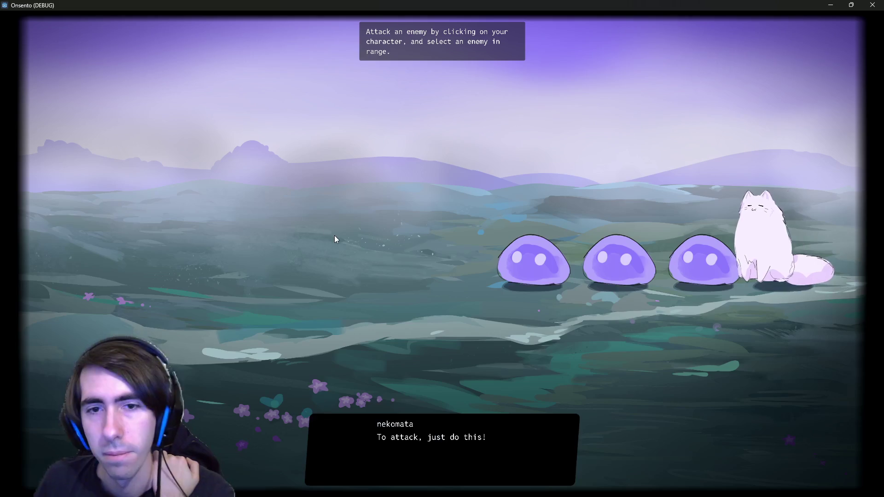
pyautogui.click(396, 291)
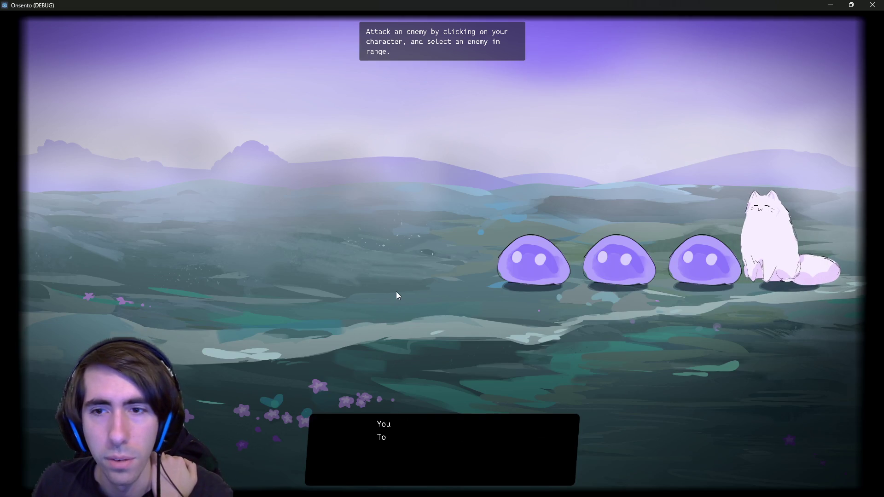
pyautogui.click(396, 292)
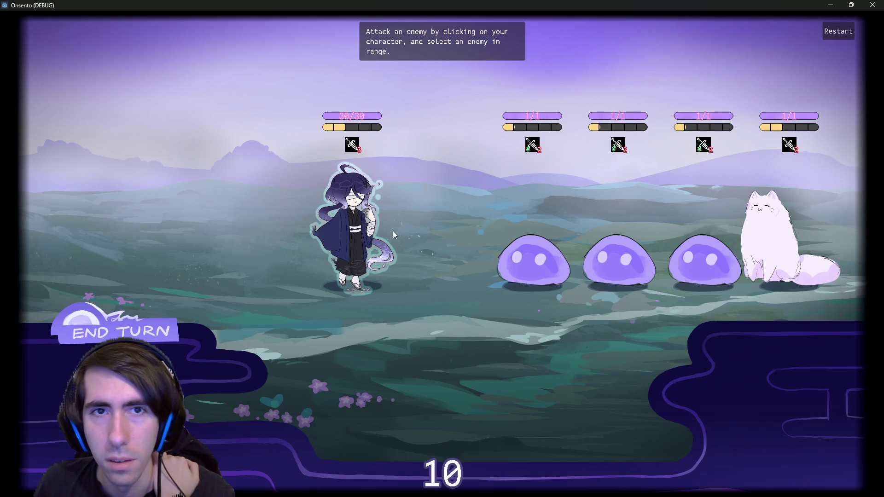
pyautogui.click(343, 251)
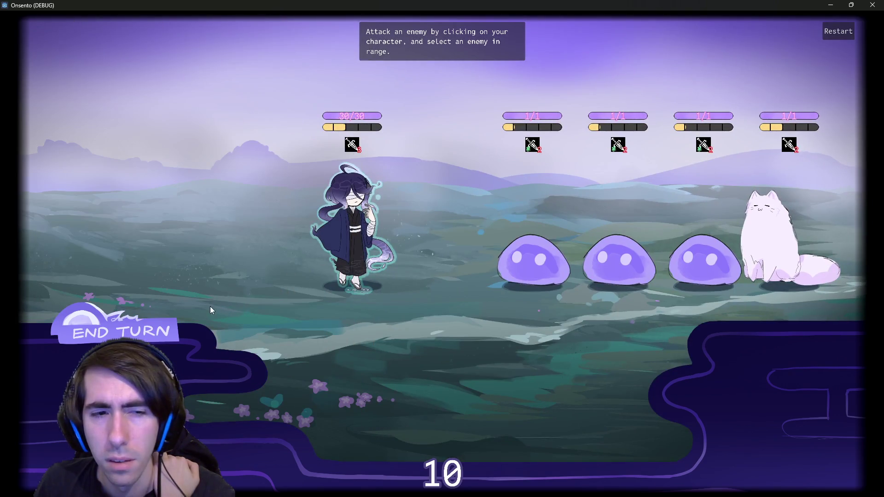
pyautogui.click(341, 257)
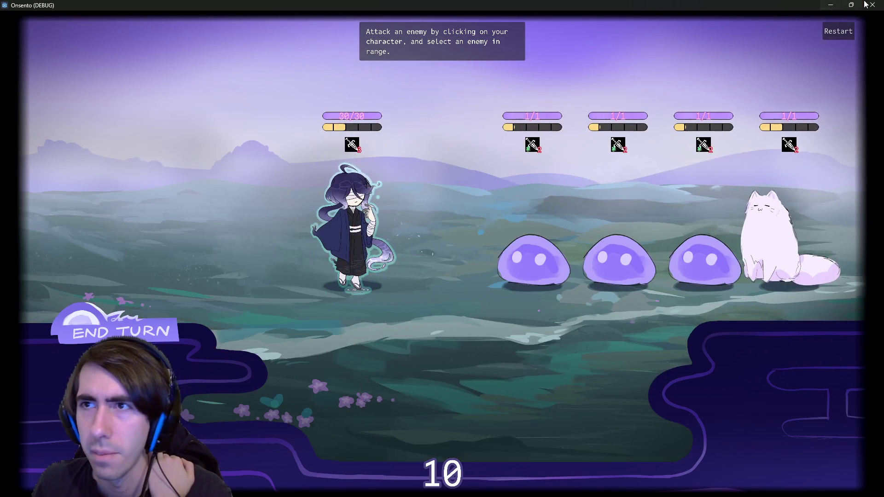
# Stop the game and open Dialogic's Styles showing textboxStyle's layout settings
pyautogui.click(873, 5)
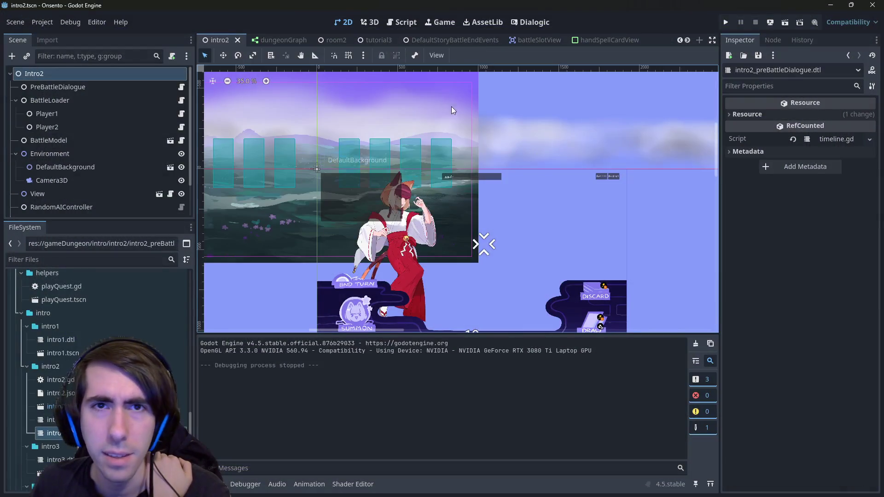
pyautogui.click(529, 23)
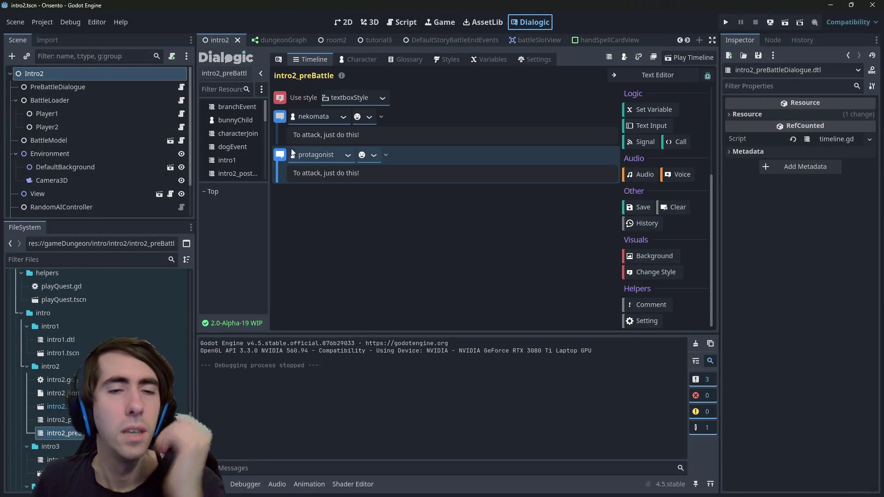
pyautogui.click(445, 60)
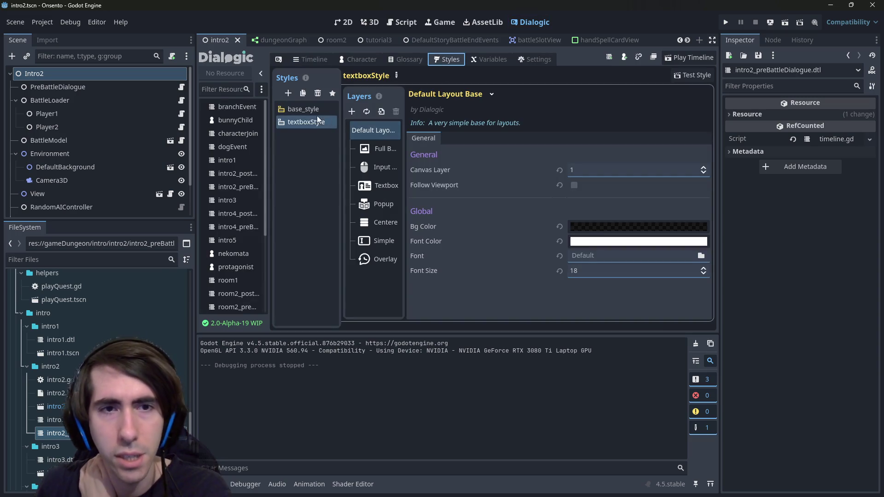
# Open nekomata's character settings, inspect the Style choices without picking one, then return to intro2_preBattle
pyautogui.click(290, 109)
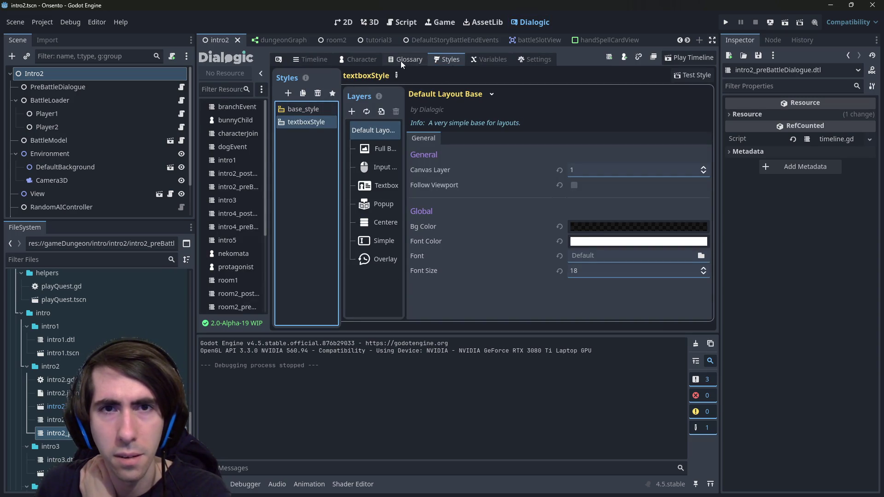
pyautogui.click(364, 59)
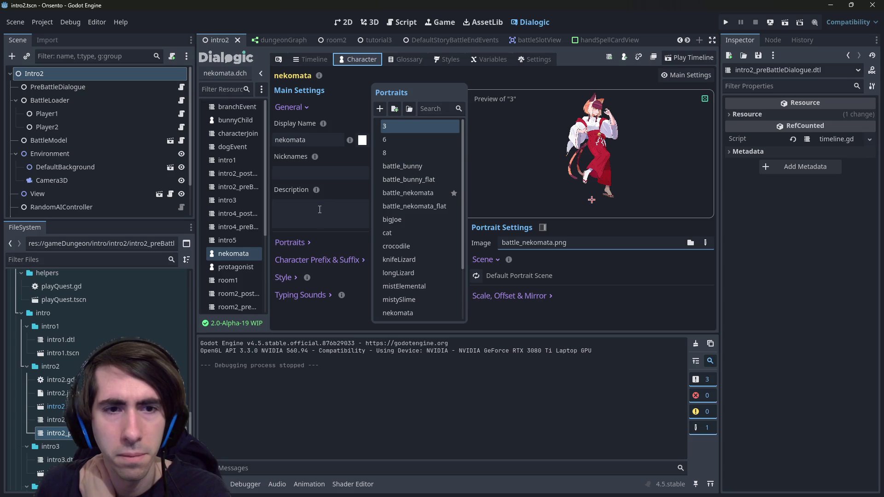
pyautogui.click(296, 277)
pyautogui.click(349, 298)
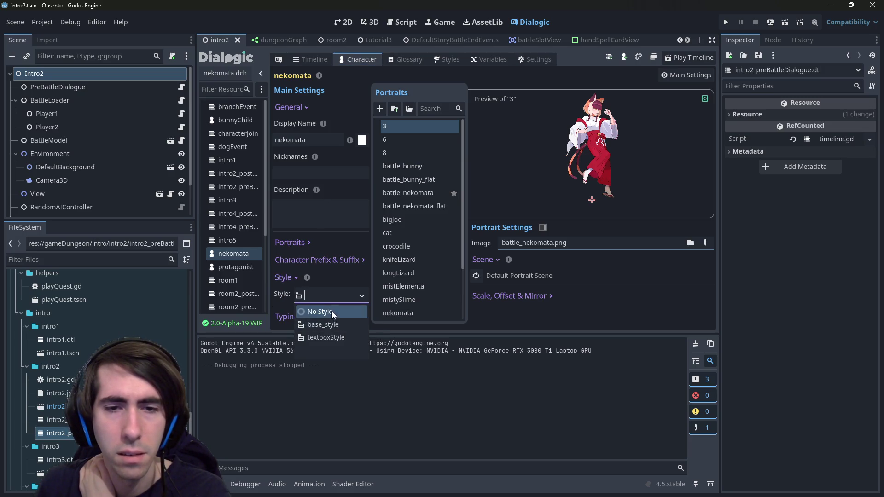
pyautogui.click(267, 205)
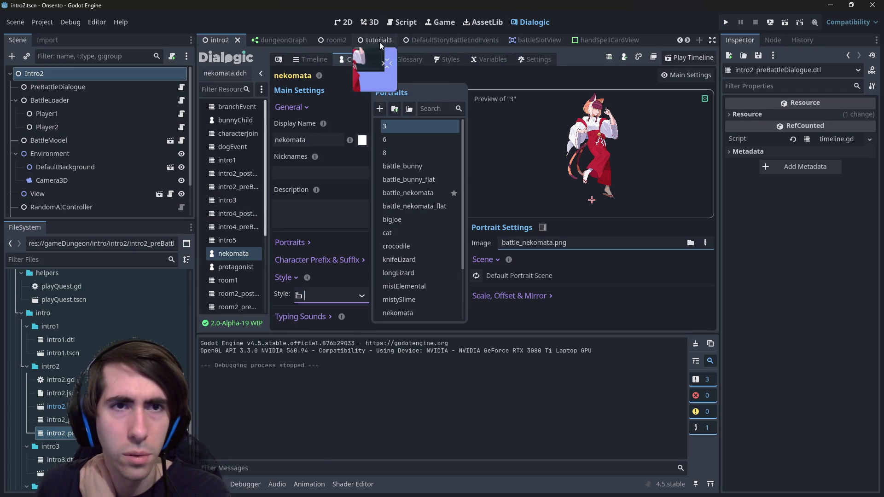
pyautogui.scroll(-5, 379, 42)
pyautogui.scroll(5, 340, 40)
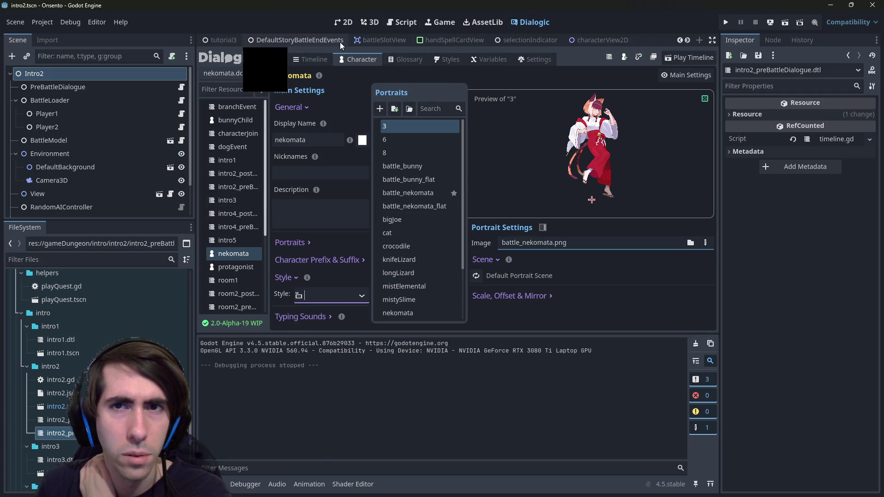
pyautogui.click(55, 433)
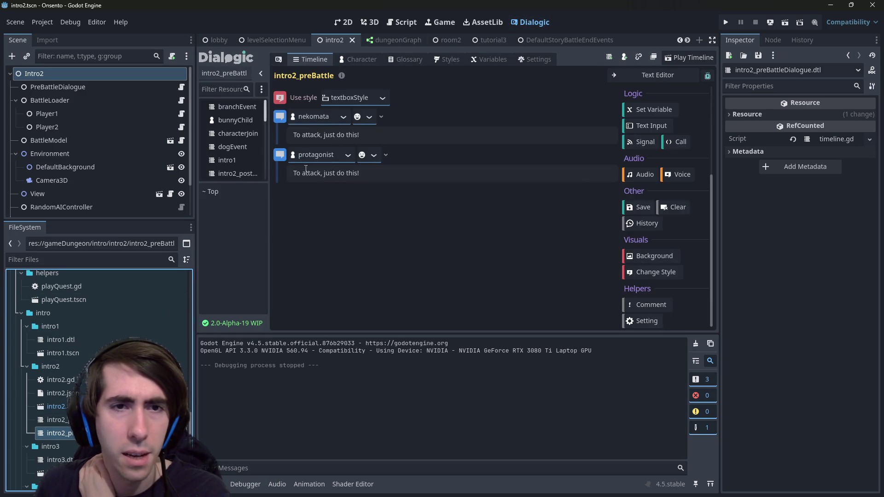
pyautogui.click(343, 22)
# Open the protagonist character and cycle its style through textboxStyle, base_style, No Style, back to base_style
pyautogui.click(531, 22)
pyautogui.click(358, 59)
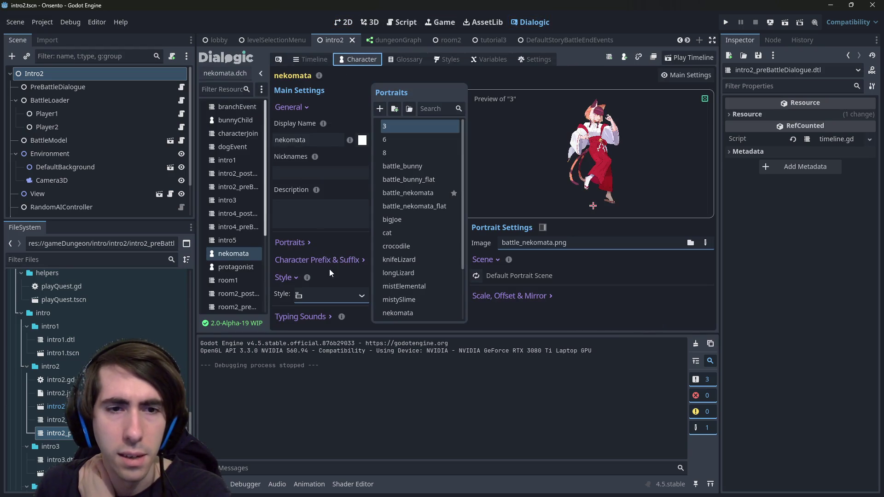
pyautogui.click(247, 267)
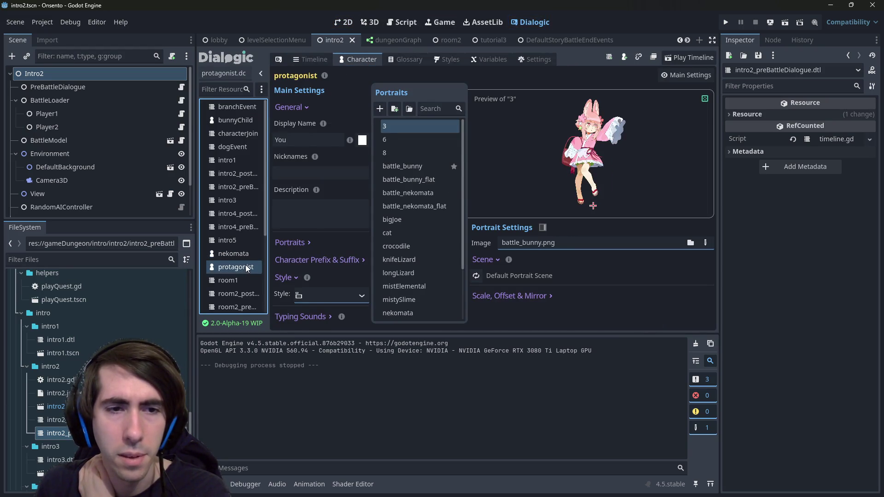
pyautogui.click(358, 295)
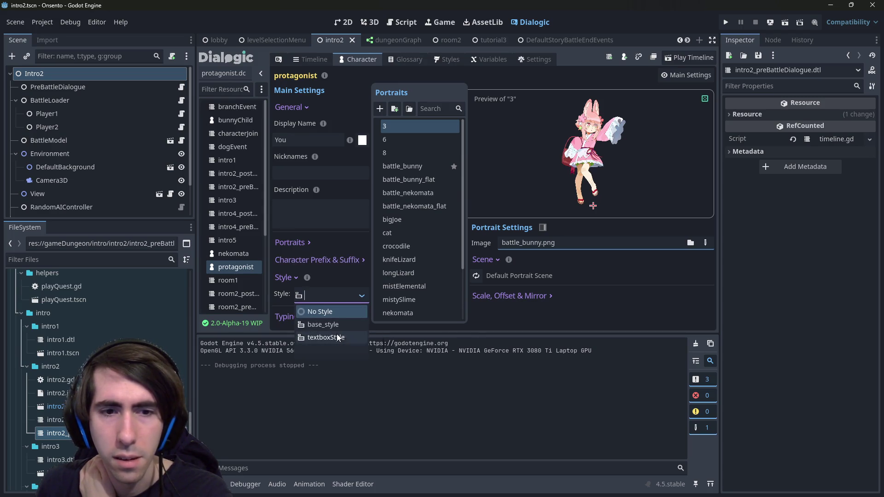
pyautogui.click(336, 335)
pyautogui.click(364, 297)
pyautogui.click(333, 320)
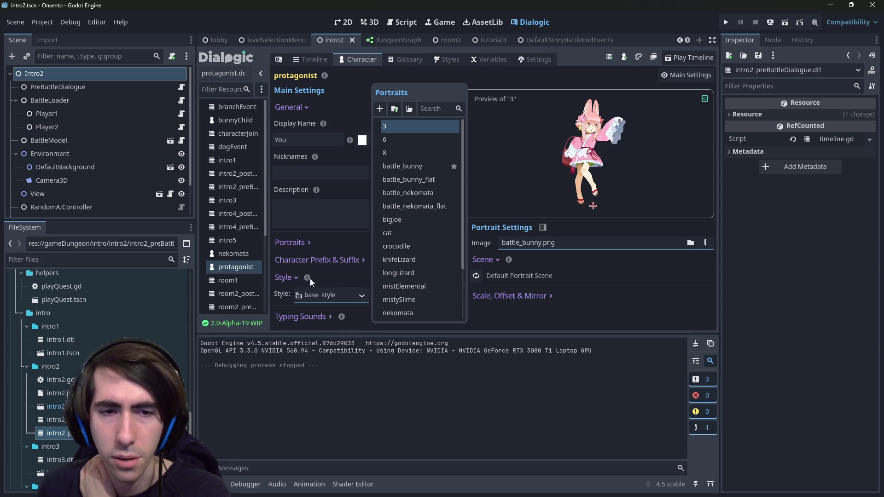
pyautogui.click(361, 296)
pyautogui.click(332, 320)
pyautogui.click(355, 297)
pyautogui.click(330, 312)
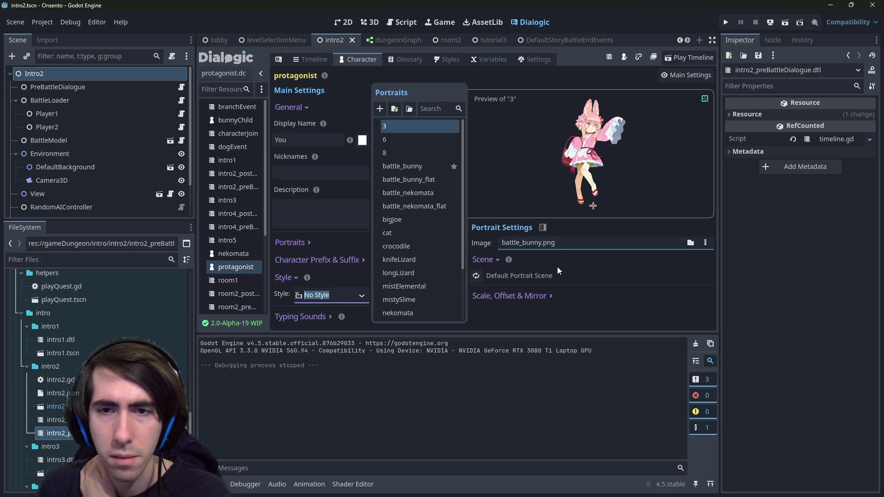
pyautogui.click(360, 297)
pyautogui.click(335, 325)
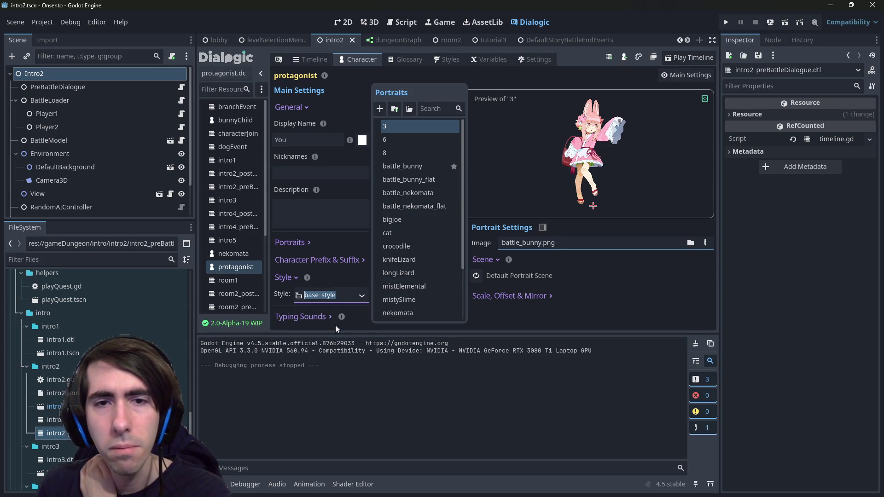
# Preview the protagonist's portraits, including battle_nekomata and 8, and check the scale, offset and mirror options
pyautogui.click(394, 165)
pyautogui.click(391, 153)
pyautogui.click(388, 129)
pyautogui.click(389, 153)
pyautogui.click(398, 177)
pyautogui.click(396, 219)
pyautogui.click(403, 193)
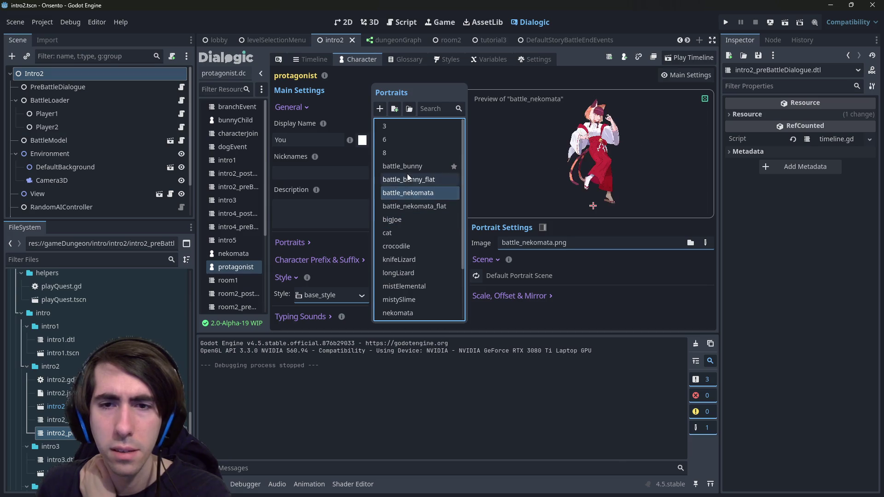
pyautogui.click(407, 180)
pyautogui.click(404, 152)
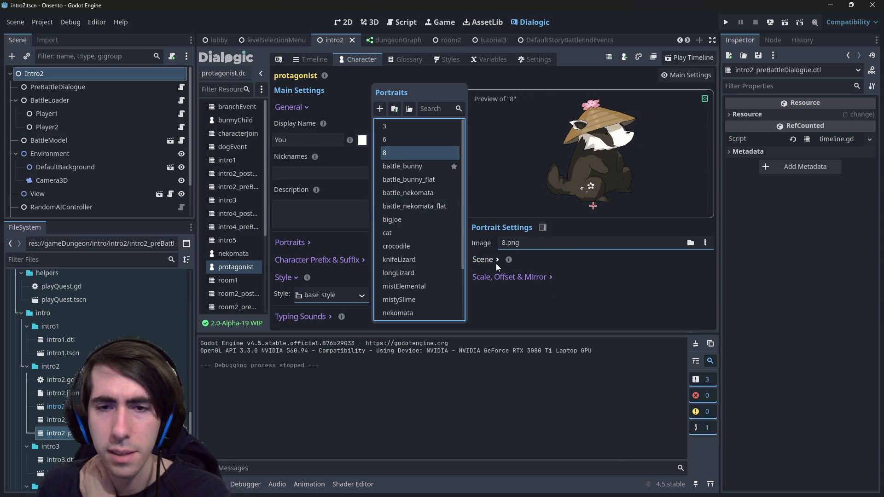
pyautogui.click(519, 299)
pyautogui.click(544, 295)
pyautogui.click(348, 294)
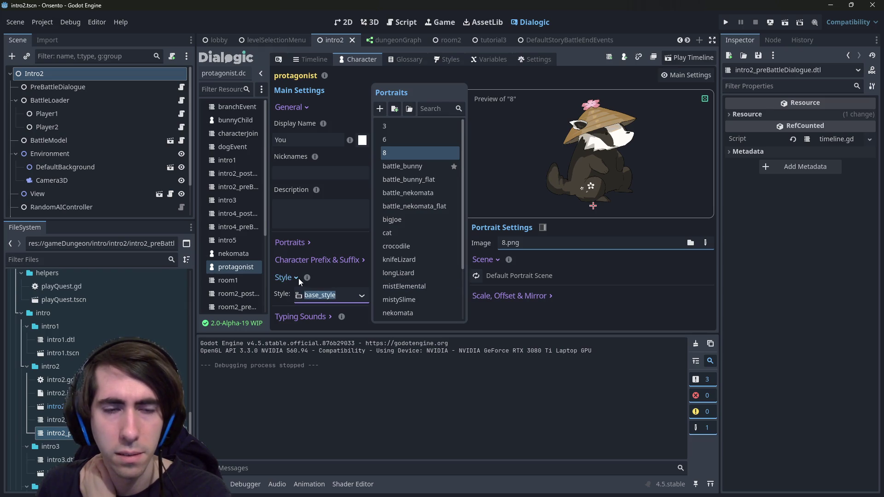
# Switch the protagonist's style to textboxStyle and preview the battle_bunny and battle_bunny_flat portraits
pyautogui.click(364, 296)
pyautogui.click(347, 319)
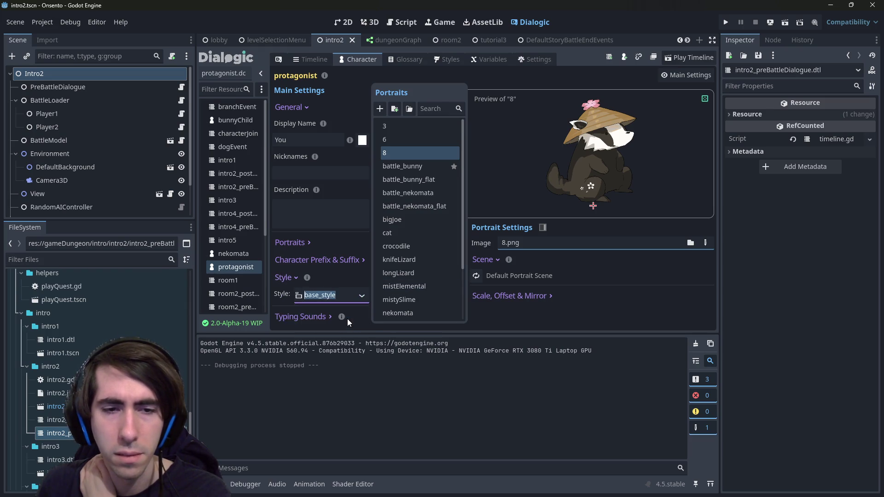
pyautogui.click(336, 336)
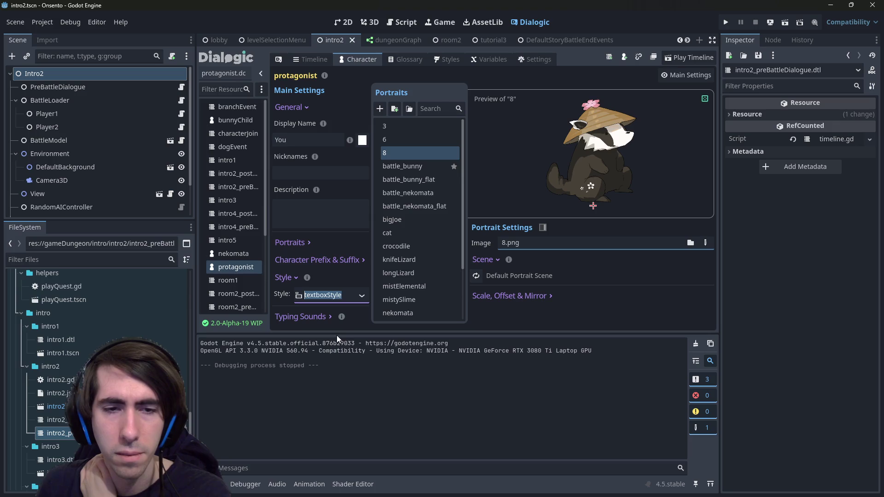
pyautogui.click(419, 205)
pyautogui.click(416, 160)
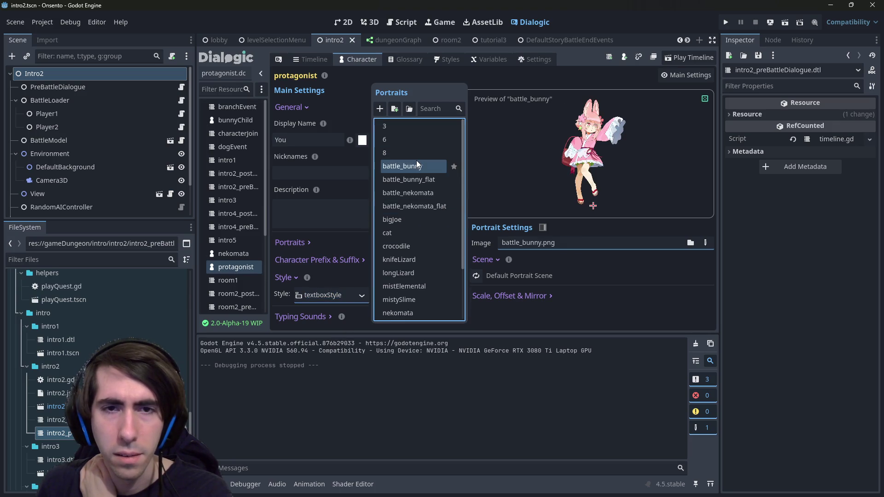
pyautogui.click(398, 180)
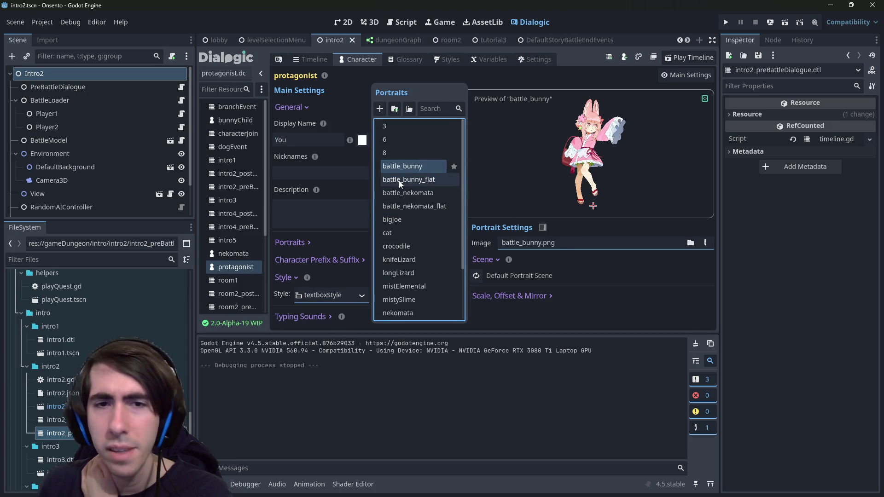
# Preview portraits further down the list, then the 3 and 6 portraits, and edit the display name to 'You'
pyautogui.scroll(-3, 391, 264)
pyautogui.click(399, 310)
pyautogui.click(402, 297)
pyautogui.click(402, 284)
pyautogui.scroll(5, 405, 269)
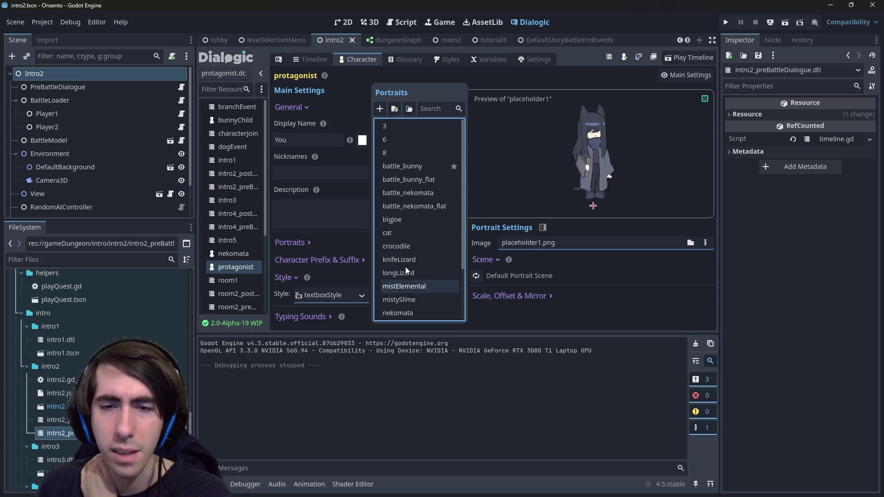
pyautogui.click(399, 128)
pyautogui.click(399, 139)
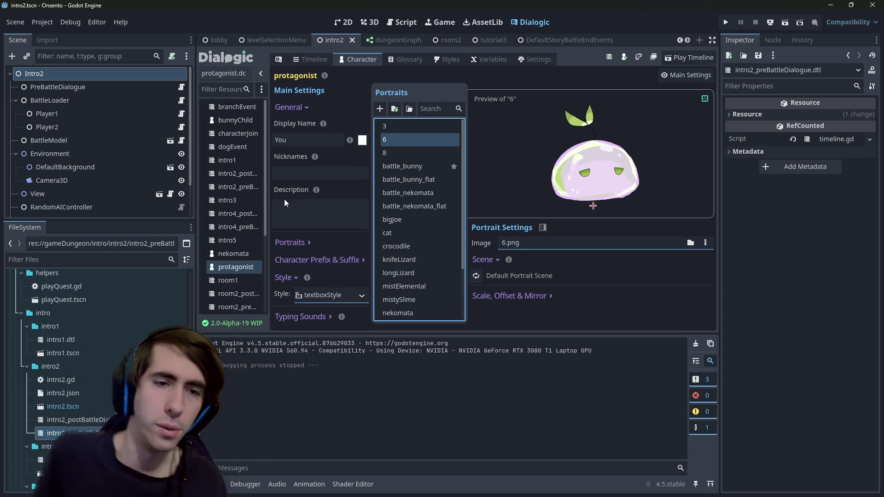
pyautogui.click(295, 139)
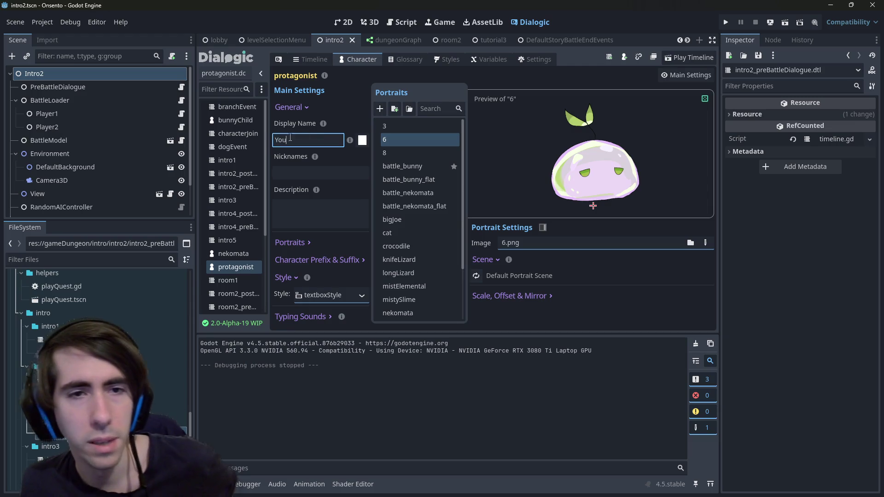
# Compare the protagonist's settings and style choices with nekomata's, ending on nekomata
pyautogui.click(229, 253)
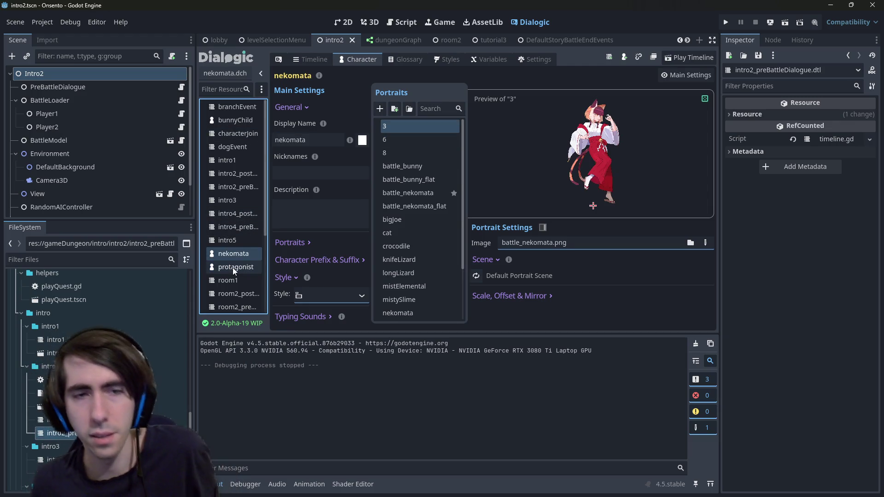
pyautogui.click(233, 267)
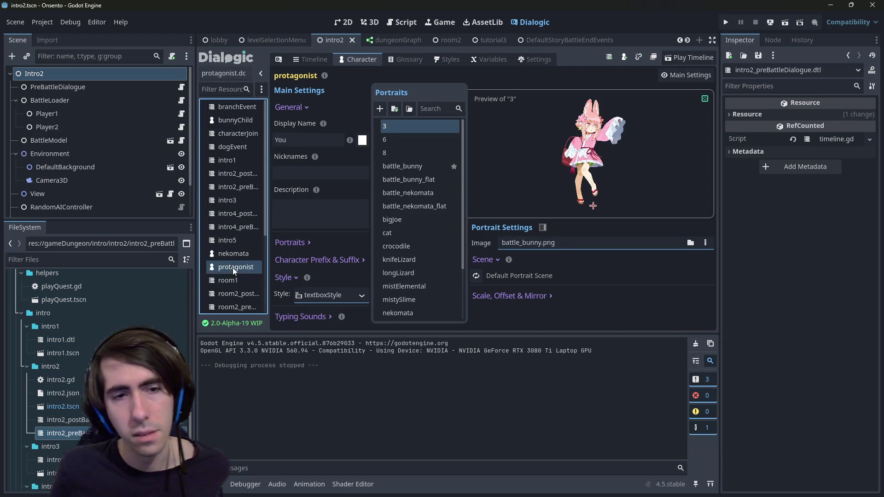
pyautogui.click(228, 258)
pyautogui.click(233, 267)
pyautogui.click(230, 258)
pyautogui.click(234, 267)
pyautogui.click(322, 295)
pyautogui.click(361, 297)
pyautogui.click(341, 312)
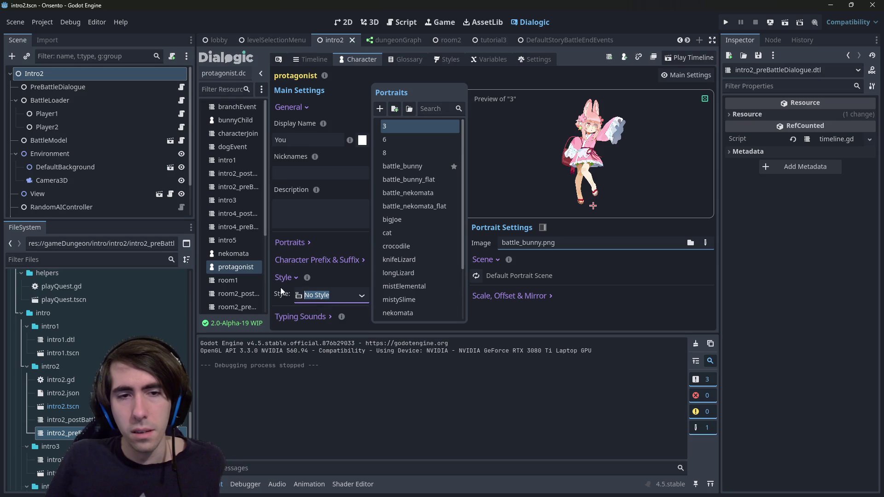
pyautogui.click(226, 255)
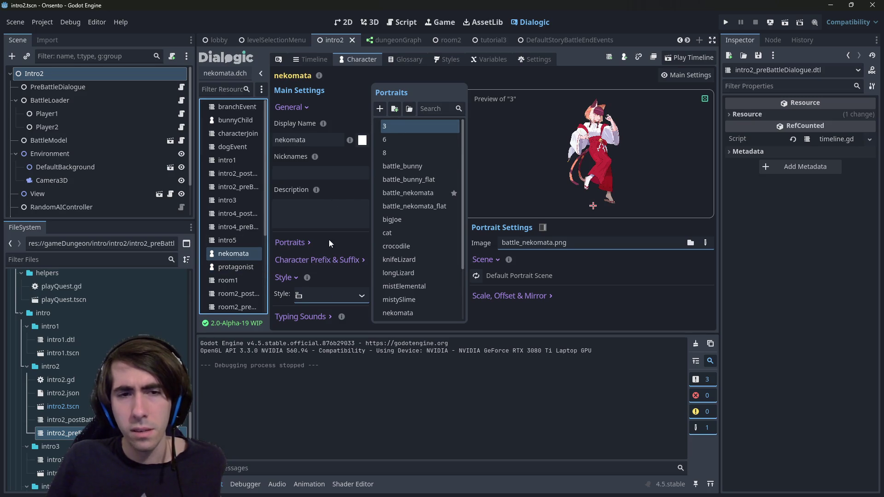
# Expand nekomata's portrait settings and set its style to base_style, then No Style
pyautogui.click(302, 244)
pyautogui.scroll(-2, 309, 244)
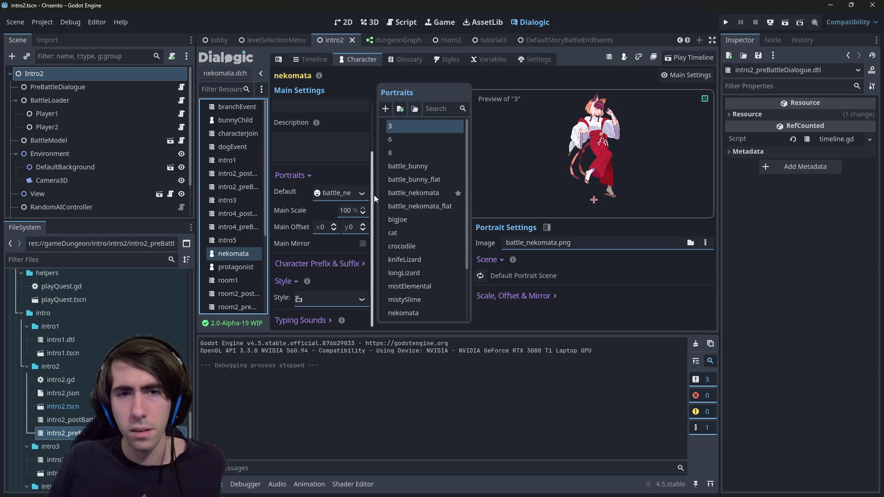
pyautogui.moveTo(375, 195)
pyautogui.mouseDown()
pyautogui.moveTo(458, 195)
pyautogui.moveTo(428, 208)
pyautogui.mouseUp()
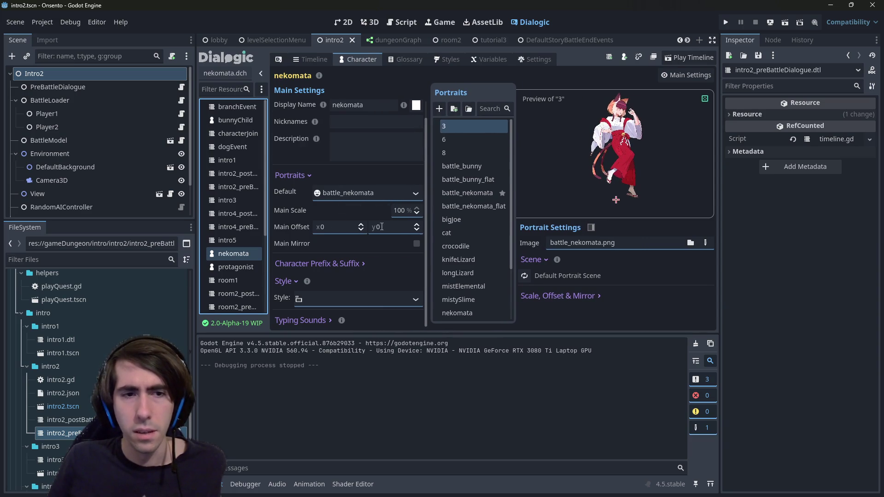
pyautogui.click(377, 290)
pyautogui.click(342, 326)
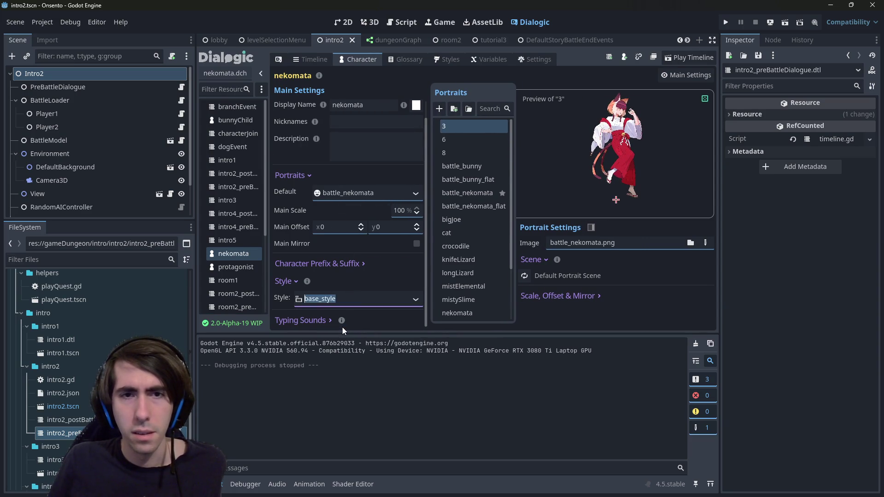
pyautogui.click(417, 301)
pyautogui.click(370, 337)
pyautogui.click(408, 304)
pyautogui.click(372, 317)
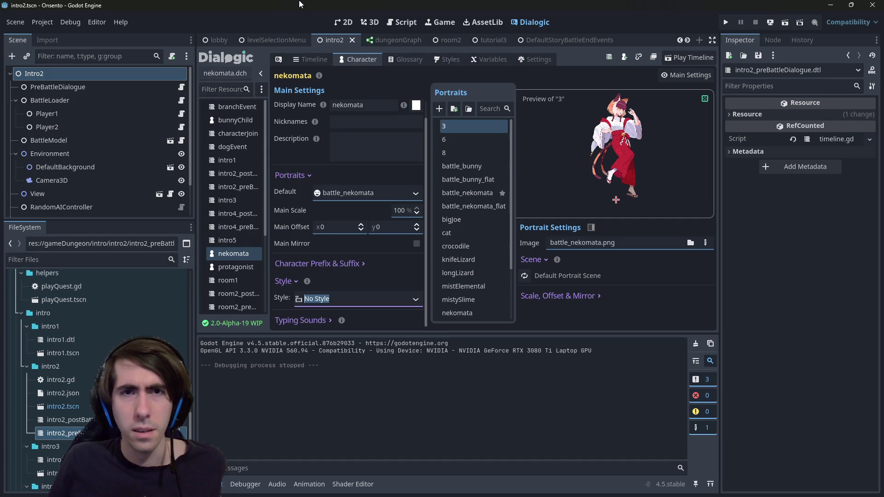
# Run the game, set the protagonist's style to base_style then No Style, and advance into the battle
pyautogui.click(724, 22)
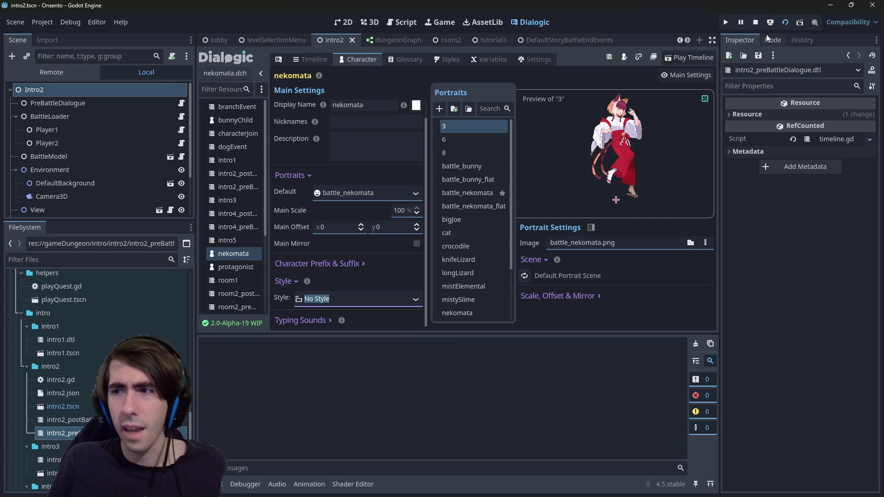
pyautogui.click(232, 267)
pyautogui.click(396, 299)
pyautogui.click(352, 325)
pyautogui.click(405, 300)
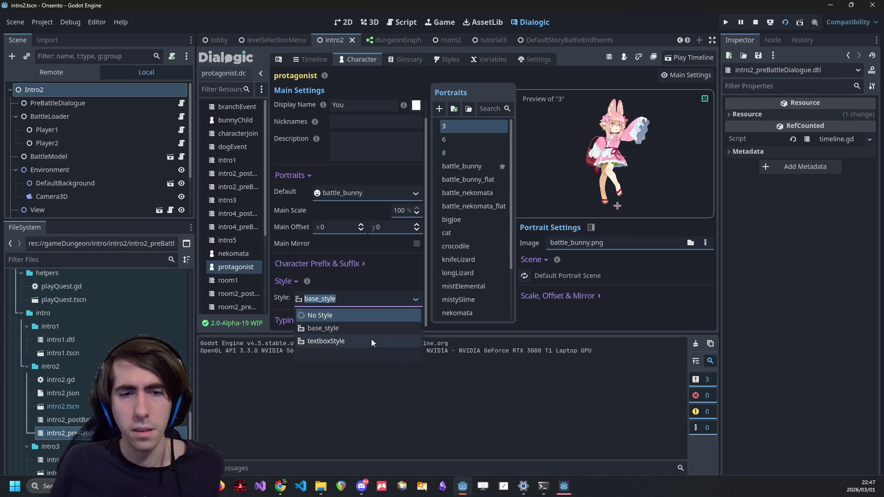
pyautogui.click(371, 339)
pyautogui.click(412, 300)
pyautogui.click(378, 317)
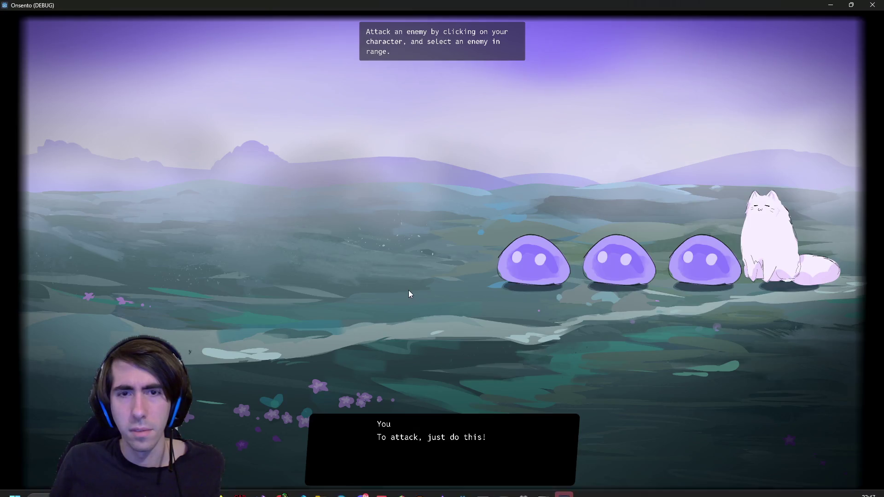
pyautogui.click(409, 292)
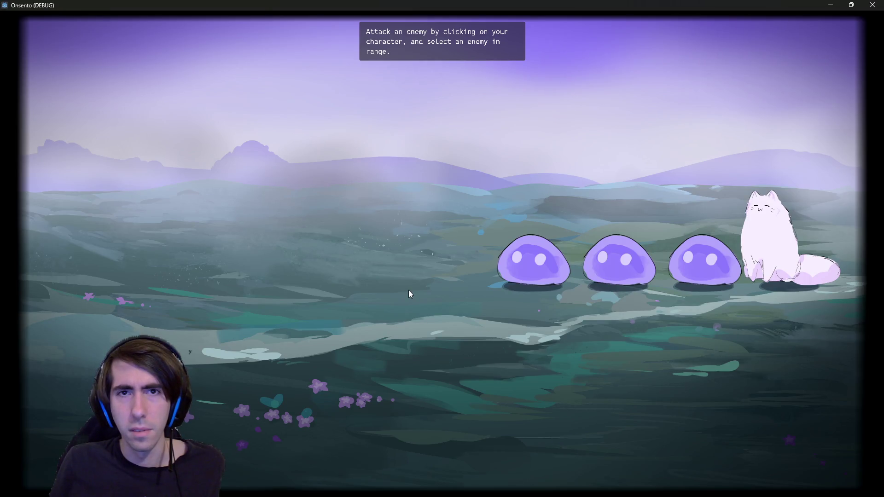
# Close the Onsento (DEBUG) game window to stop the test run
pyautogui.click(872, 5)
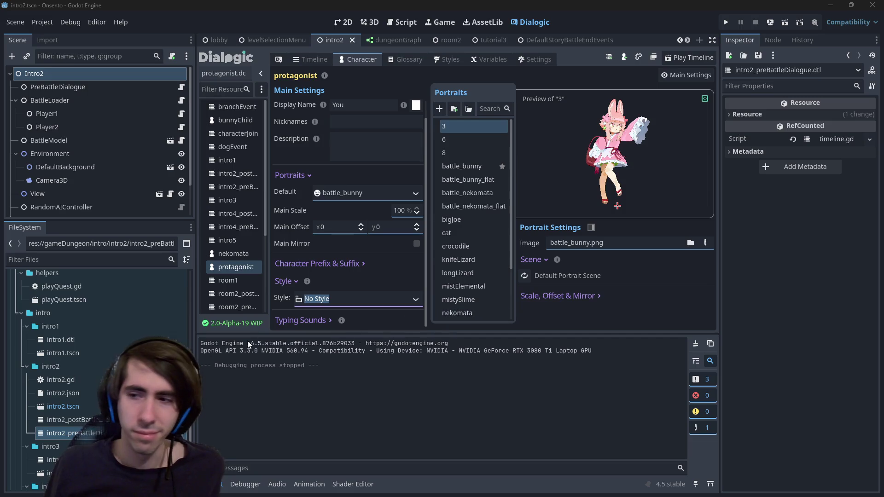
# Open intro2_preBattle from the FileSystem in Dialogic and scroll through its event list
pyautogui.doubleClick(187, 433)
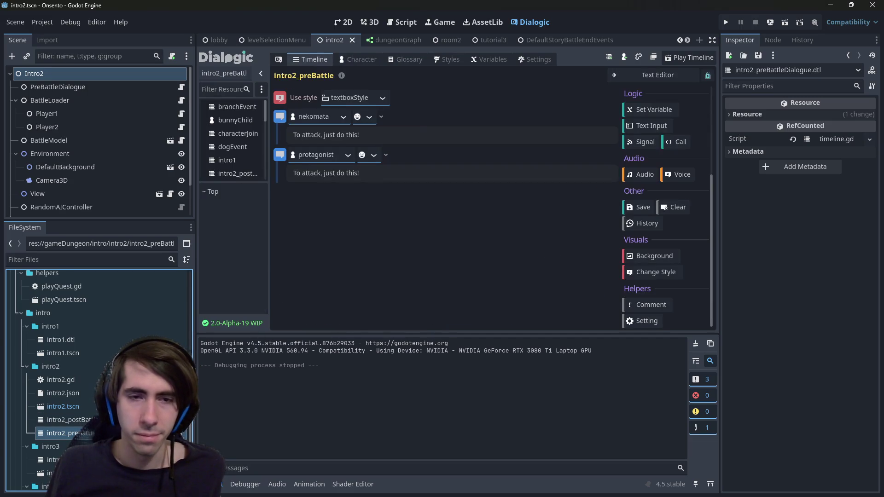
pyautogui.scroll(2, 658, 131)
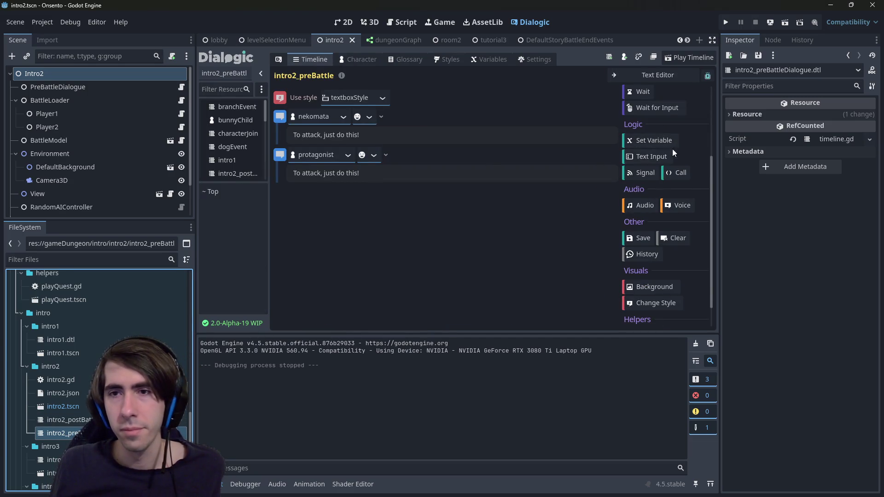
pyautogui.scroll(3, 666, 172)
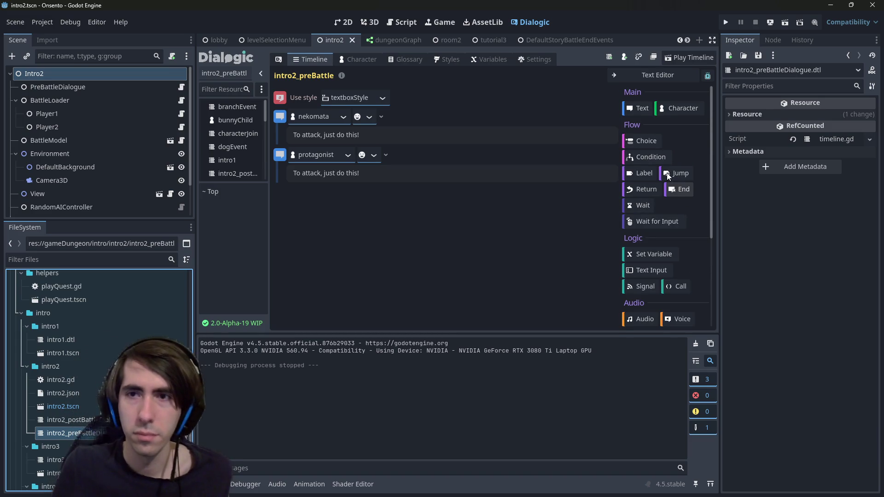
pyautogui.scroll(-5, 667, 173)
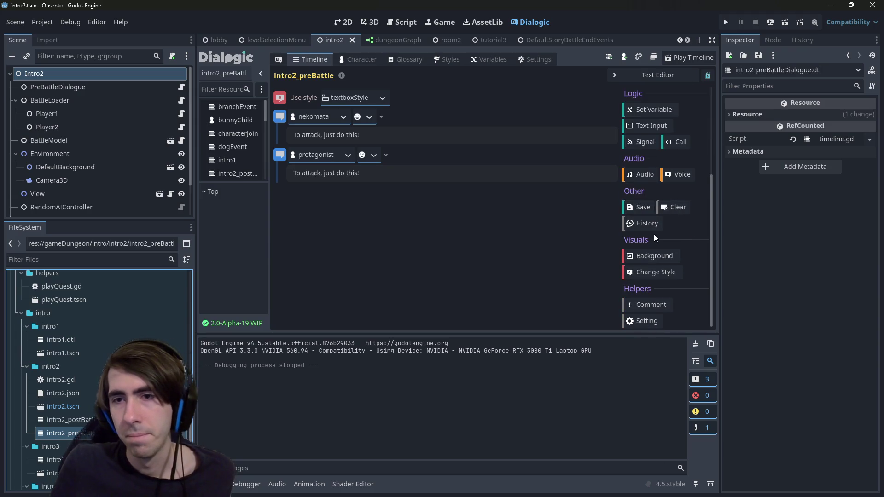
pyautogui.scroll(4, 655, 236)
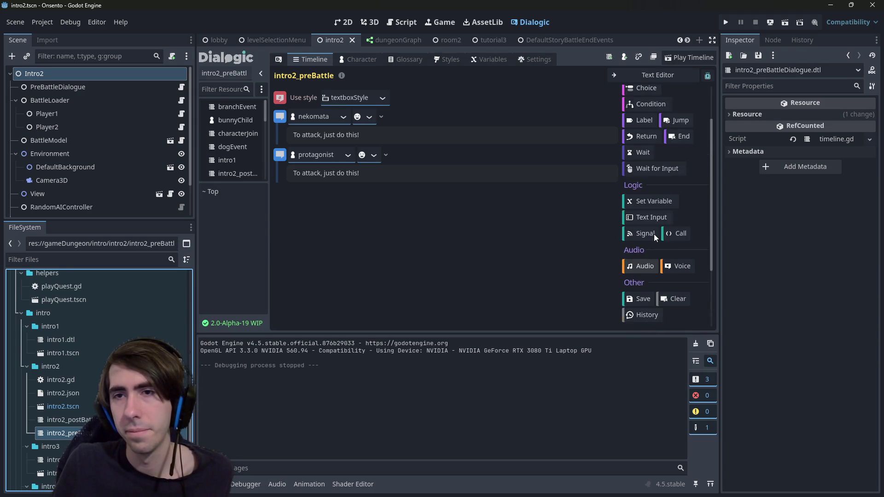
pyautogui.scroll(2, 654, 234)
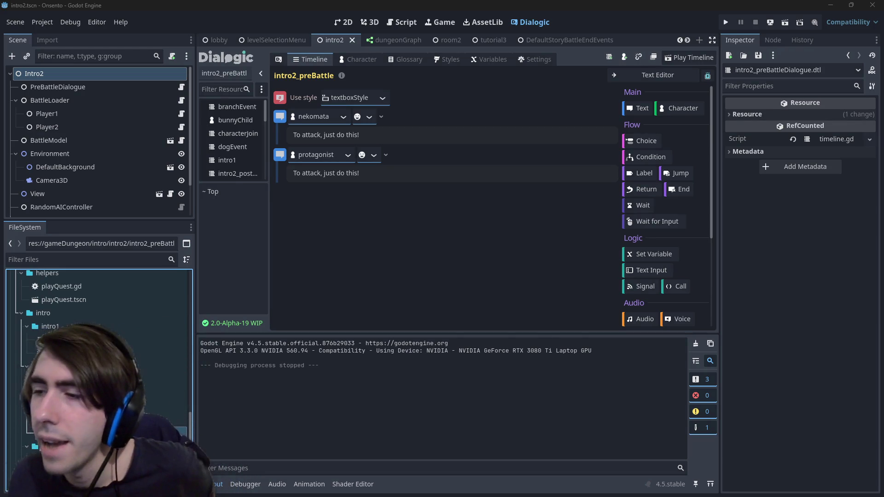
# In Chrome, expand the AI overview for 'dialogic keep box open godot' and highlight the keep-open sentence
pyautogui.hotkey('alt', 'Tab')
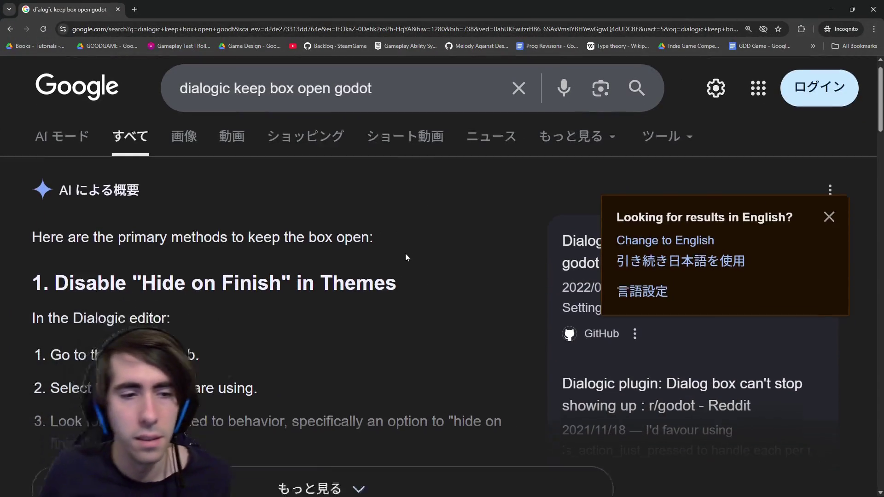
pyautogui.scroll(-2, 404, 255)
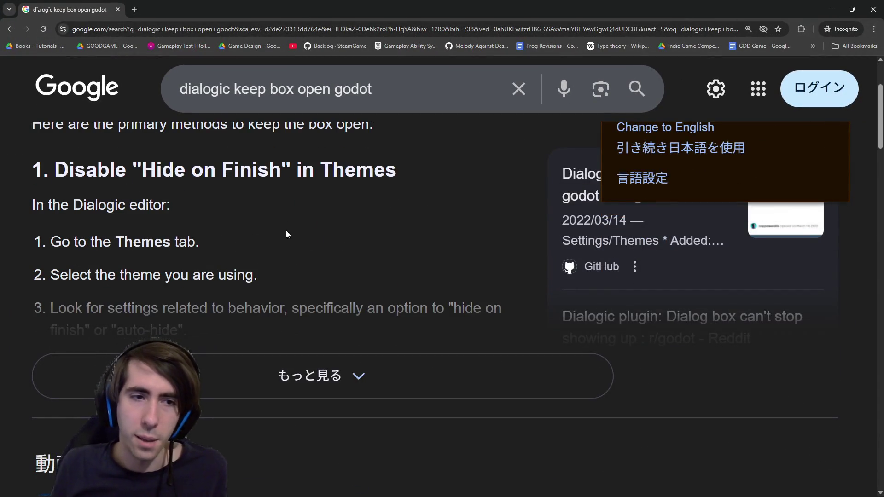
pyautogui.click(282, 373)
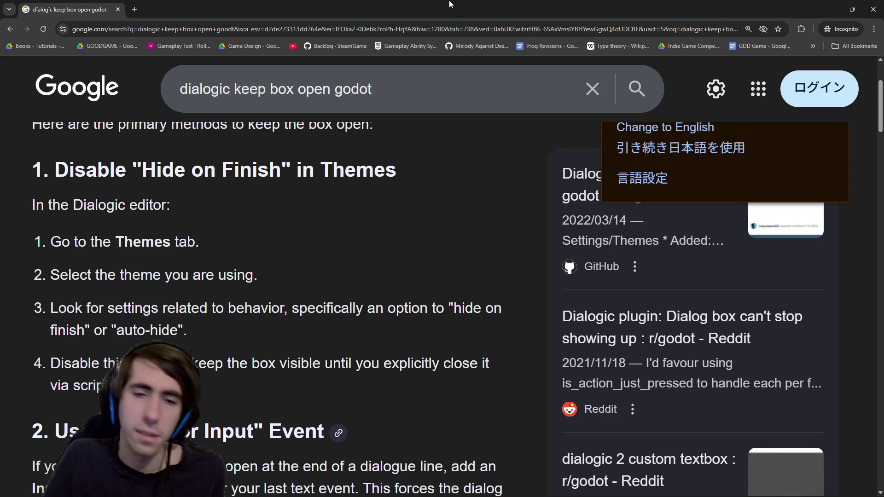
pyautogui.scroll(-4, 401, 147)
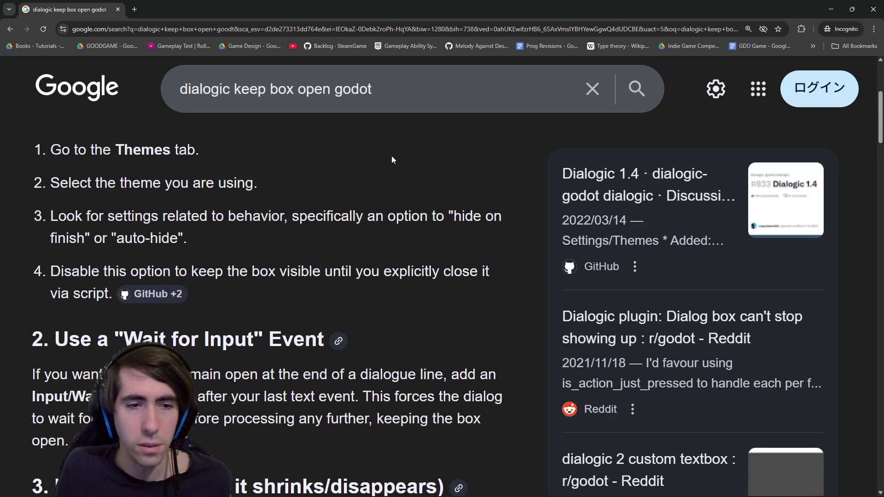
pyautogui.moveTo(133, 281); pyautogui.dragTo(348, 282)
pyautogui.click(348, 283)
# Read the Wait for Input explanation and the rest of the overview, then minimize the browser
pyautogui.moveTo(155, 294); pyautogui.dragTo(249, 305)
pyautogui.click(249, 305)
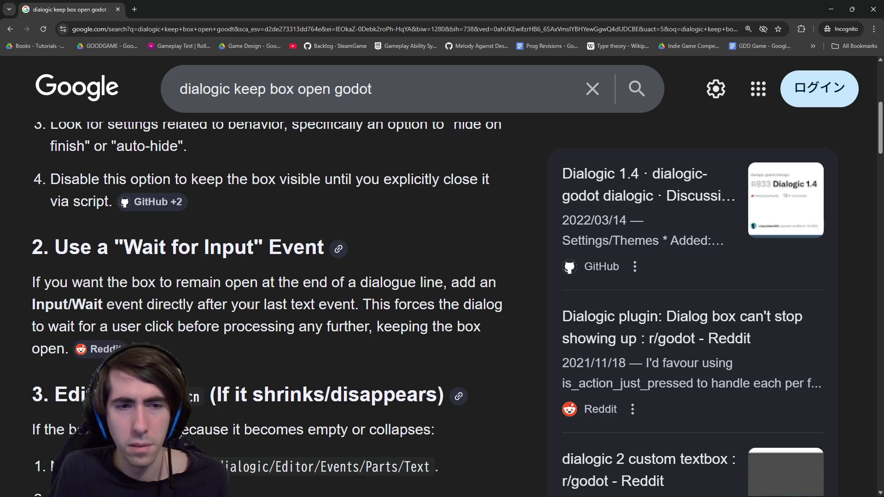
pyautogui.scroll(-3, 249, 305)
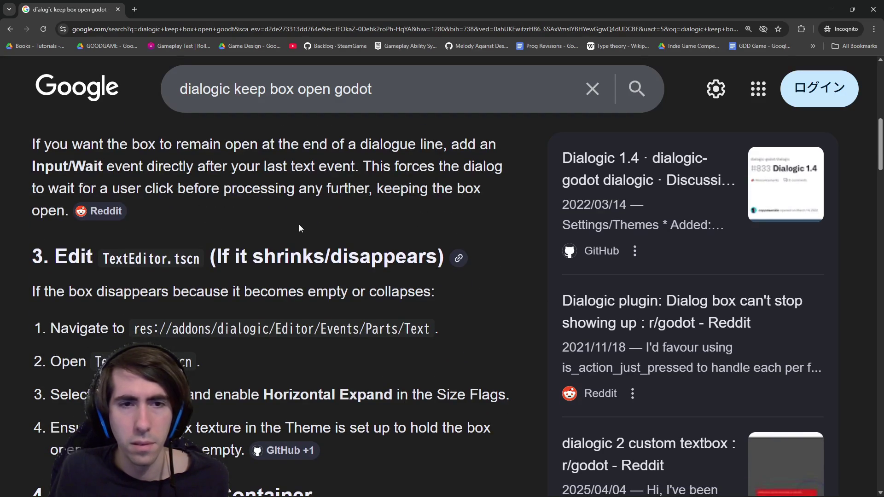
pyautogui.scroll(-6, 248, 305)
pyautogui.scroll(4, 260, 304)
pyautogui.scroll(-1, 260, 305)
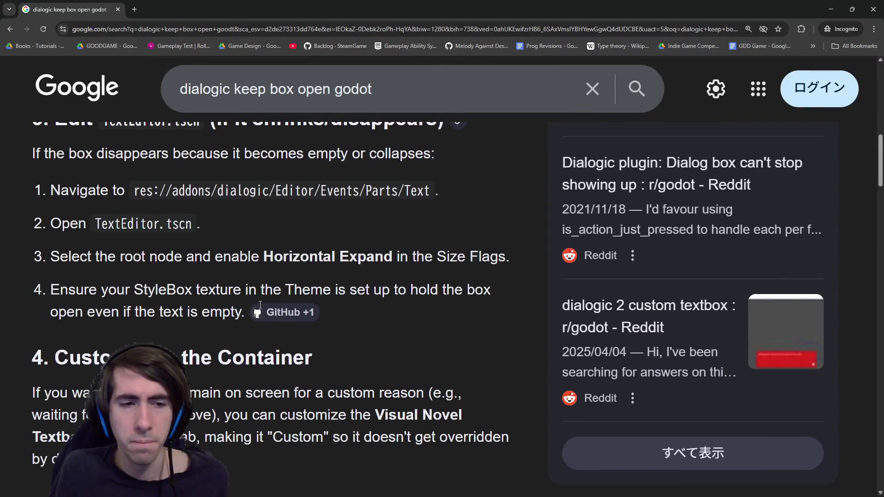
pyautogui.scroll(15, 261, 304)
pyautogui.click(831, 9)
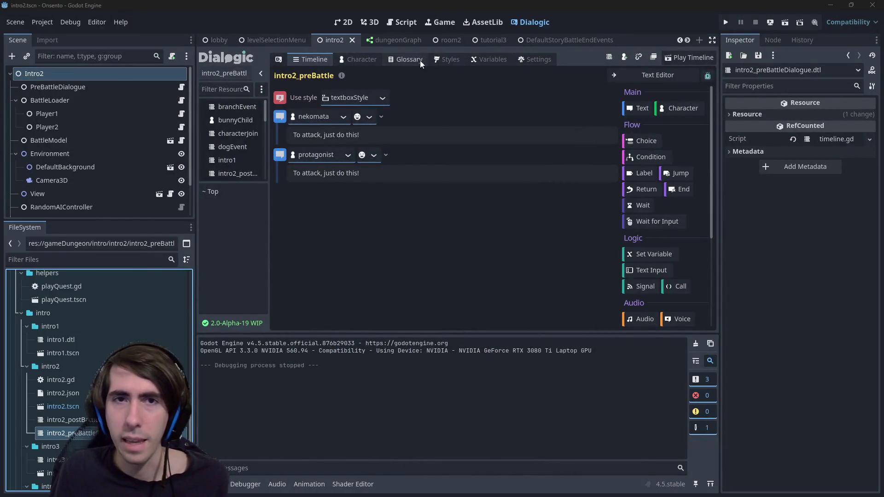
# Open textboxStyle in Dialogic settings and view its Full Background, Input Catcher and Textbox with Portrait layers
pyautogui.click(530, 21)
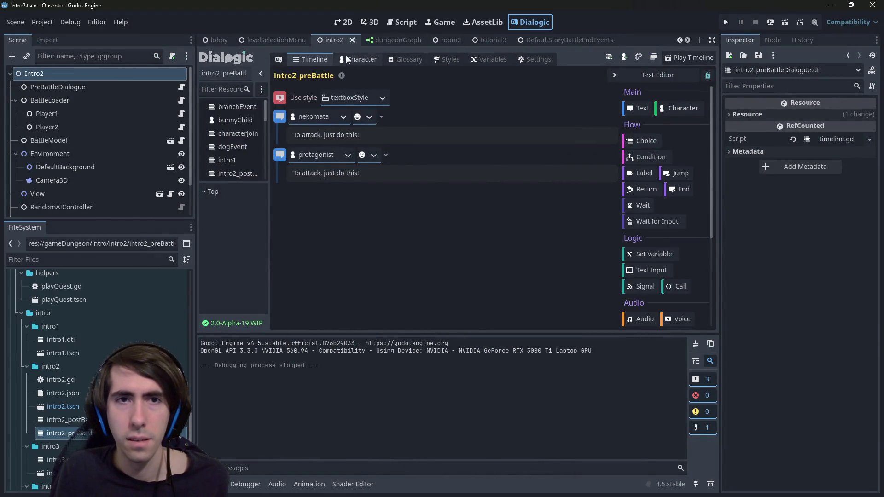
pyautogui.click(530, 60)
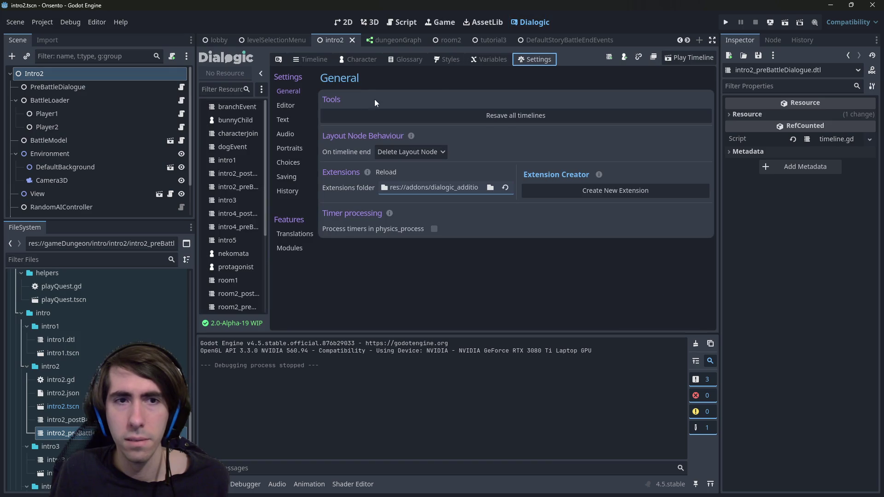
pyautogui.click(447, 59)
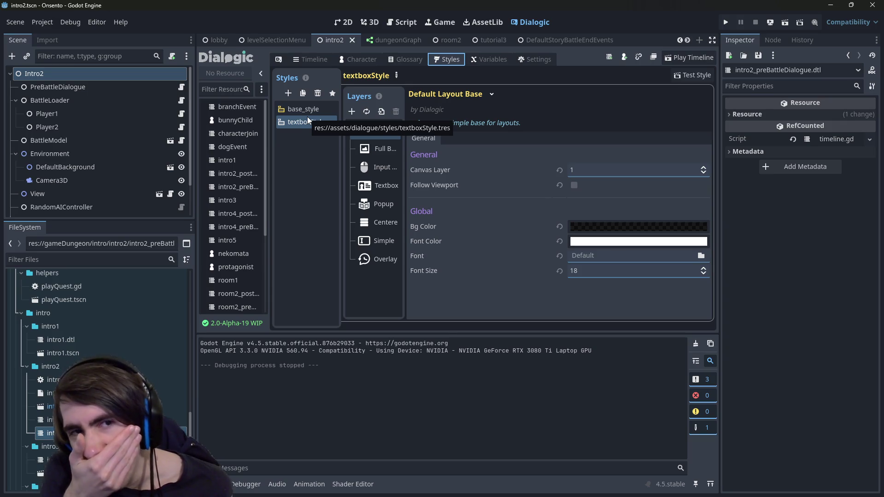
pyautogui.click(394, 148)
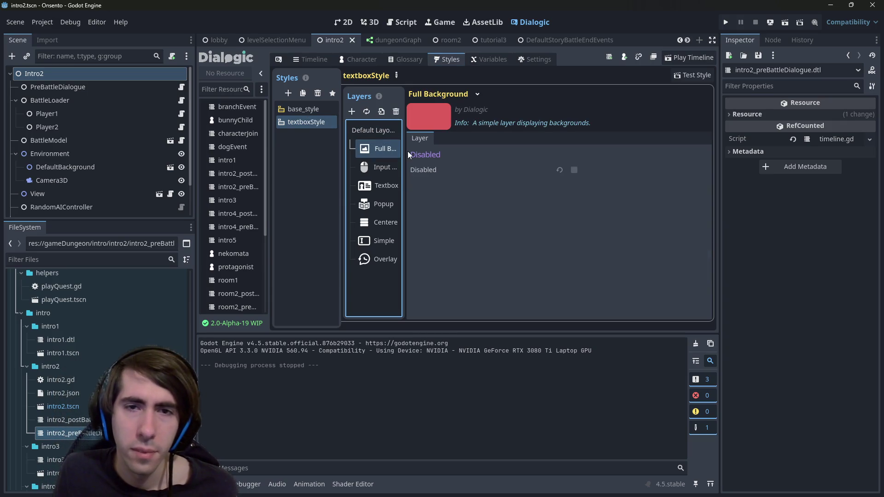
pyautogui.click(376, 167)
pyautogui.click(372, 181)
pyautogui.scroll(-1, 463, 220)
pyautogui.scroll(-2, 462, 221)
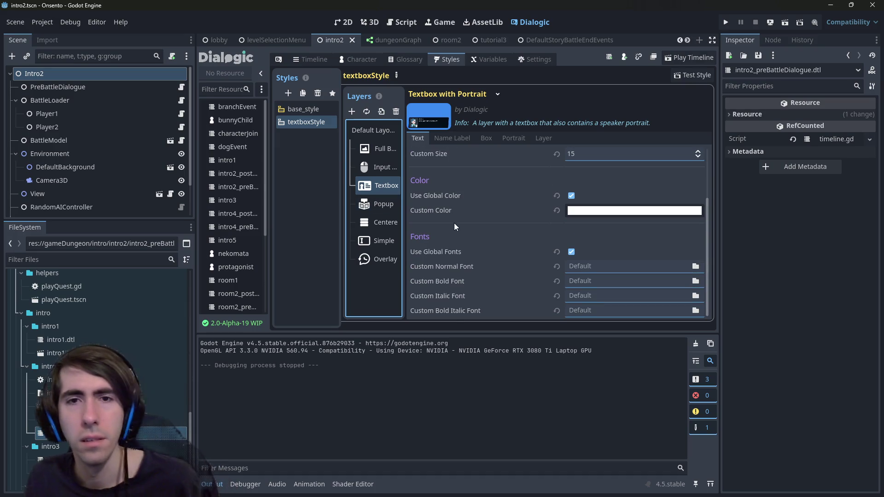
# Compare the Popup Glossary layer with the Textbox and Input Catcher layers, checking Popup's Box and Layer tabs
pyautogui.click(385, 203)
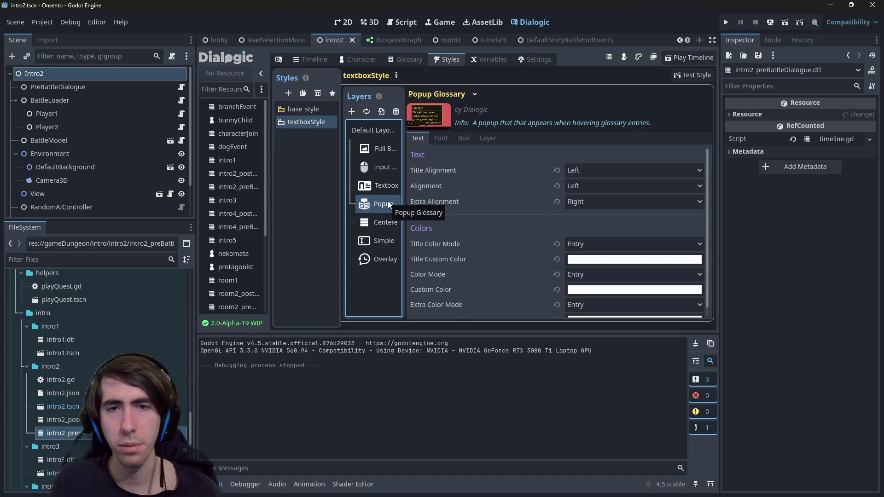
pyautogui.click(380, 185)
pyautogui.click(377, 202)
pyautogui.click(365, 185)
pyautogui.click(371, 167)
pyautogui.click(377, 206)
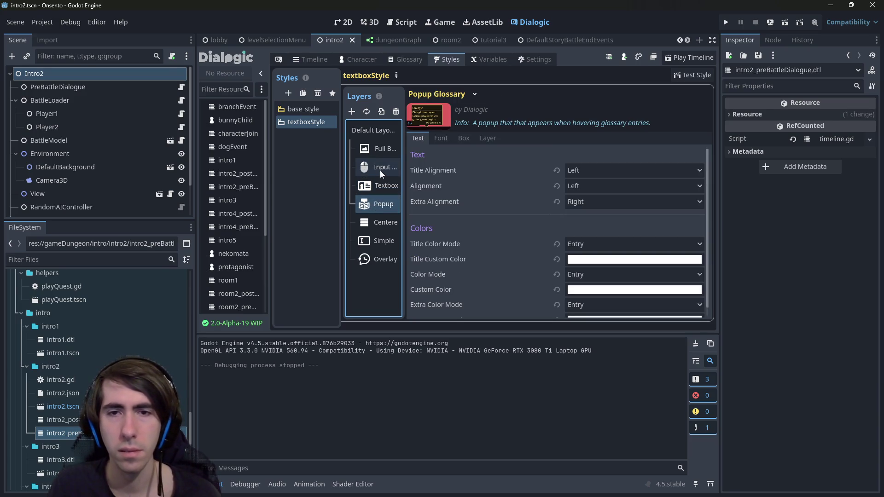
pyautogui.click(461, 139)
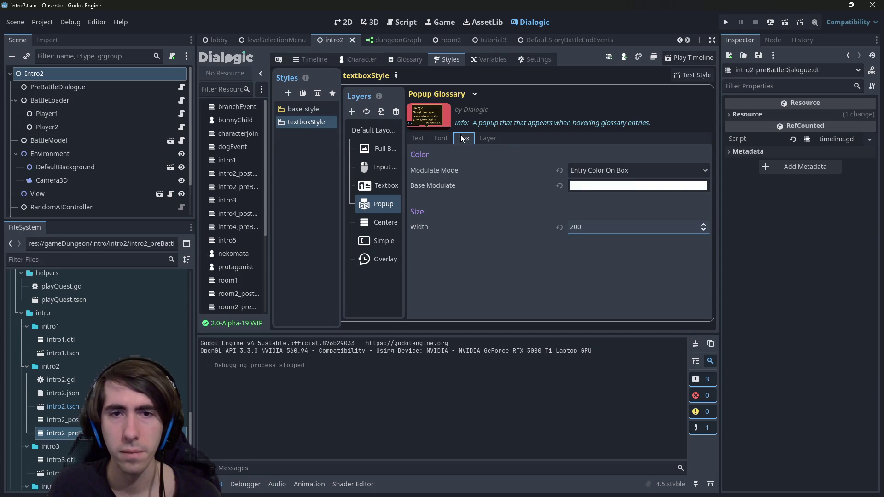
pyautogui.click(476, 135)
pyautogui.click(417, 139)
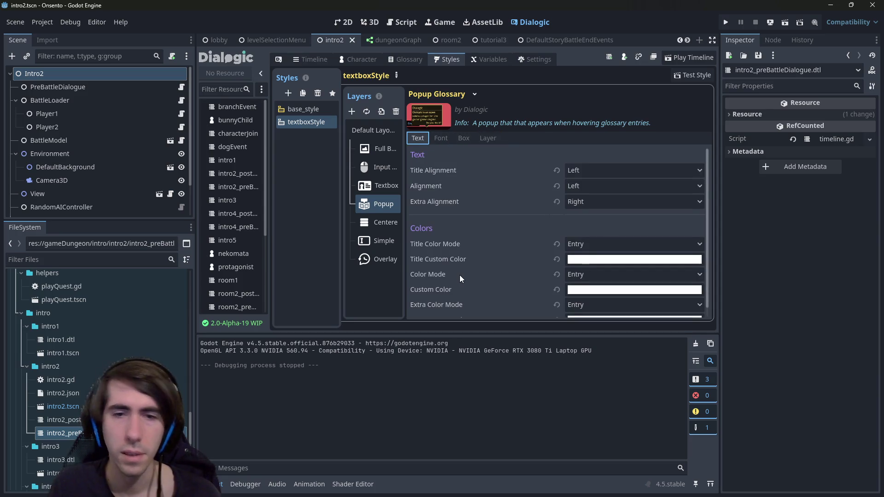
pyautogui.scroll(-1, 460, 274)
# Review the Centered Choices, Simple Text Input Box and Overlay History layers, including Overlay's behaviour and enable options
pyautogui.click(387, 225)
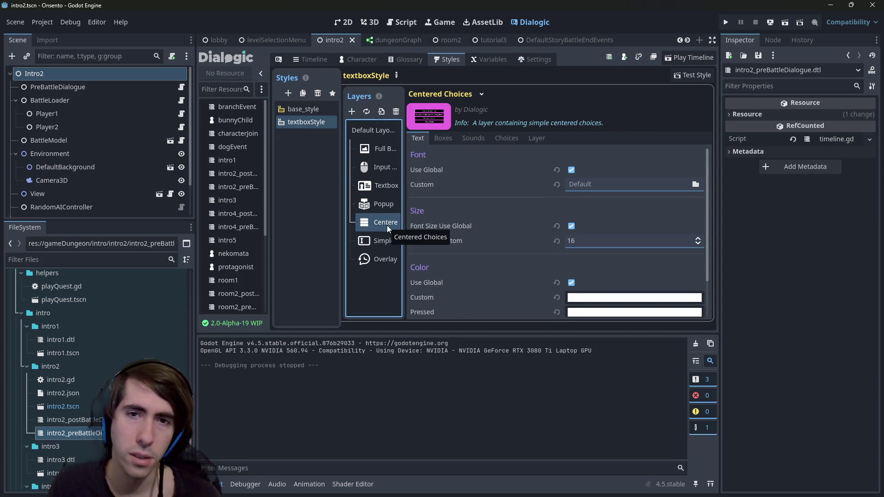
pyautogui.click(385, 240)
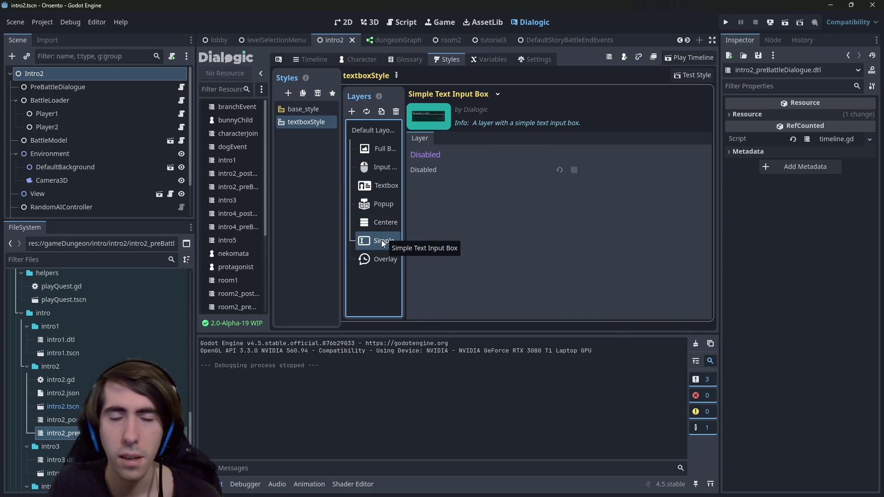
pyautogui.click(378, 263)
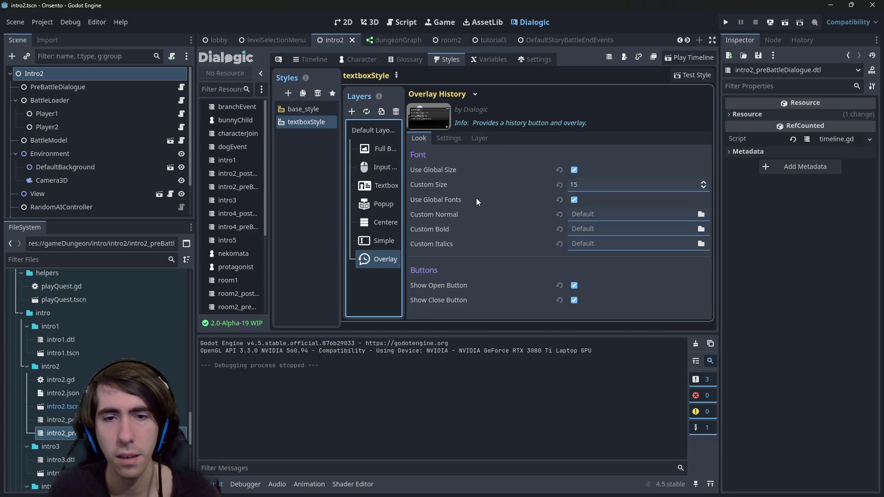
pyautogui.click(460, 139)
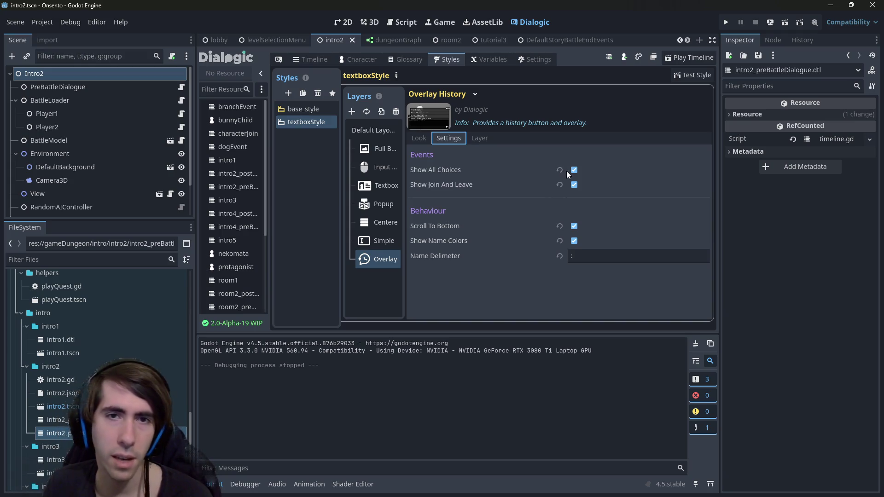
pyautogui.click(487, 139)
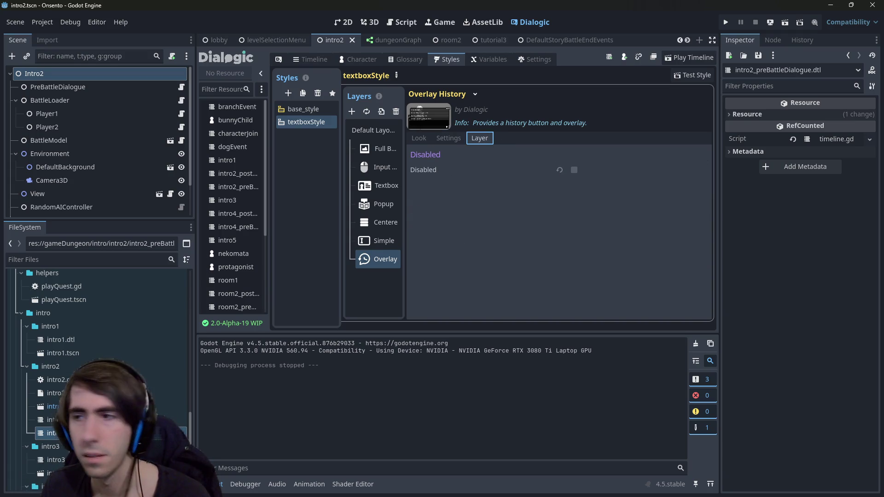
pyautogui.hotkey('alt', 'Tab')
# Open the Reddit thread about keeping the Dialogic box open in a new tab
pyautogui.scroll(-15, 436, 258)
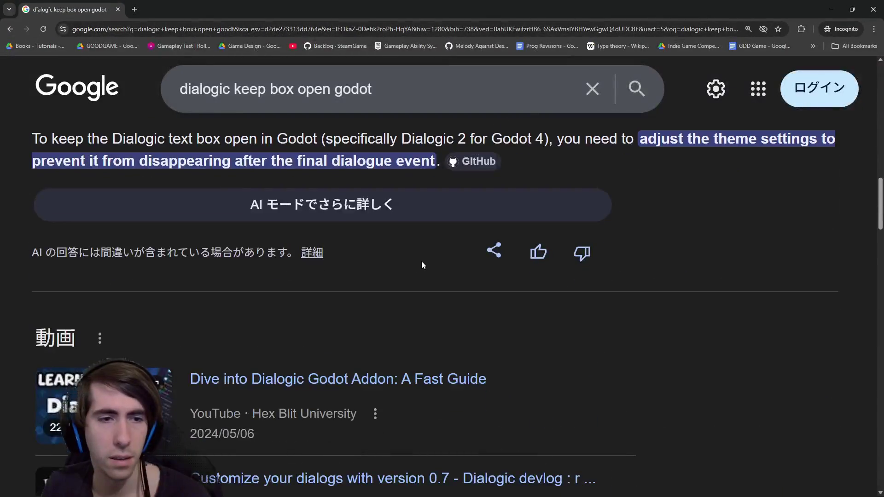
pyautogui.scroll(-5, 405, 263)
pyautogui.scroll(-8, 384, 216)
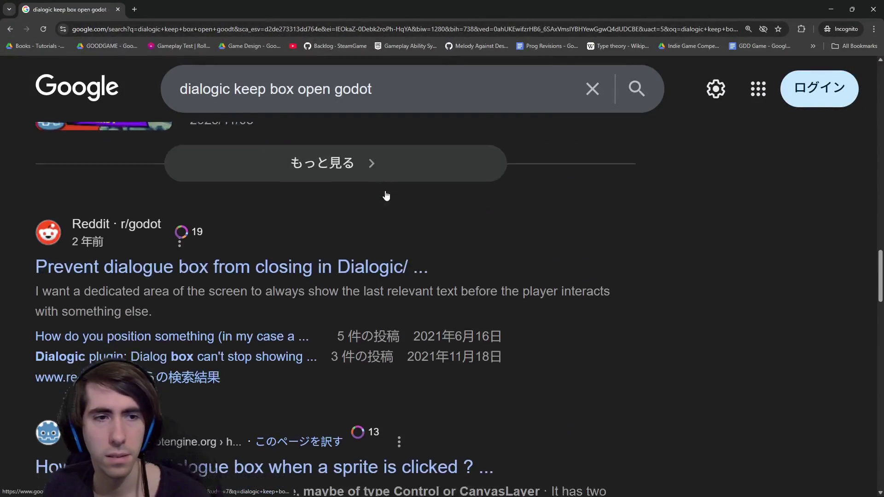
pyautogui.scroll(-3, 386, 195)
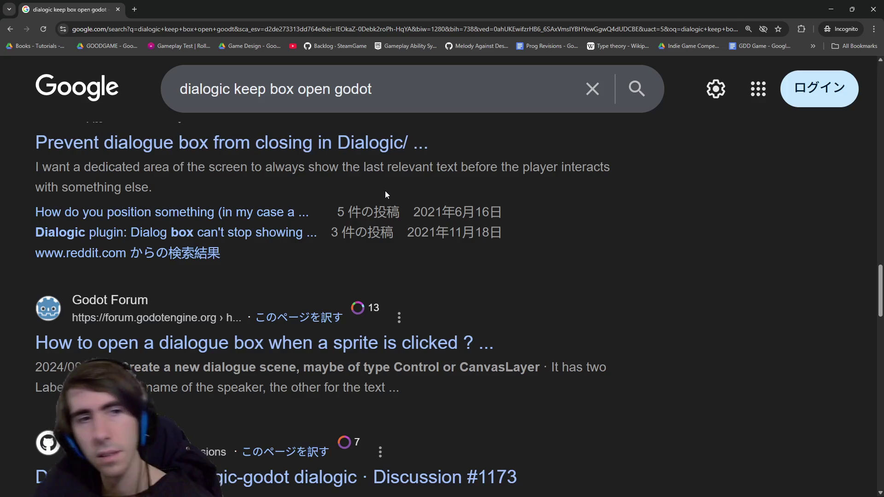
pyautogui.middleClick(358, 145)
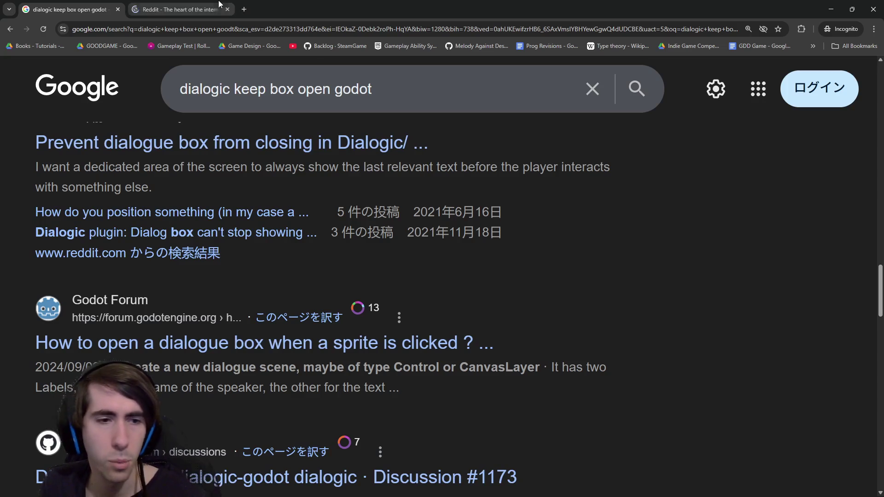
pyautogui.click(186, 5)
# Expand the full Reddit post and read its tip about the theme setting
pyautogui.scroll(-2, 319, 259)
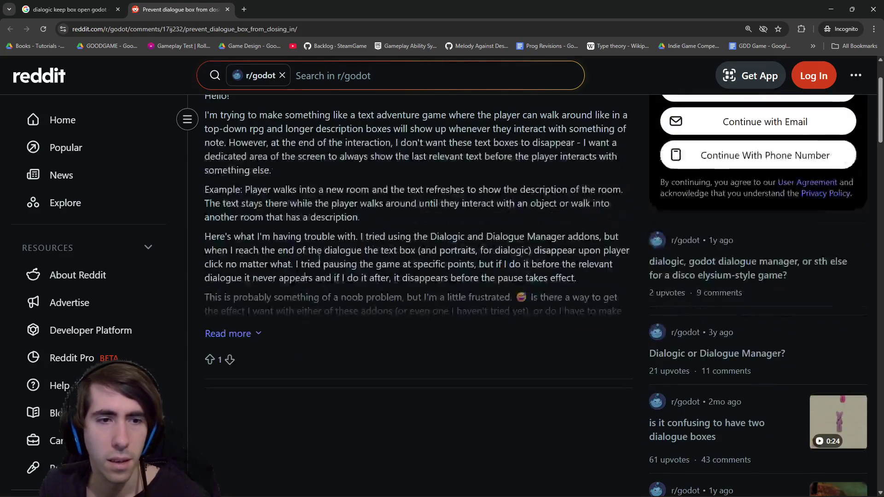
pyautogui.click(249, 333)
pyautogui.scroll(-10, 317, 300)
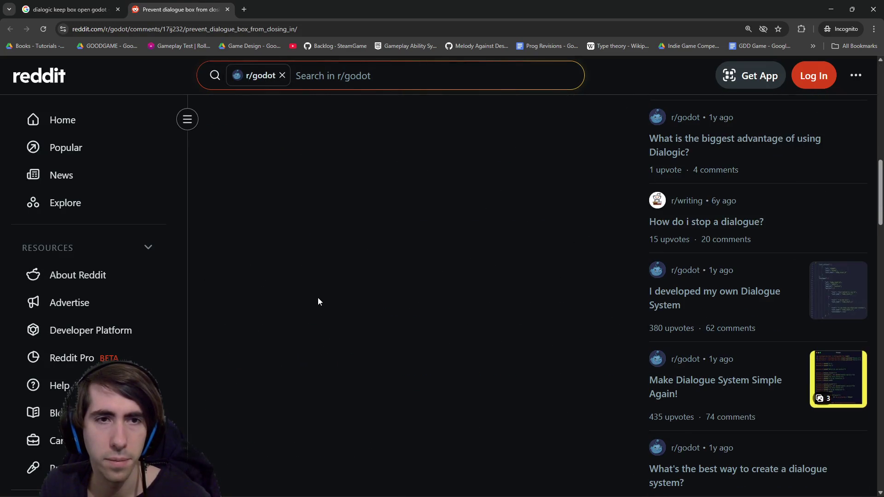
pyautogui.scroll(10, 318, 300)
pyautogui.scroll(-1, 313, 408)
pyautogui.moveTo(309, 409); pyautogui.dragTo(364, 410)
pyautogui.click(365, 409)
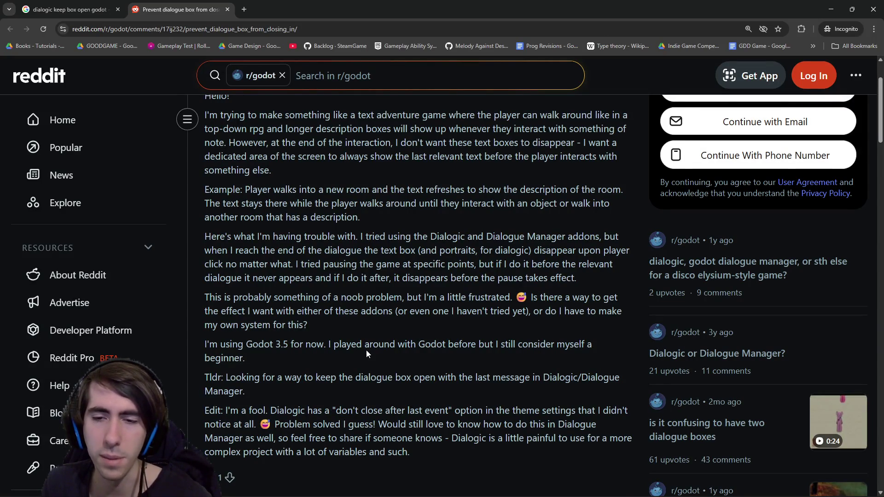
pyautogui.hotkey('alt', 'Tab')
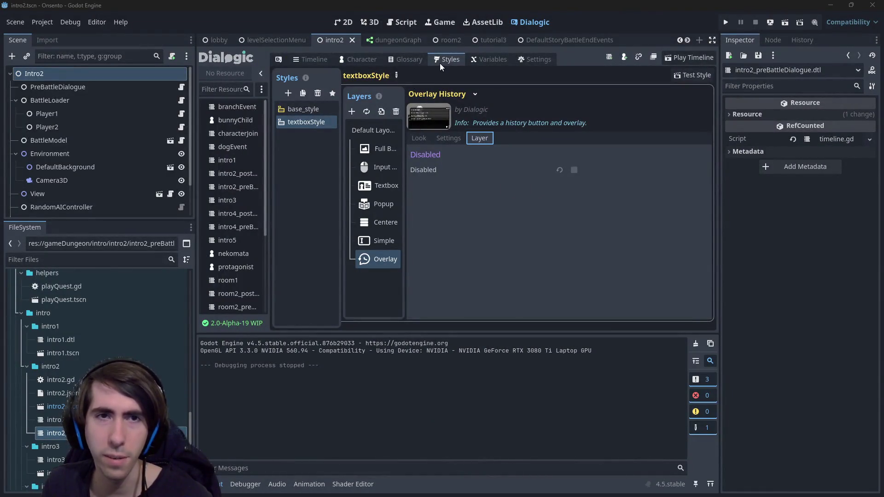
pyautogui.click(440, 63)
pyautogui.click(454, 139)
pyautogui.click(426, 138)
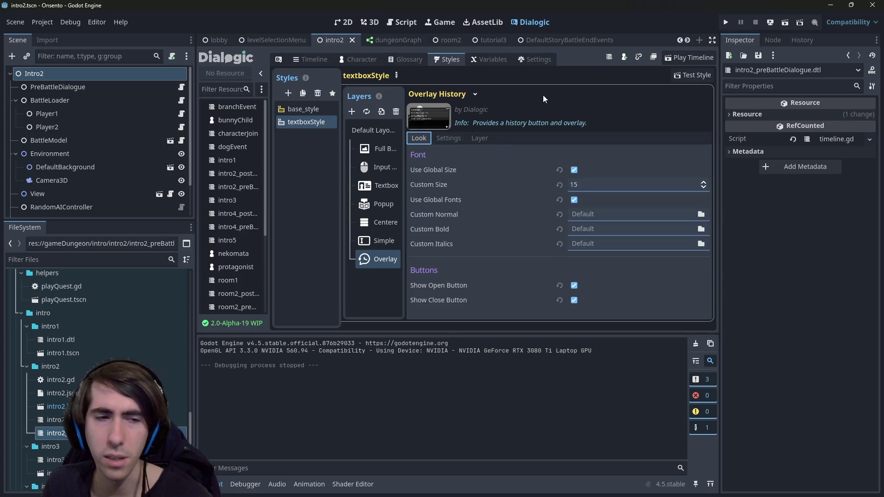
pyautogui.scroll(10, 136, 345)
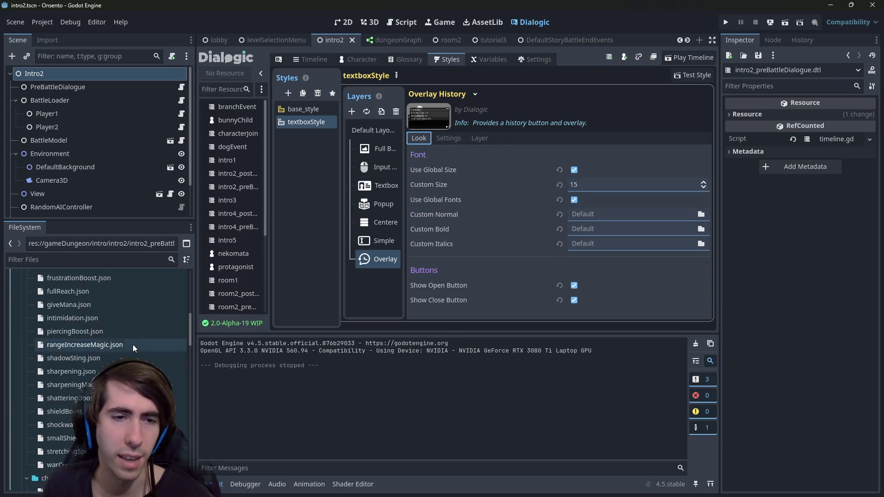
pyautogui.scroll(5, 133, 344)
pyautogui.click(44, 22)
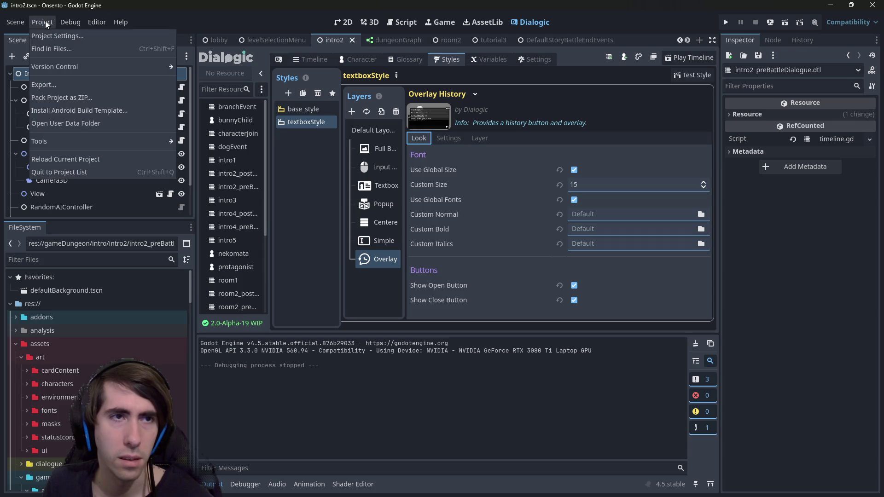
pyautogui.press('Escape')
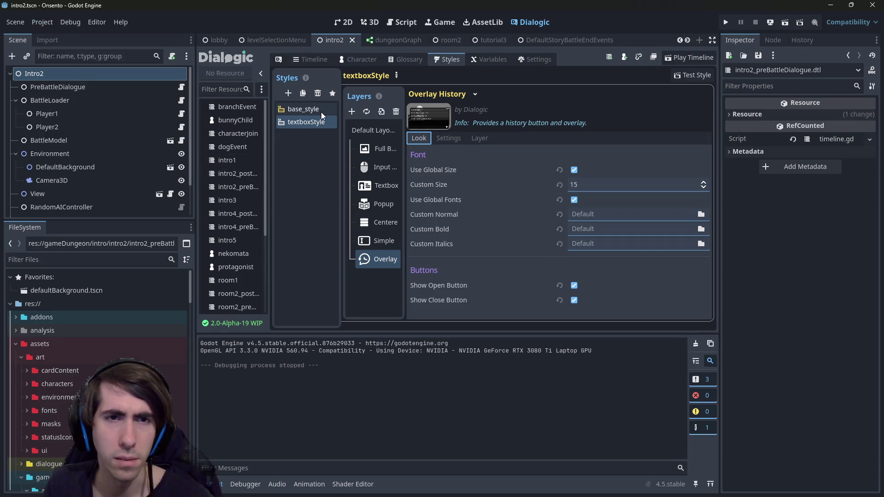
pyautogui.click(42, 24)
pyautogui.click(51, 32)
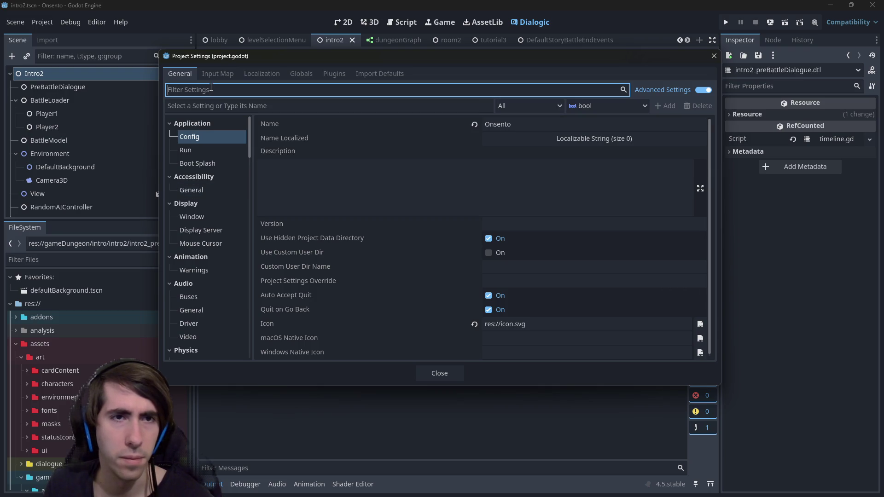
pyautogui.write('them')
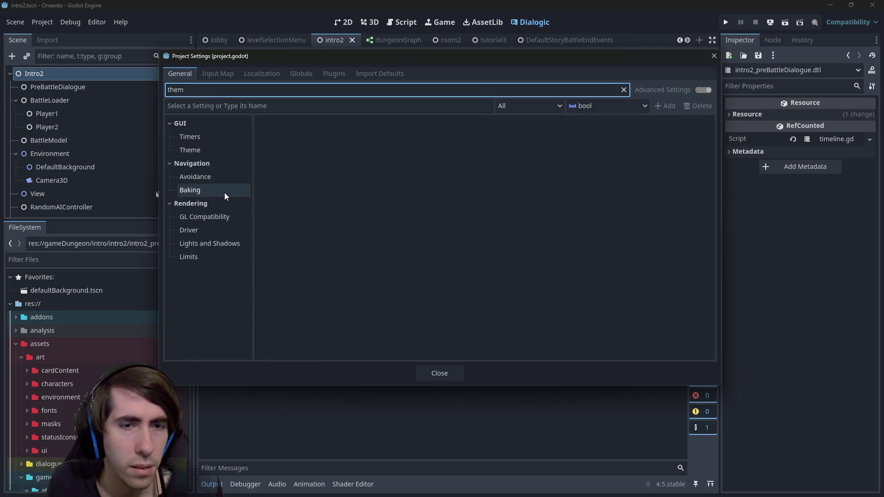
pyautogui.press('BackSpace')
pyautogui.press('BackSpace')
pyautogui.press('BackSpace')
pyautogui.write('diak')
pyautogui.press('BackSpace')
pyautogui.write('logic')
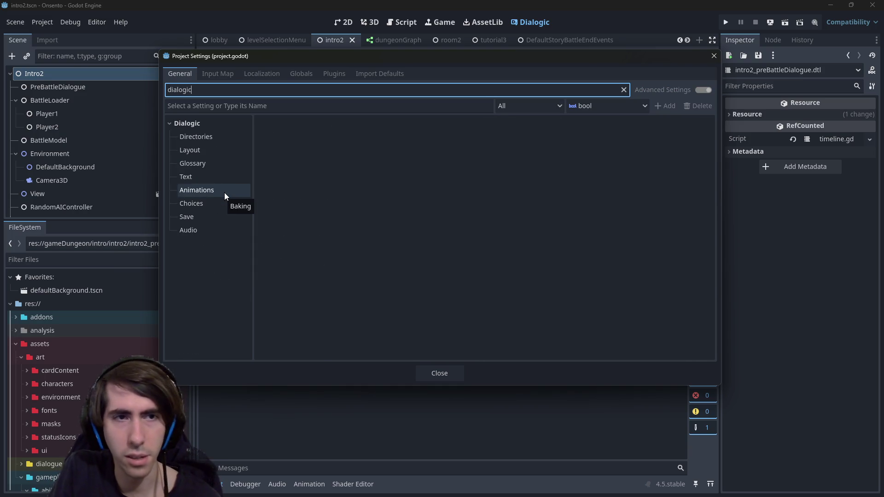
pyautogui.click(205, 150)
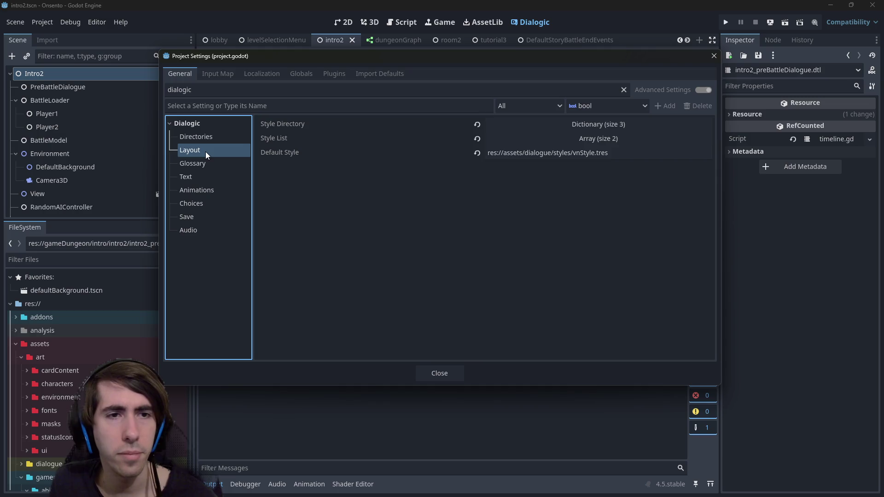
pyautogui.click(205, 179)
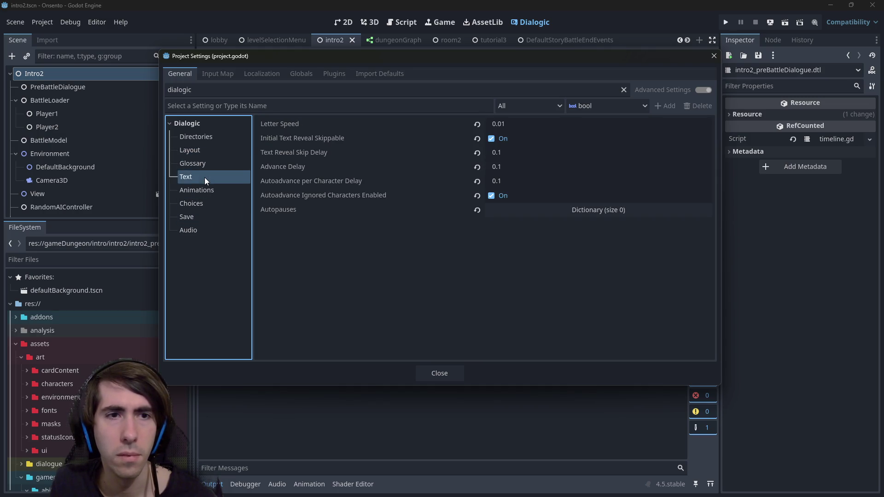
pyautogui.click(204, 191)
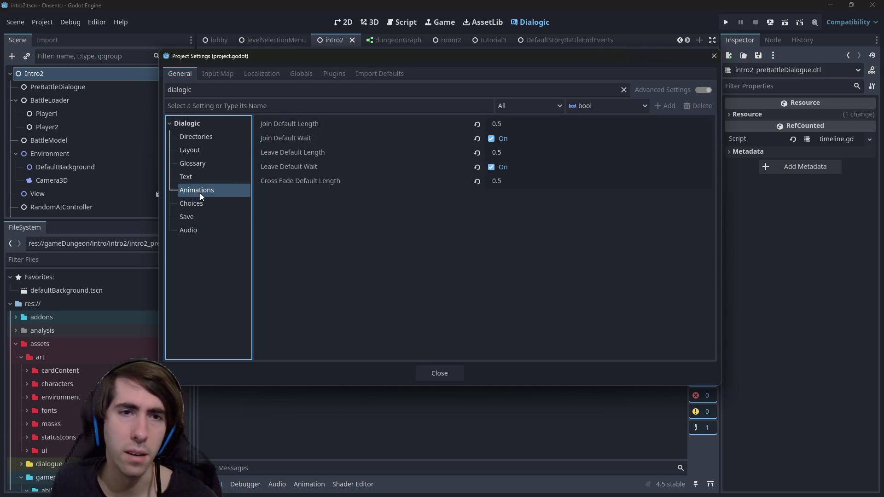
pyautogui.click(192, 177)
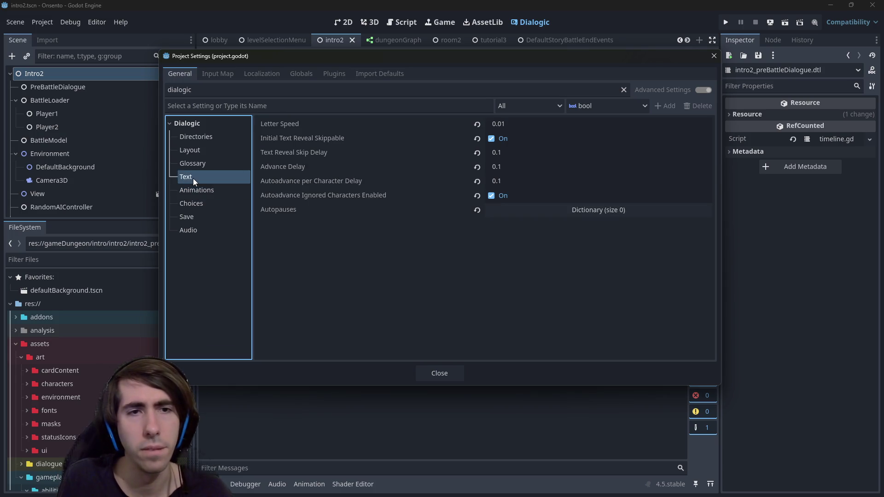
pyautogui.click(200, 200)
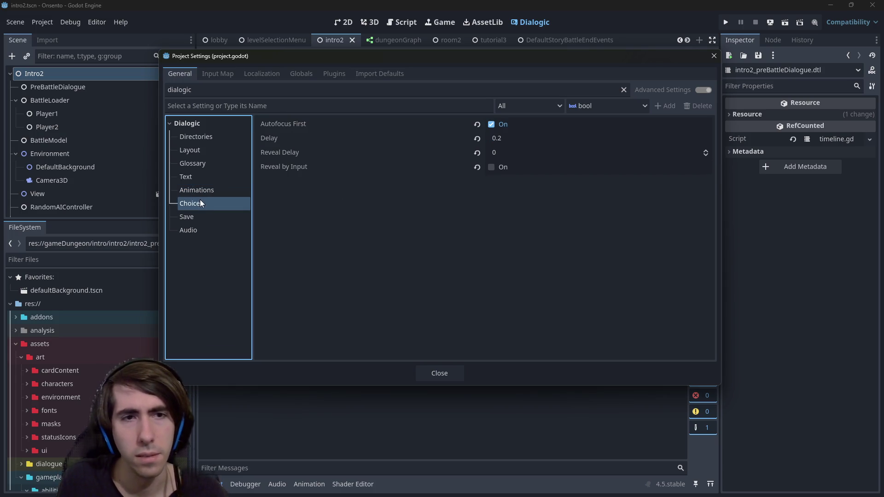
pyautogui.click(202, 216)
pyautogui.click(206, 231)
pyautogui.click(712, 56)
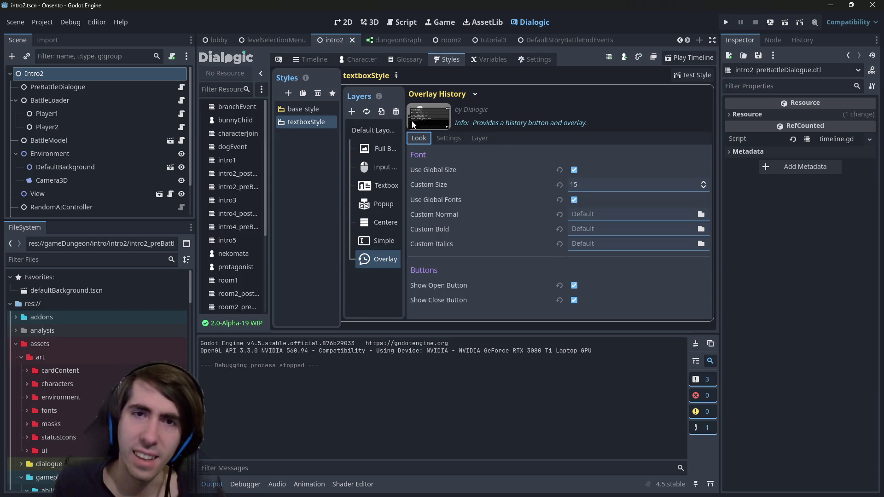
pyautogui.click(519, 57)
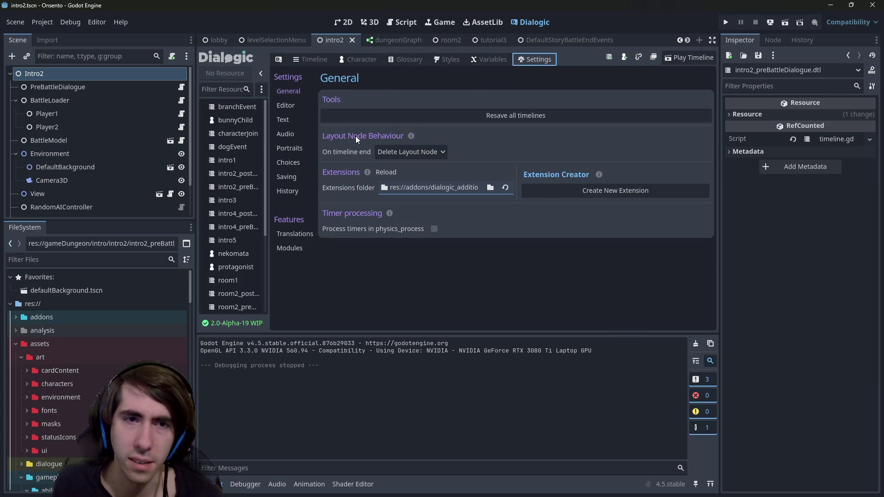
pyautogui.click(479, 59)
pyautogui.click(455, 59)
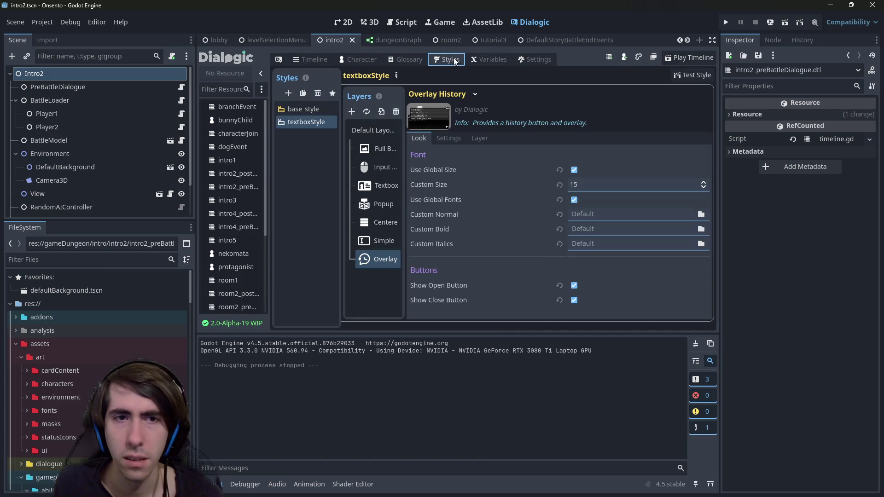
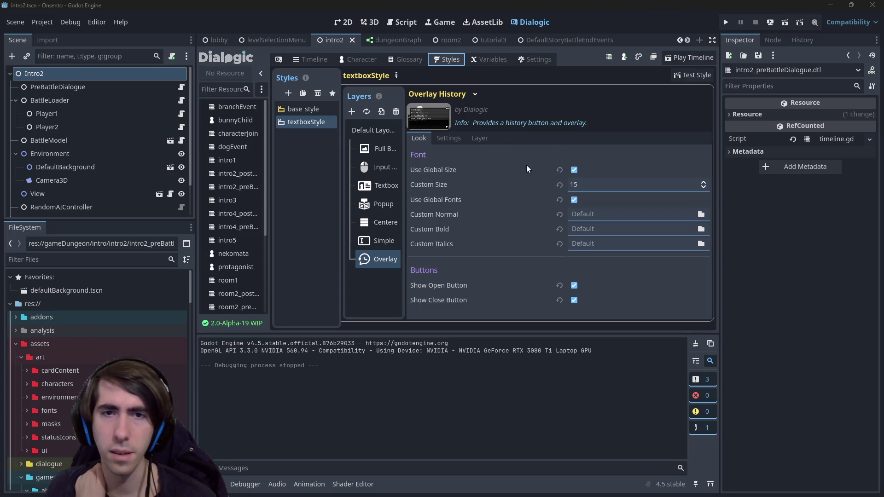
# Step through textboxStyle's Overlay History, Full Background and Input Catcher layers, ending on Default Layout Base
pyautogui.click(442, 137)
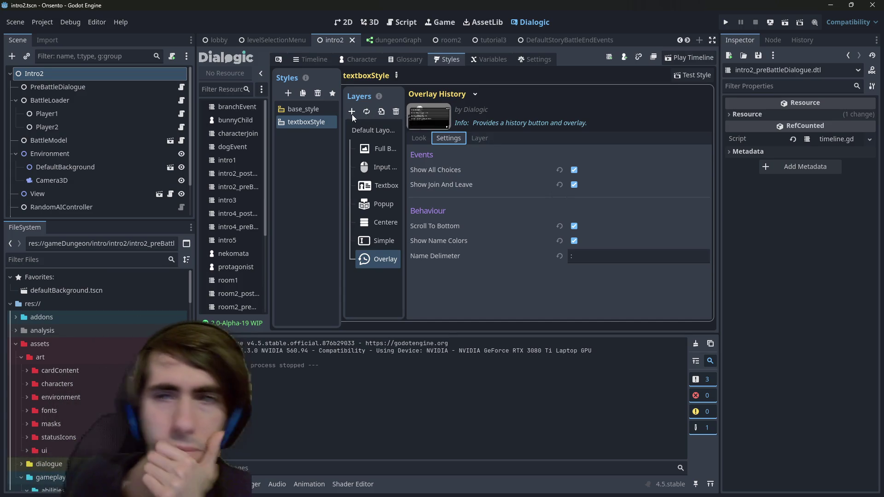
pyautogui.click(394, 146)
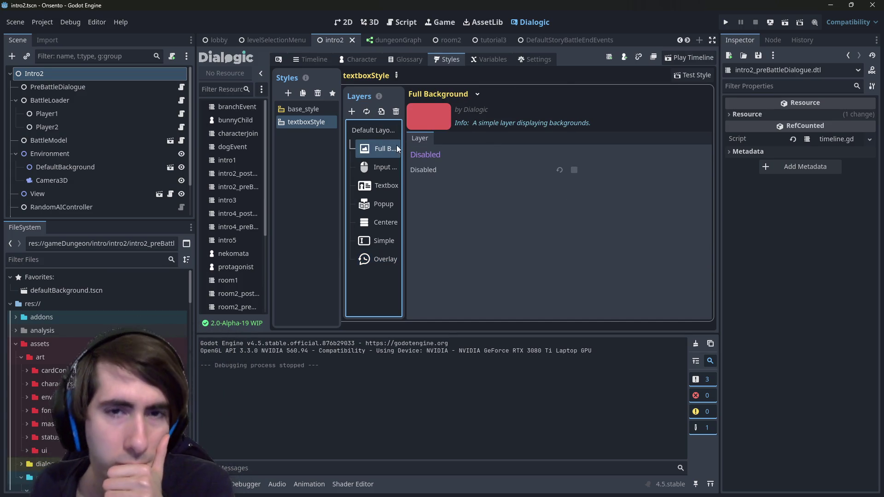
pyautogui.click(374, 167)
pyautogui.click(368, 131)
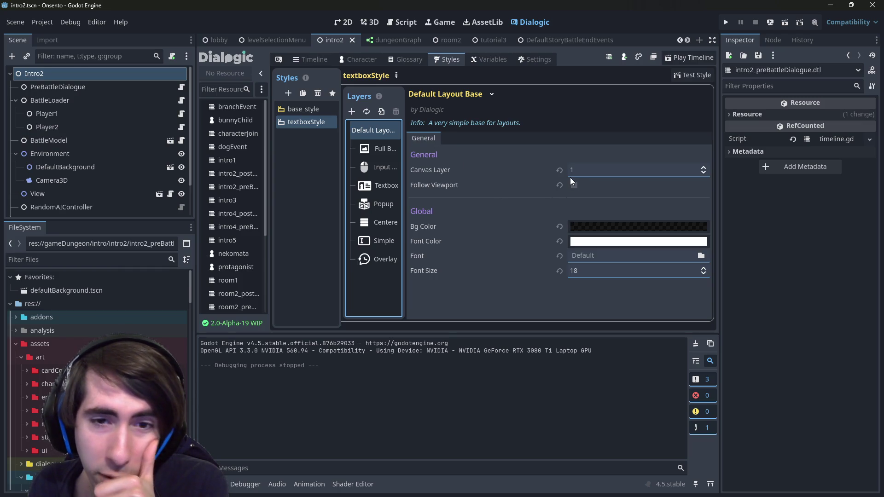
# Switch between textboxStyle and base_style in the styles list, settling back on textboxStyle
pyautogui.click(311, 115)
pyautogui.press('Down')
pyautogui.press('Up')
pyautogui.press('Down')
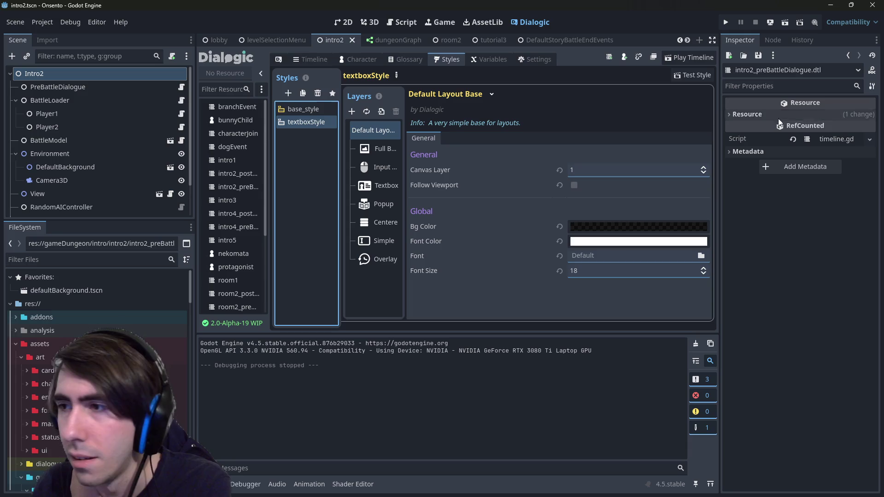
pyautogui.click(395, 75)
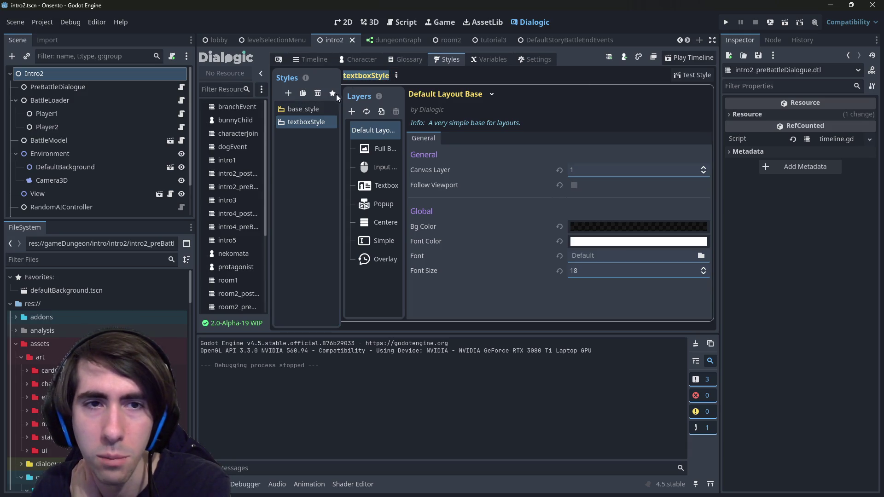
pyautogui.click(324, 106)
pyautogui.click(389, 75)
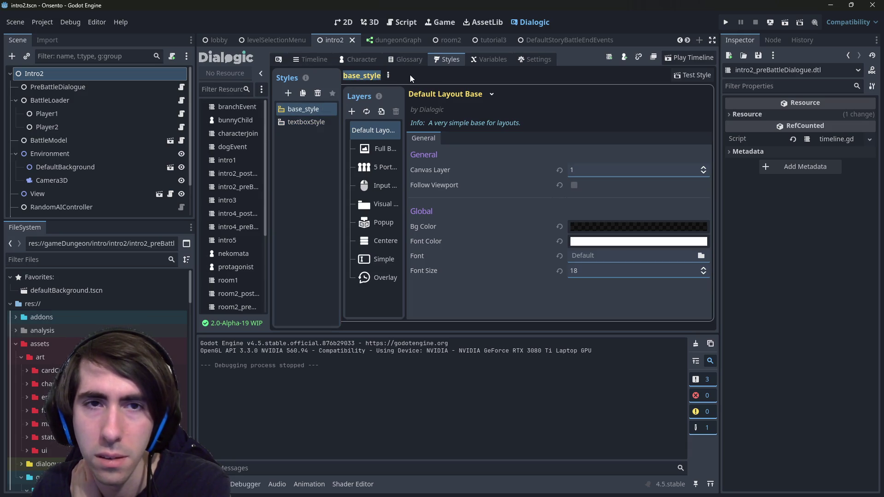
pyautogui.click(302, 122)
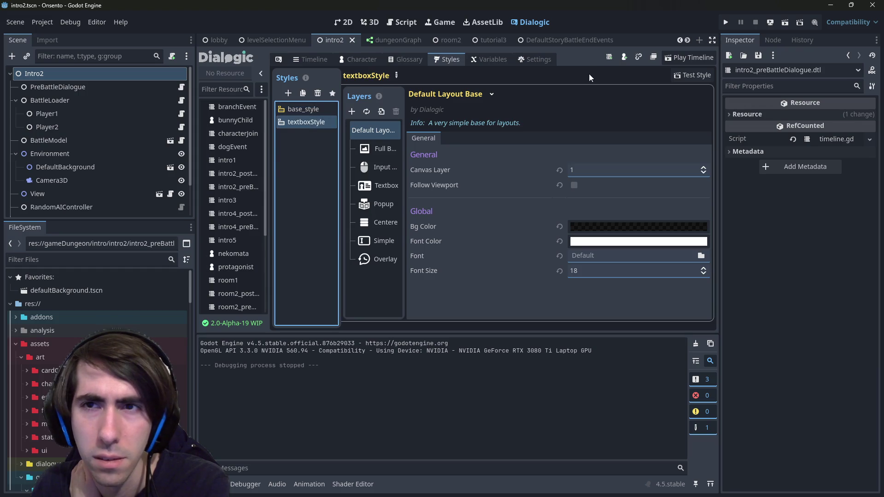
pyautogui.click(497, 58)
# Browse Dialogic's History, Saving, Choices, Translations and Modules settings pages without changing anything
pyautogui.click(527, 60)
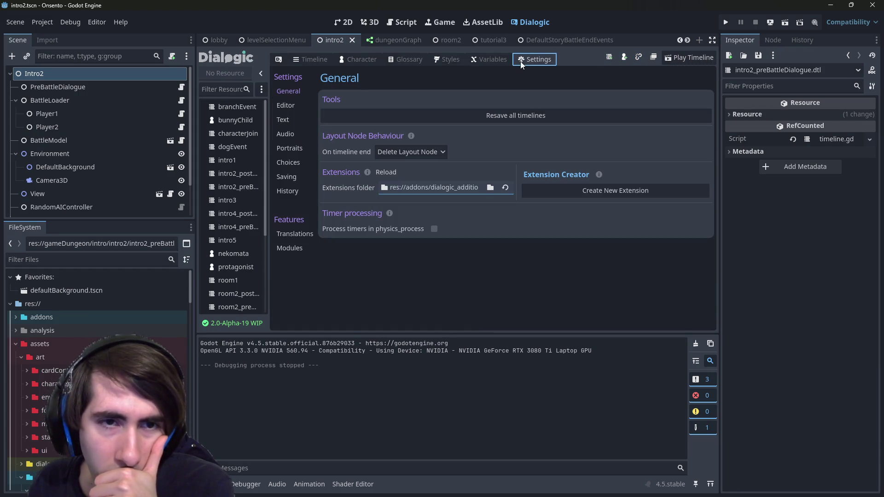
pyautogui.click(286, 191)
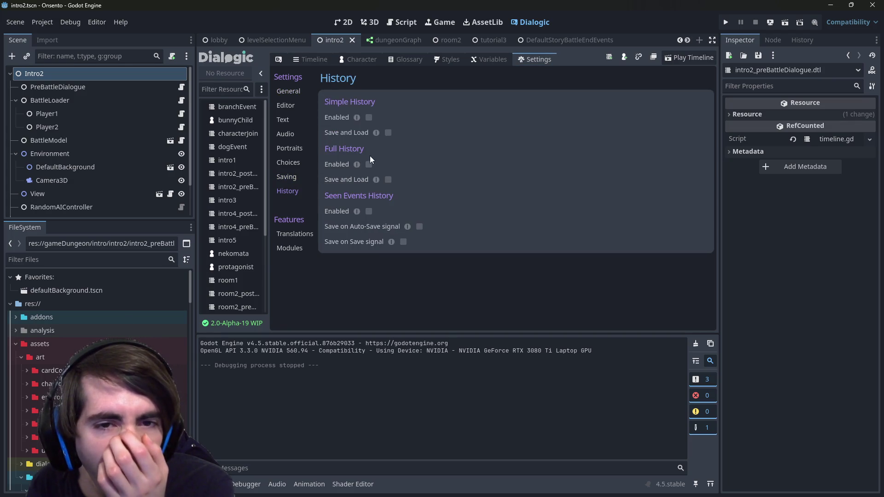
pyautogui.click(291, 178)
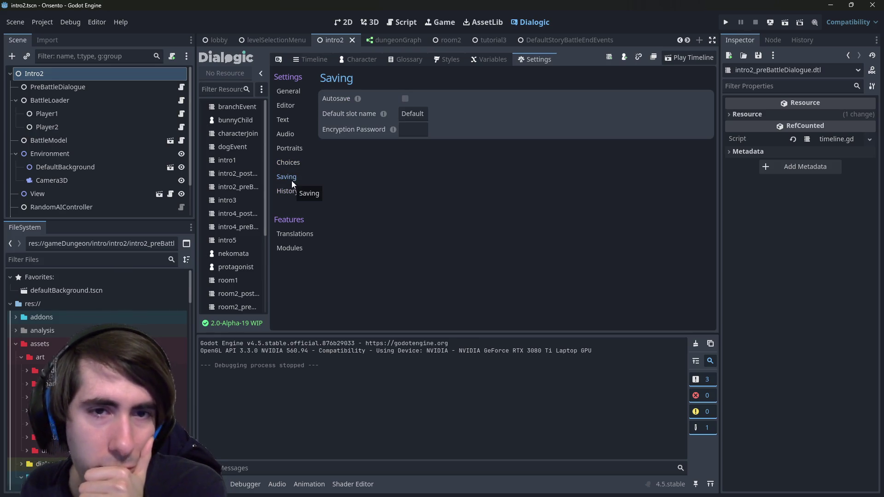
pyautogui.click(290, 164)
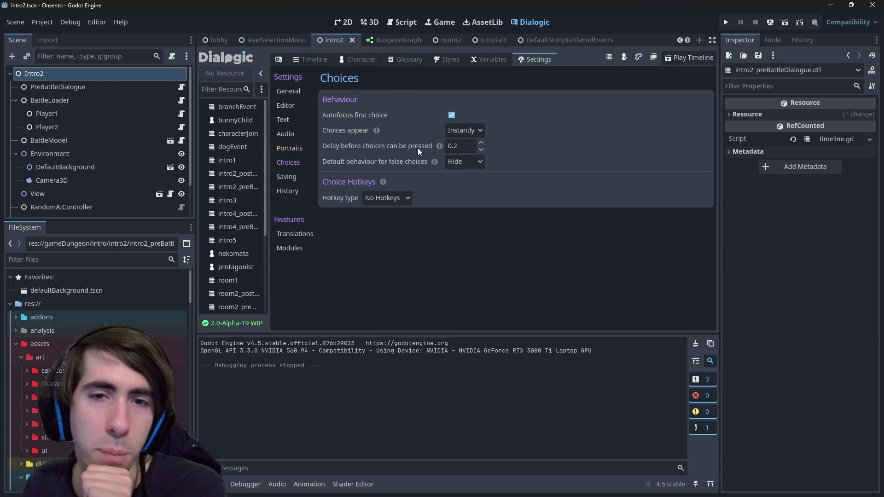
pyautogui.click(465, 131)
pyautogui.click(462, 131)
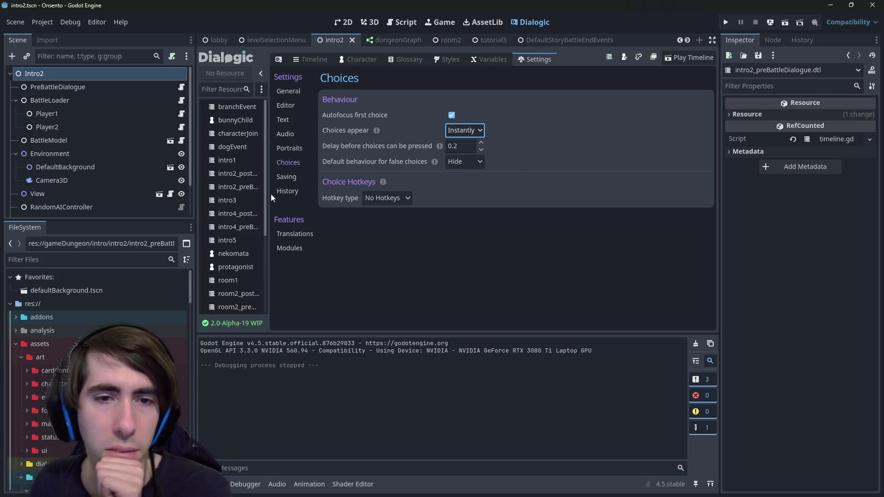
pyautogui.click(294, 234)
pyautogui.click(298, 247)
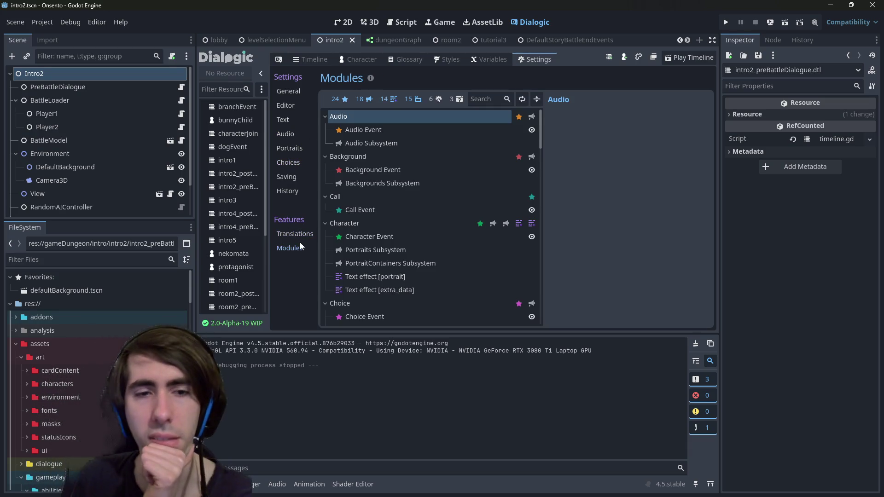
pyautogui.scroll(-20, 392, 209)
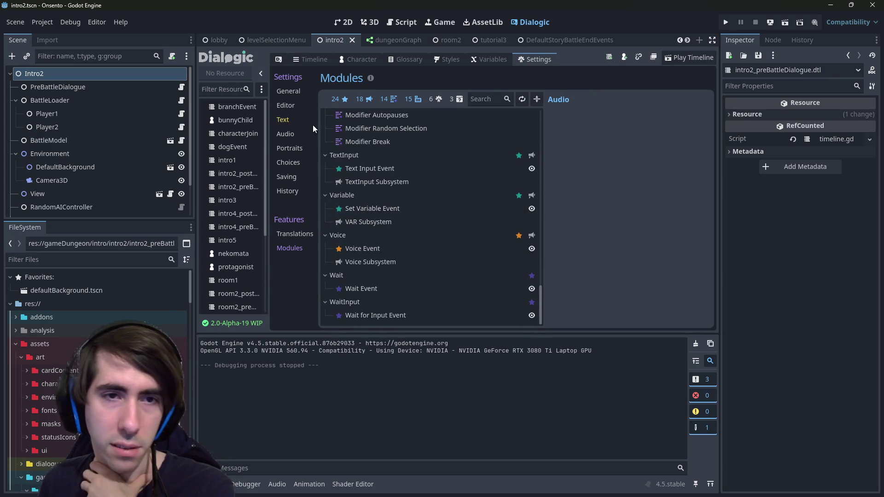
# Check the Editor and General settings pages, then go to the Glossary editor
pyautogui.click(296, 106)
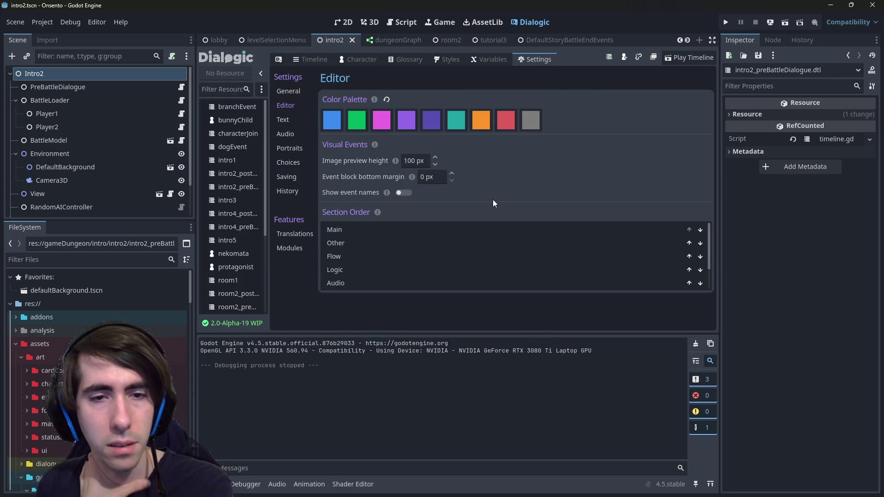
pyautogui.click(302, 90)
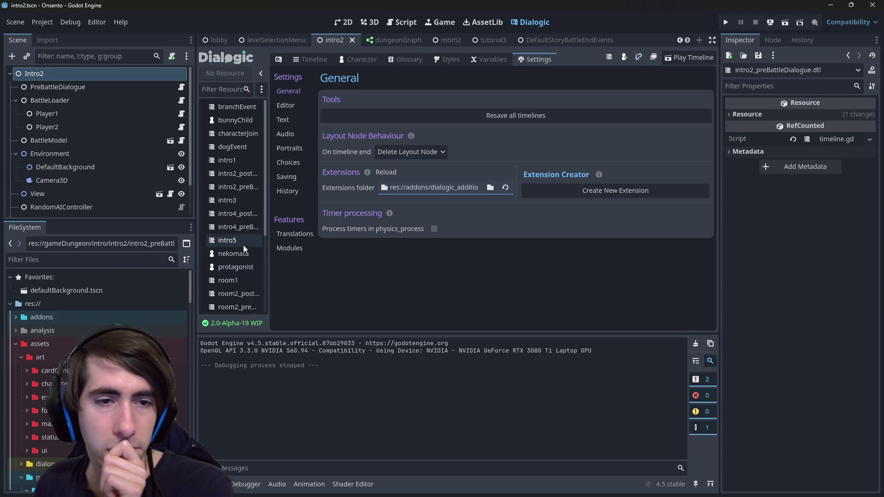
pyautogui.click(262, 91)
pyautogui.click(261, 92)
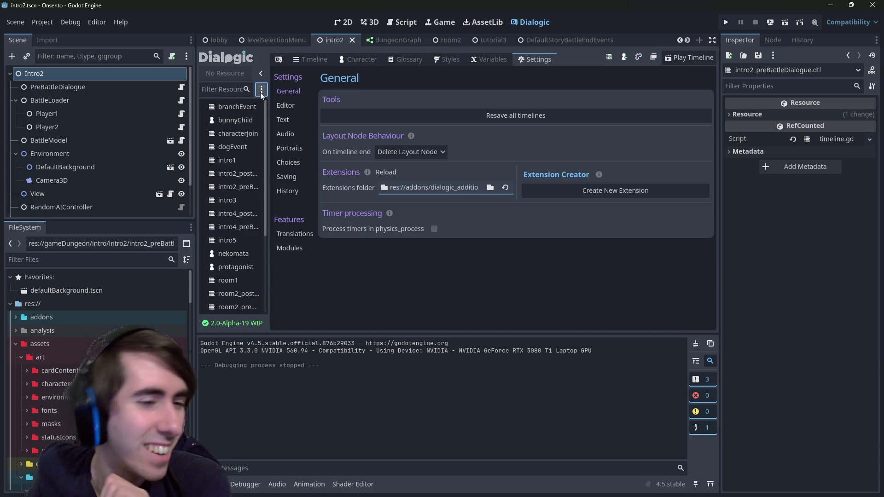
pyautogui.click(420, 59)
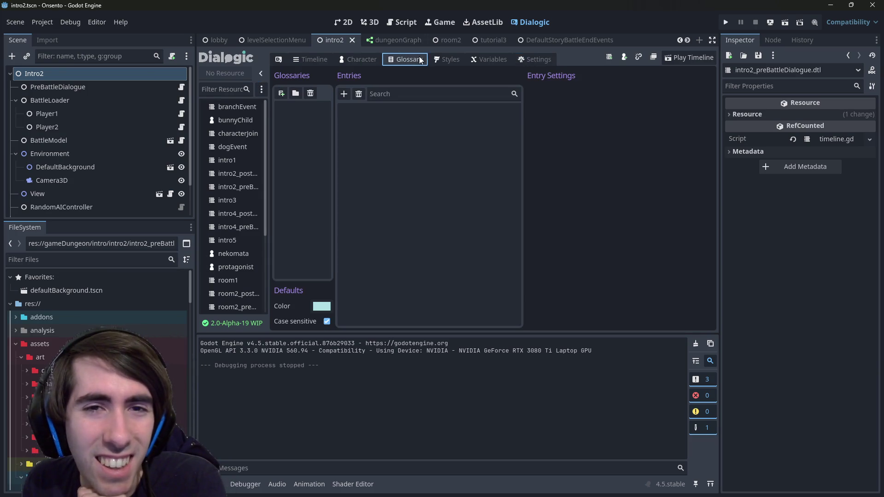
# Create a new glossary file saved in the dialogue folder
pyautogui.click(281, 92)
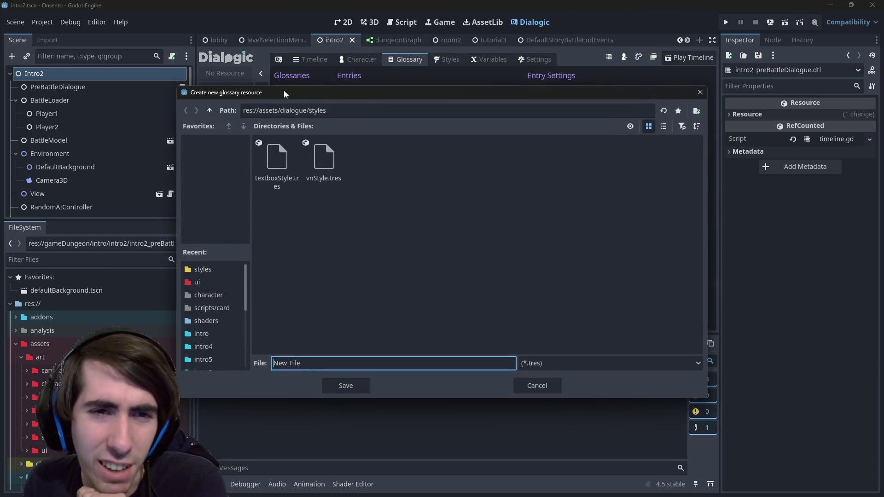
pyautogui.click(700, 92)
pyautogui.click(368, 60)
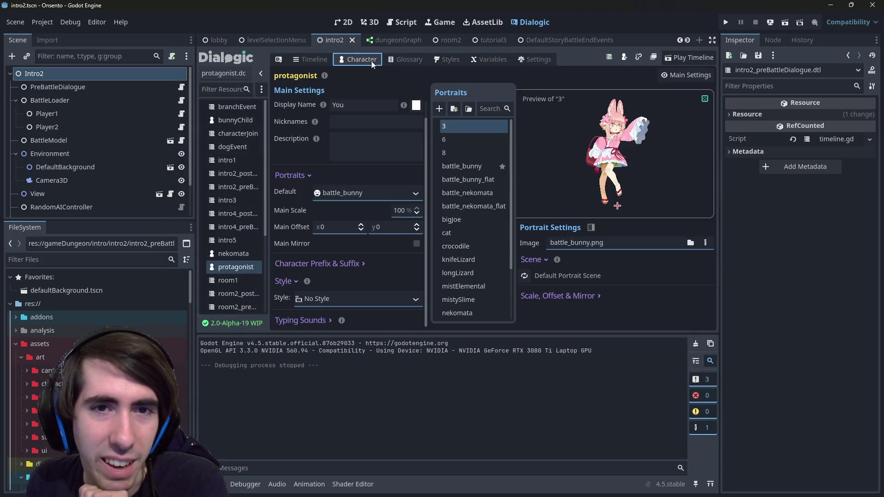
pyautogui.click(407, 62)
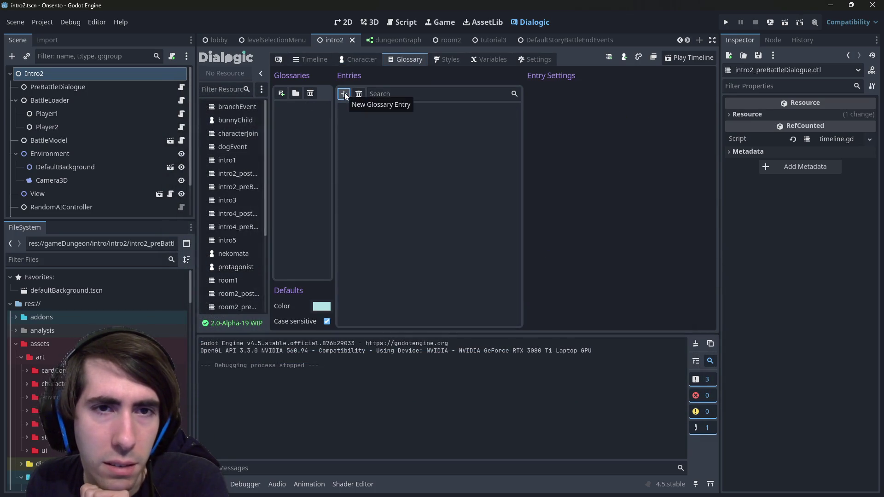
pyautogui.click(282, 93)
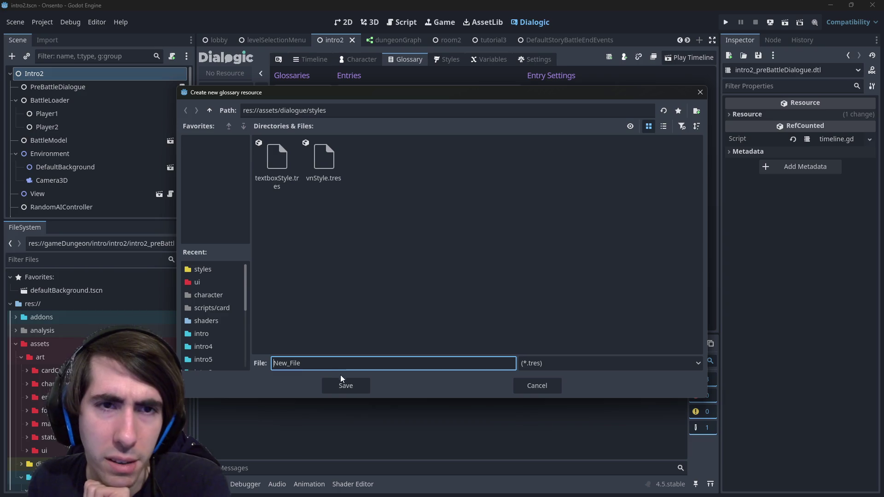
pyautogui.click(210, 110)
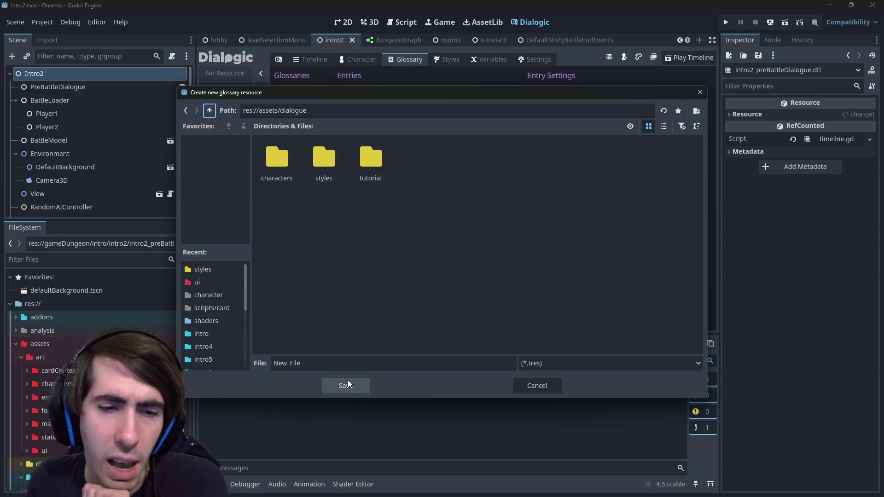
pyautogui.click(349, 391)
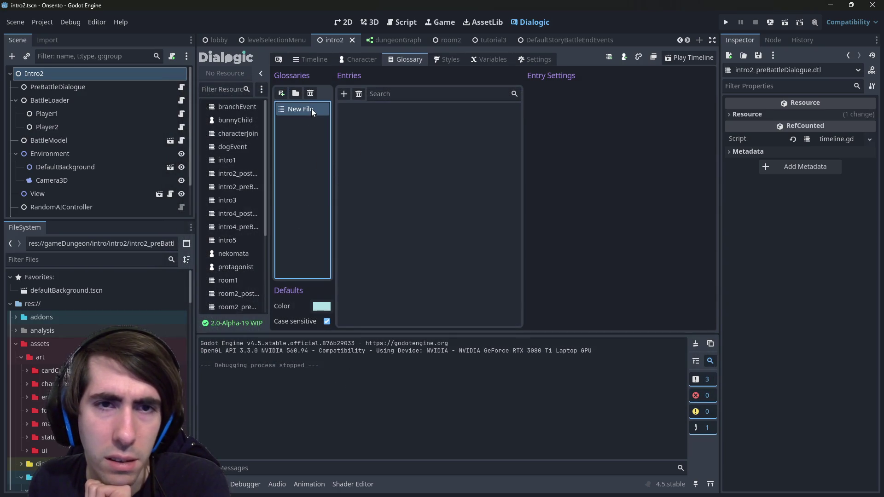
# Add two test entries to the glossary, then delete the New File glossary
pyautogui.click(344, 94)
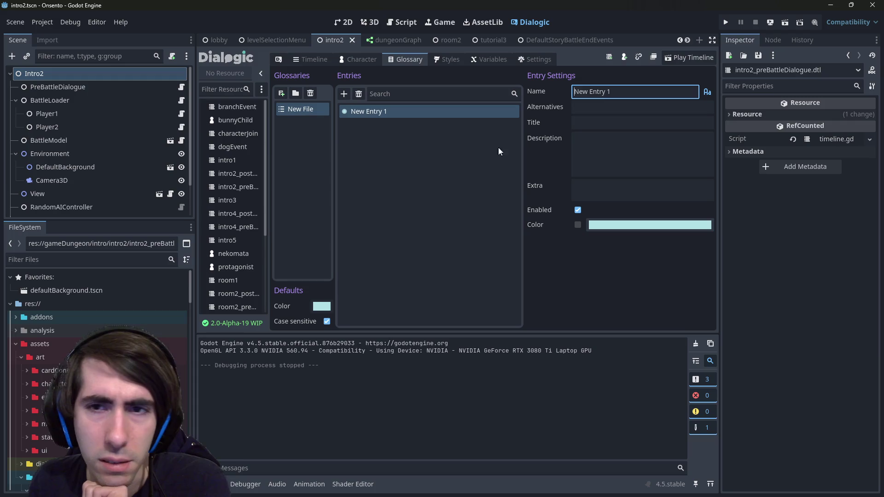
pyautogui.click(339, 95)
pyautogui.click(602, 199)
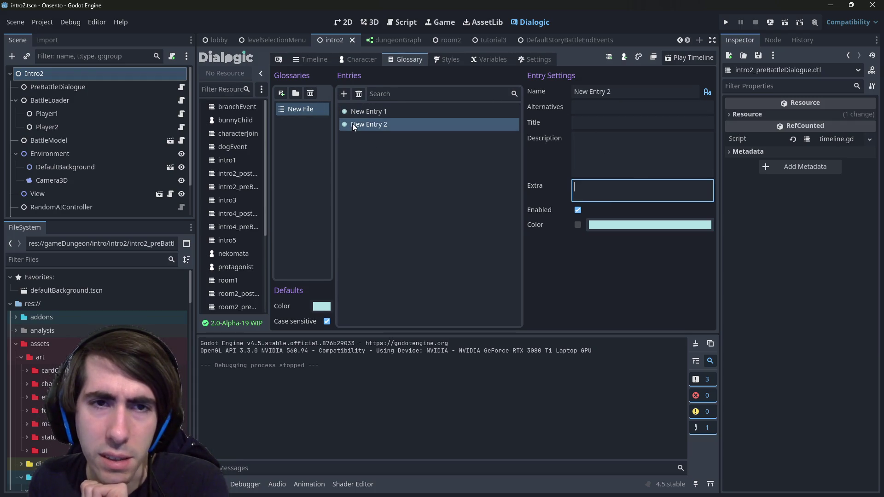
pyautogui.click(310, 93)
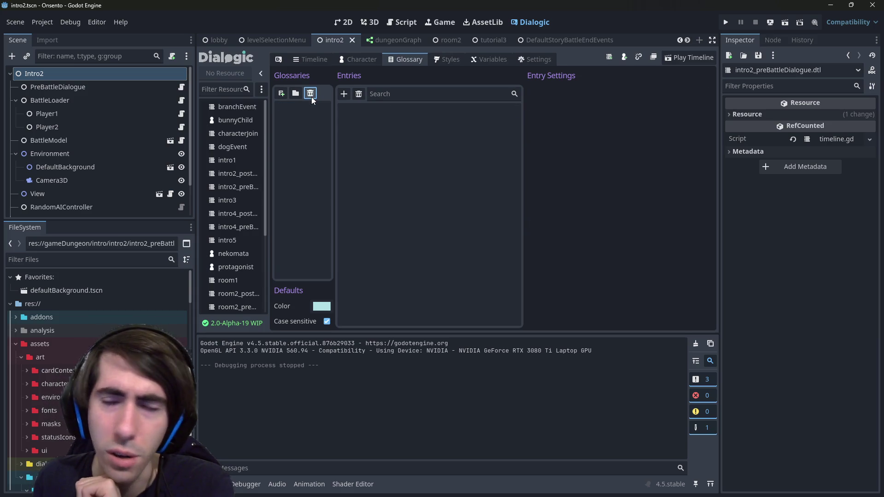
# Delete New_File.tres from the dialogue folder via the FileSystem dock, confirming Remove
pyautogui.scroll(-5, 177, 340)
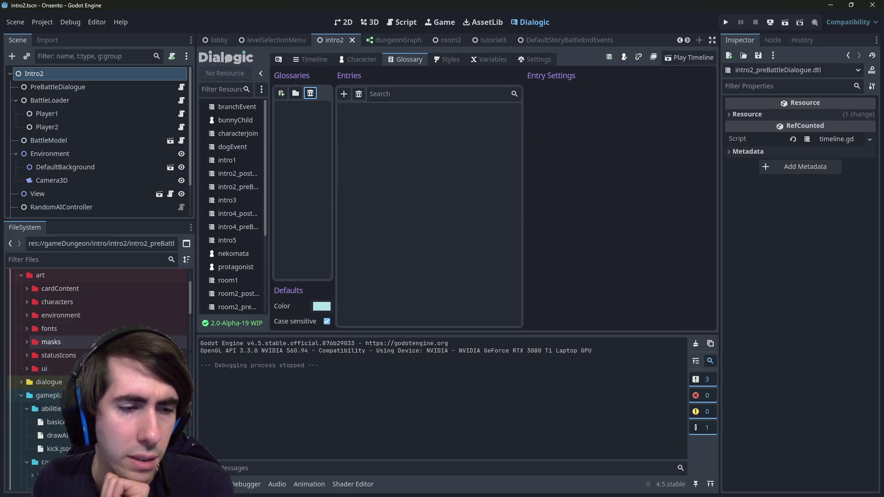
pyautogui.click(71, 338)
pyautogui.doubleClick(65, 325)
pyautogui.scroll(-2, 60, 356)
pyautogui.click(50, 391)
pyautogui.rightClick(57, 391)
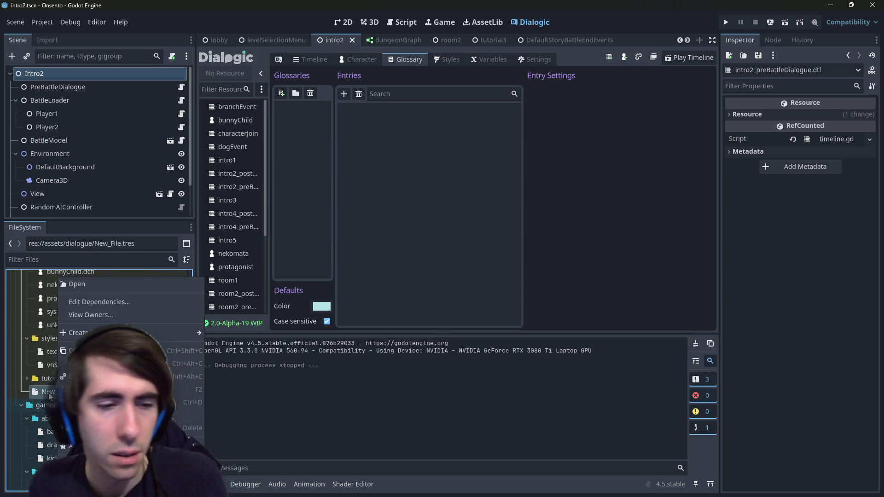
pyautogui.click(184, 428)
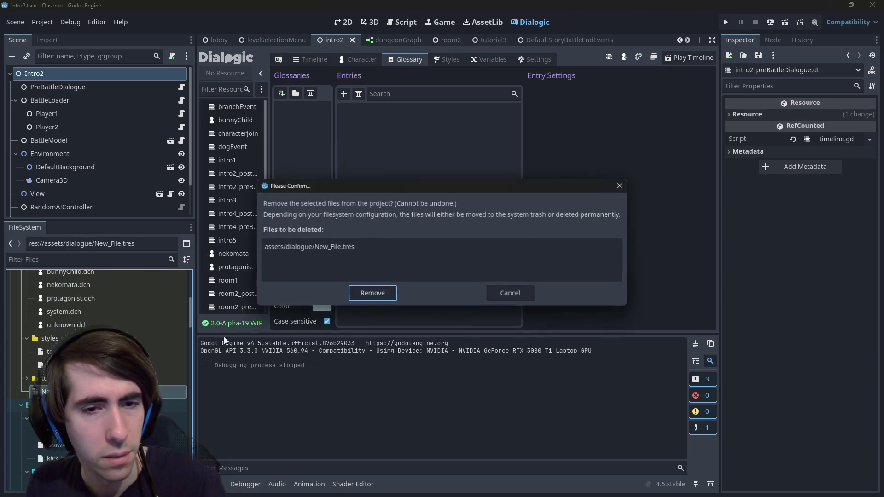
pyautogui.click(369, 296)
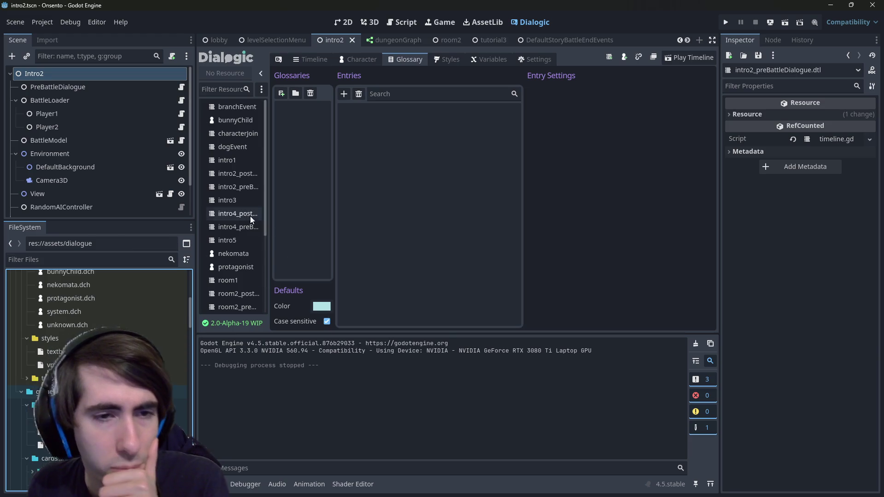
pyautogui.click(355, 59)
# Open textboxStyle in the style editor and inspect its Input Catcher, Full Background and textbox layers
pyautogui.click(313, 59)
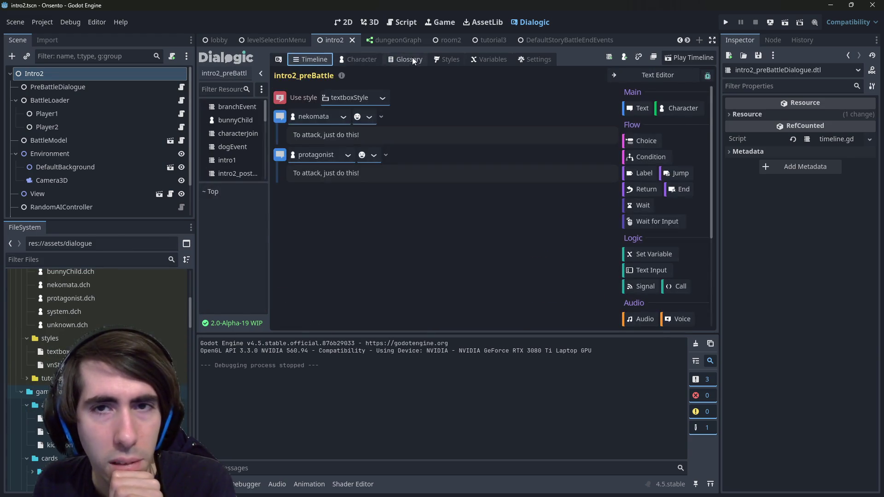
pyautogui.click(473, 59)
pyautogui.click(447, 59)
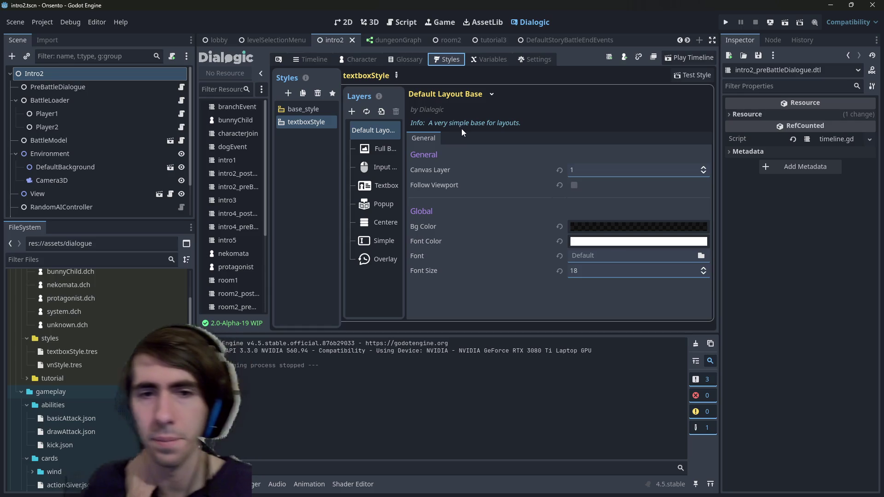
pyautogui.click(381, 171)
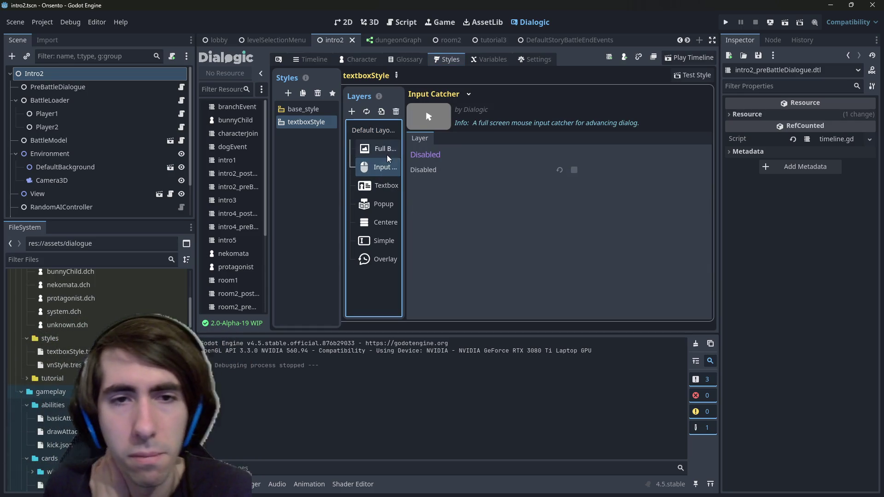
pyautogui.click(386, 152)
pyautogui.click(383, 186)
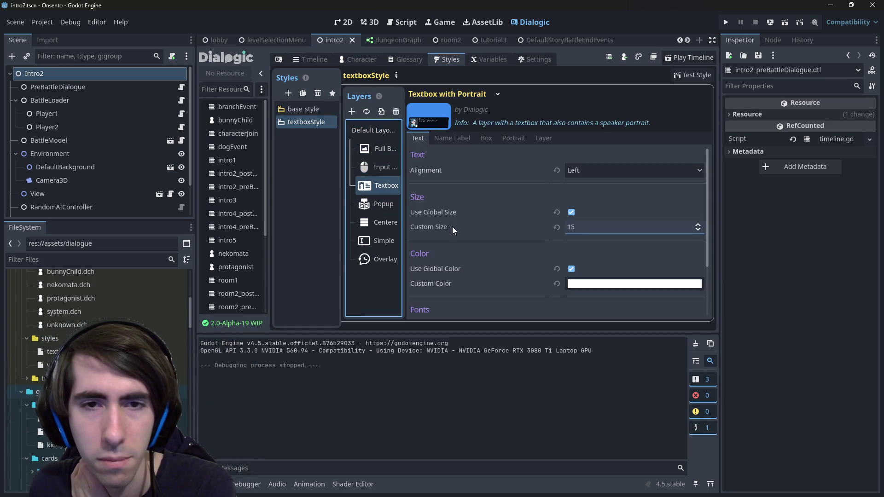
pyautogui.scroll(-3, 449, 239)
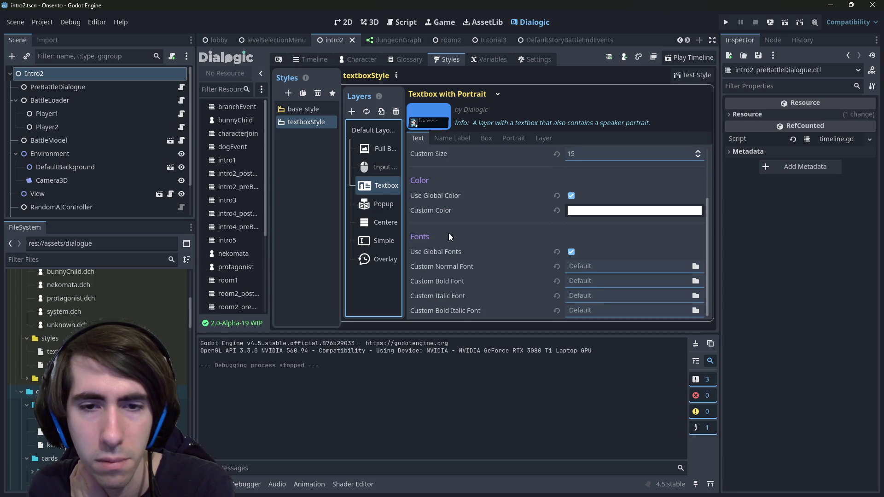
# Inspect the Popup Glossary, Centered Choices, Simple Text Input Box and Overlay History layers
pyautogui.click(369, 203)
pyautogui.scroll(-2, 454, 207)
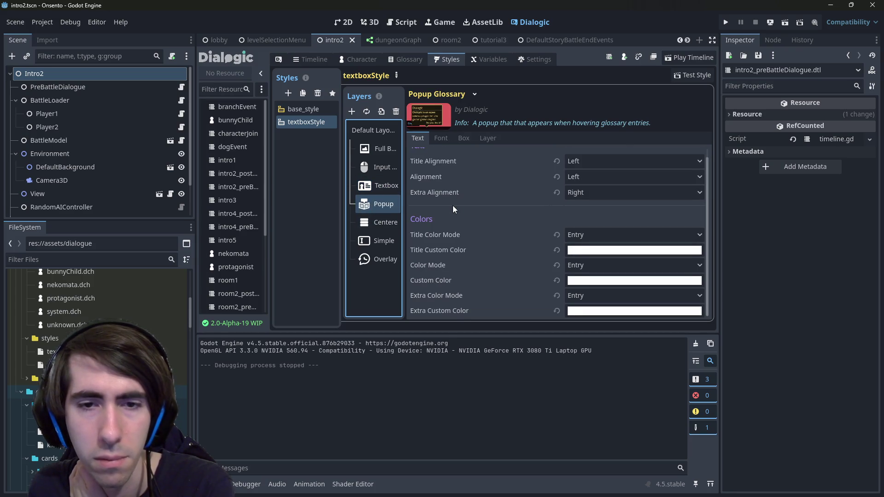
pyautogui.click(373, 222)
pyautogui.click(375, 239)
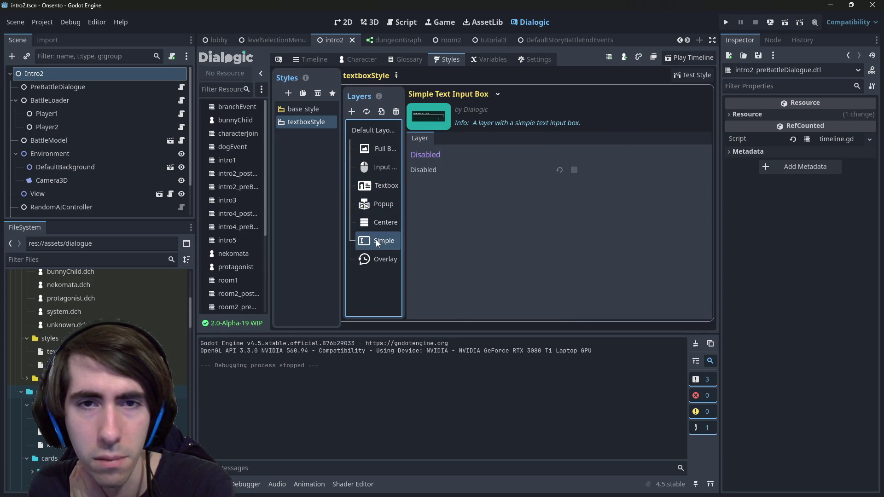
pyautogui.click(372, 260)
# Check the Simple Text Input Box options unchanged, then show Overlay History's event and behaviour settings
pyautogui.click(376, 242)
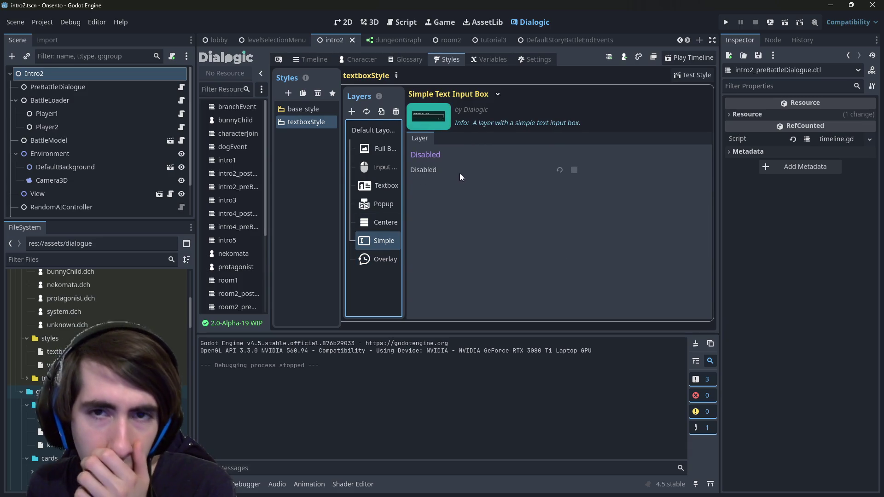
pyautogui.click(498, 95)
pyautogui.click(498, 95)
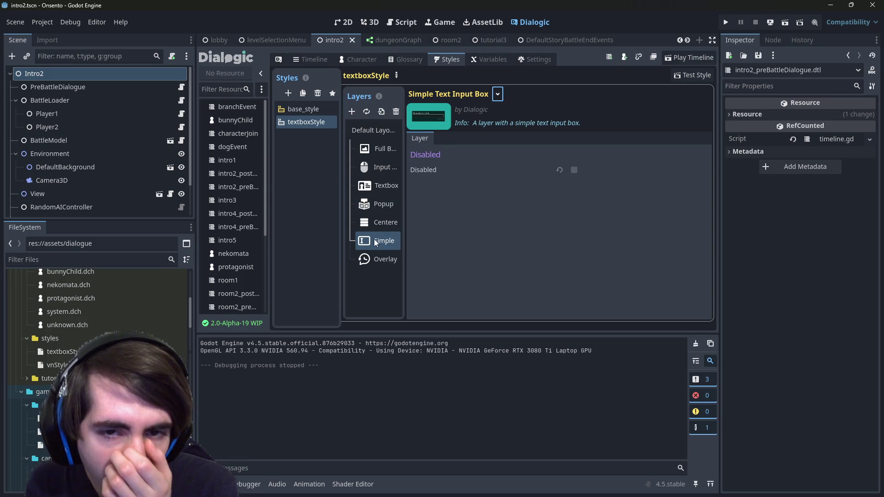
pyautogui.click(368, 262)
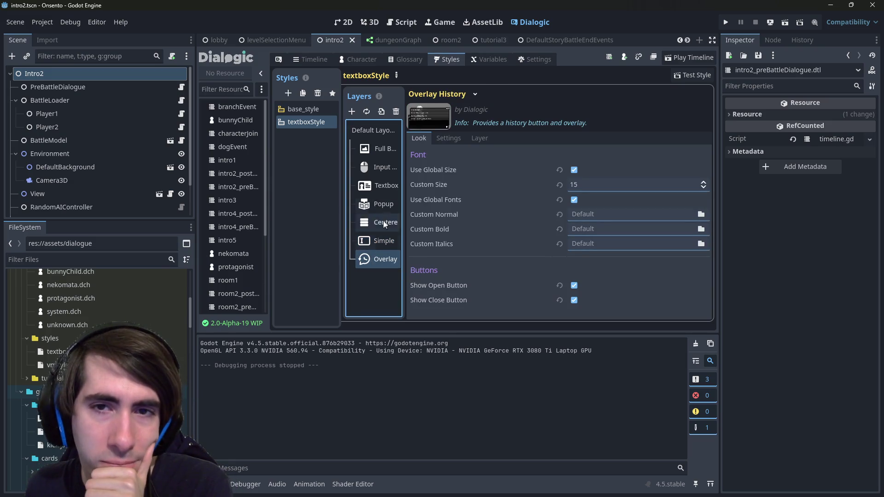
pyautogui.click(463, 138)
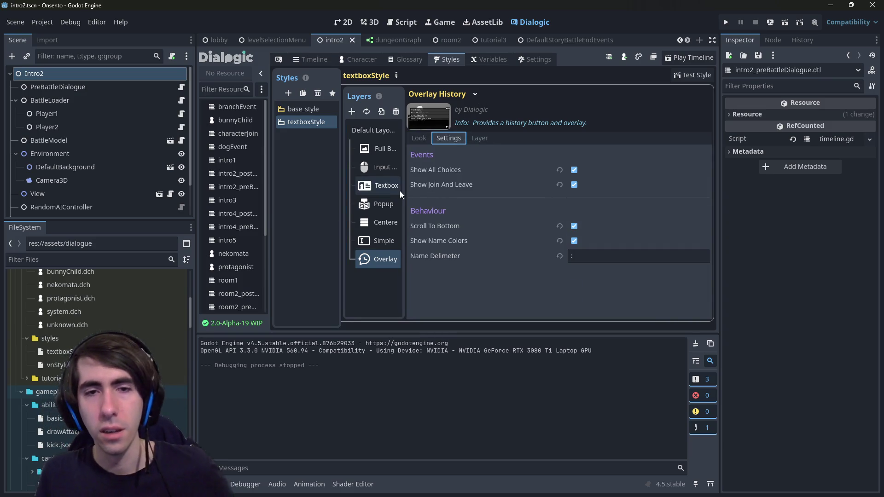
# Widen the Layers list to show full names and view Overlay History's font and button settings
pyautogui.moveTo(405, 190); pyautogui.dragTo(445, 190)
pyautogui.click(517, 138)
pyautogui.click(466, 138)
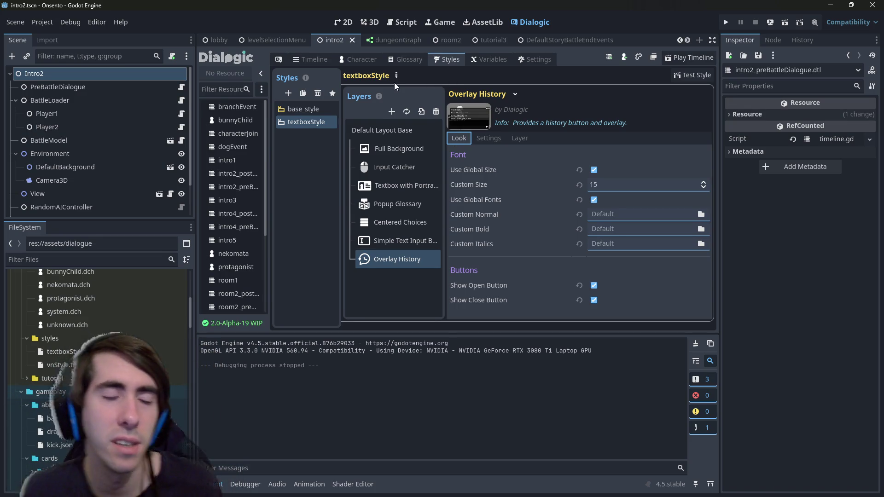
# Open Default Layout Base, compare against base_style, and return to textboxStyle
pyautogui.click(398, 131)
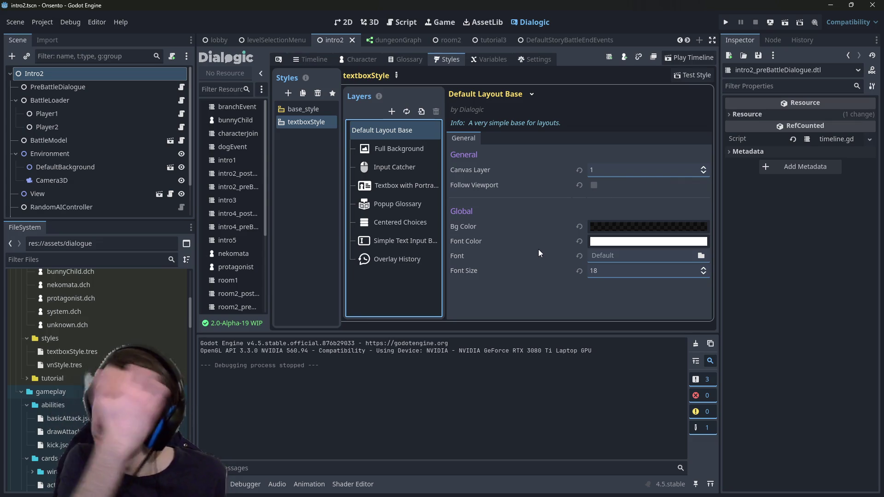
pyautogui.click(313, 110)
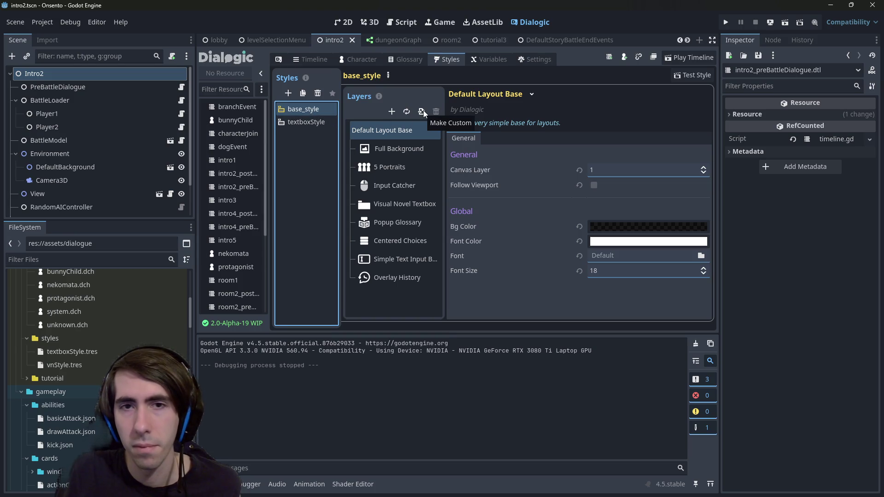
pyautogui.click(313, 123)
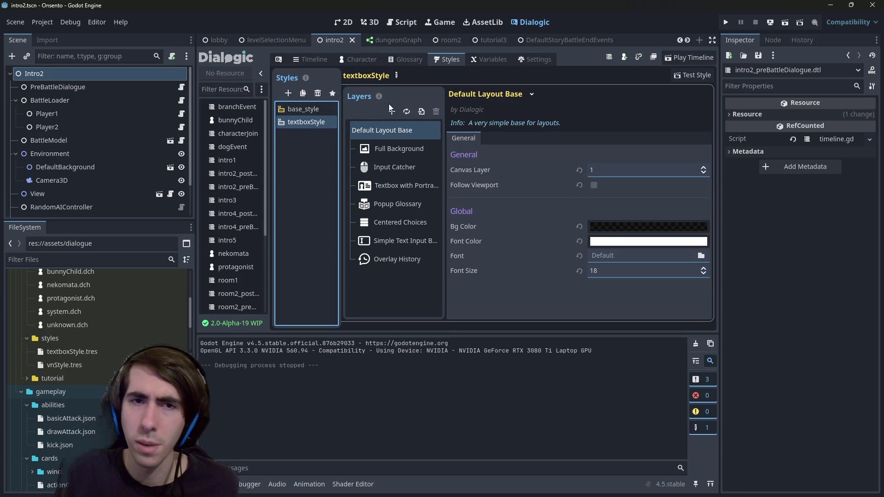
pyautogui.moveTo(381, 96)
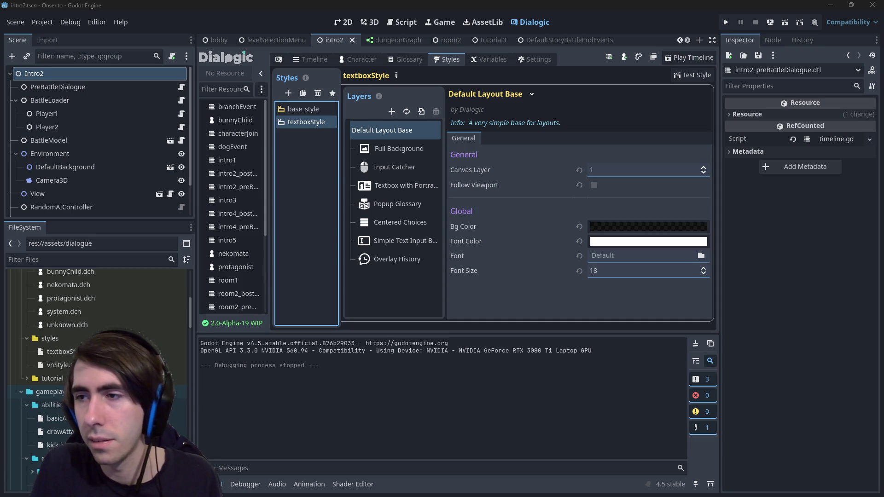
# In Chrome, replace 'close' with 'keep open' in the Godot search query and search again
pyautogui.press('ctrl+super+Right')
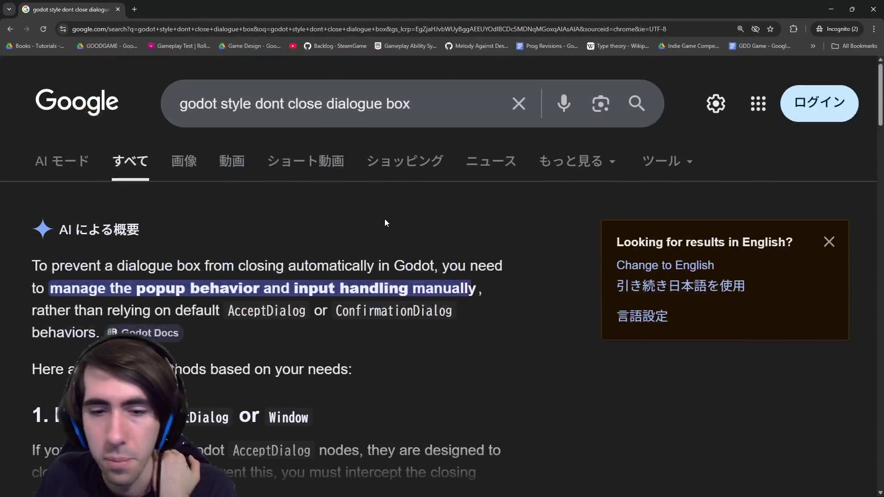
pyautogui.scroll(-8, 379, 230)
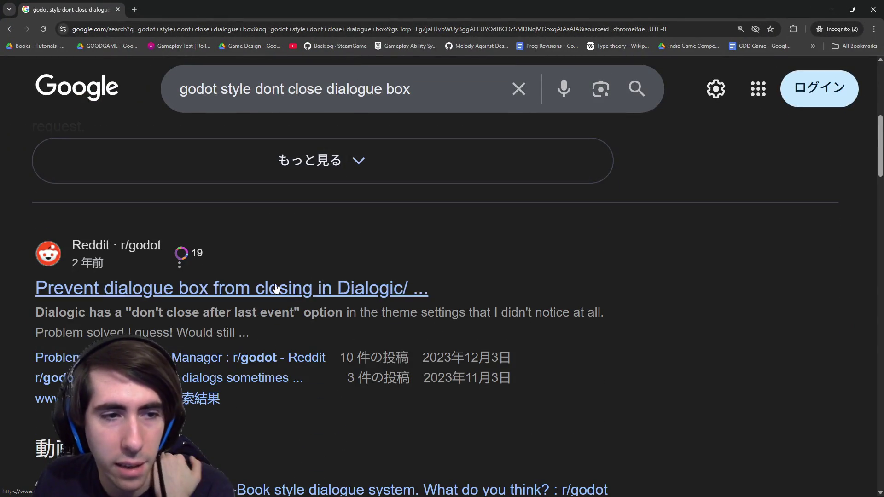
pyautogui.scroll(-4, 278, 285)
pyautogui.scroll(-5, 285, 275)
pyautogui.scroll(3, 304, 287)
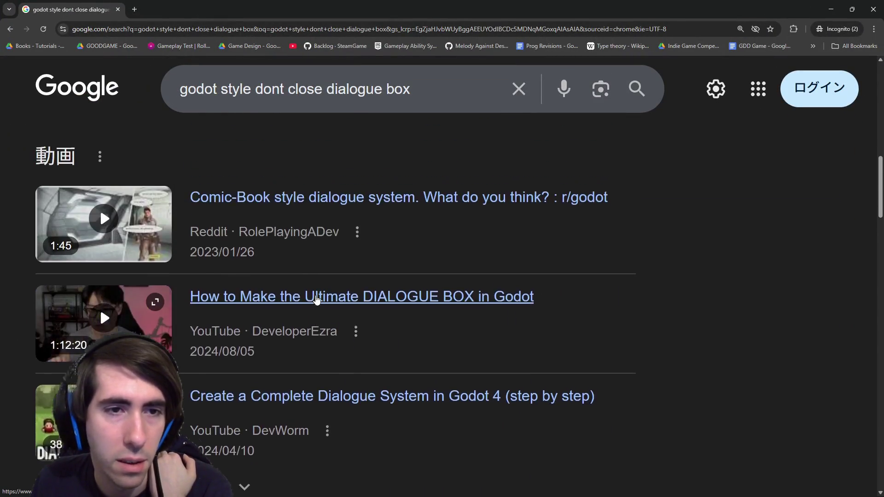
pyautogui.scroll(-5, 310, 281)
pyautogui.scroll(-5, 310, 281)
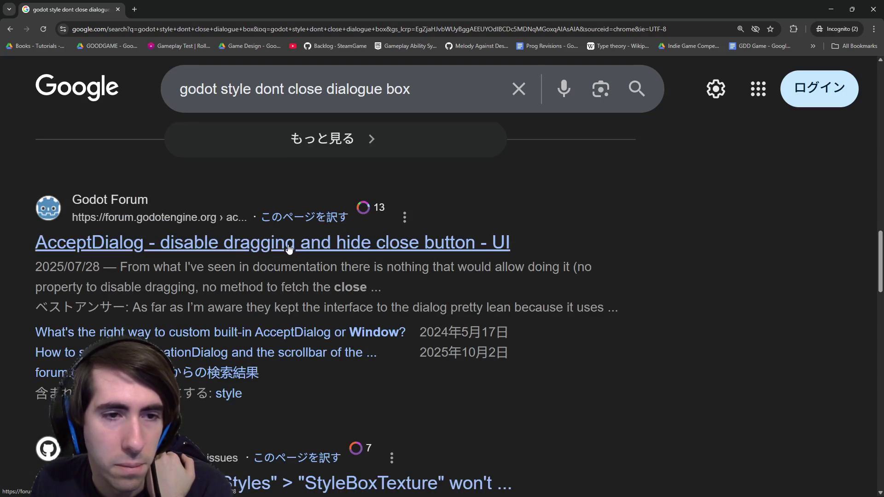
pyautogui.scroll(-6, 286, 250)
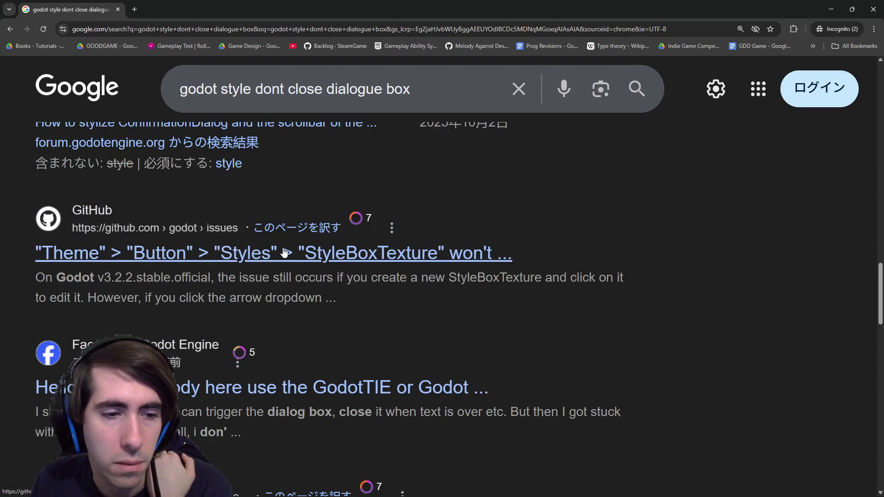
pyautogui.scroll(-4, 284, 253)
pyautogui.doubleClick(292, 89)
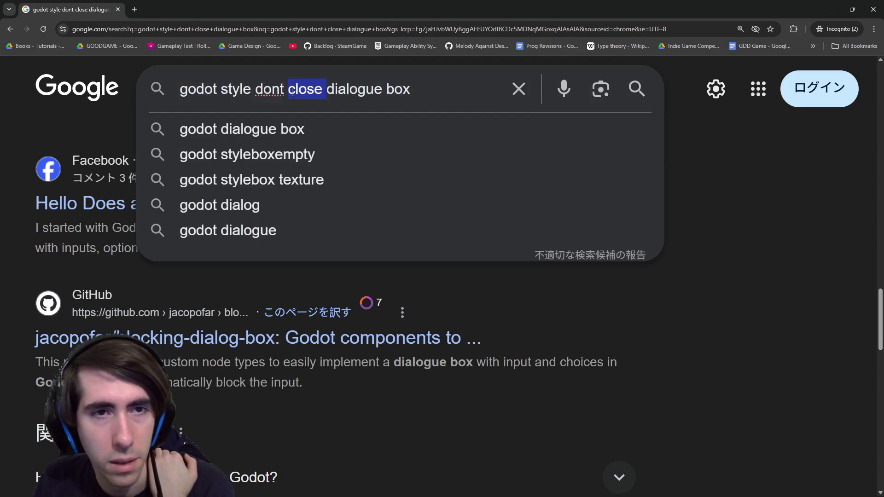
pyautogui.press('BackSpace')
pyautogui.hotkey('ctrl', 'BackSpace')
pyautogui.write('keep op')
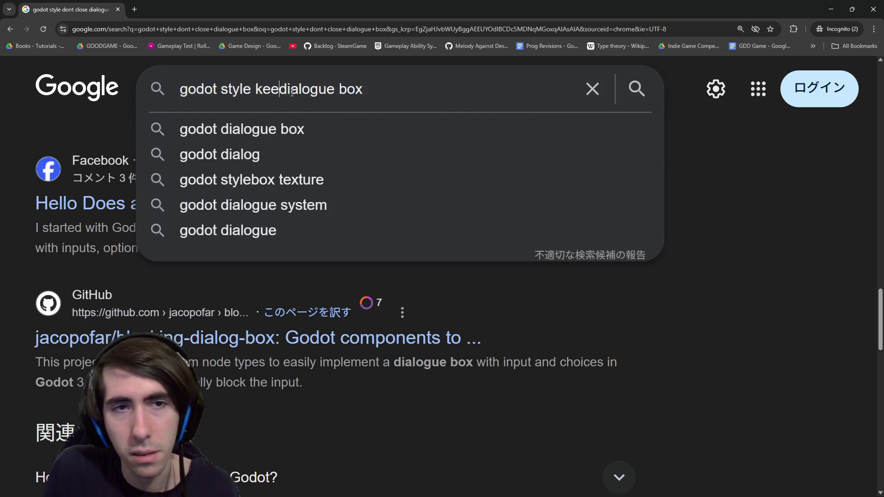
pyautogui.write('en')
pyautogui.press('Return')
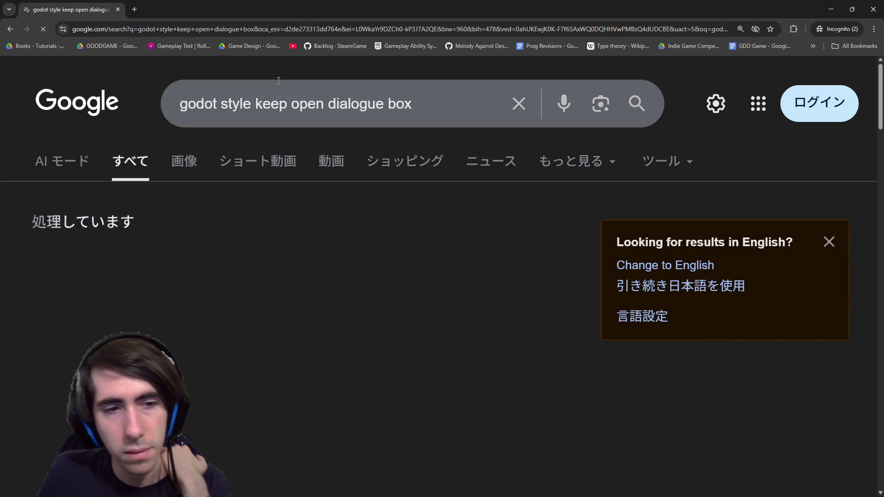
# Read the AI overview's steps for a persistent dialogue box, expanding the full overview
pyautogui.scroll(-2, 267, 230)
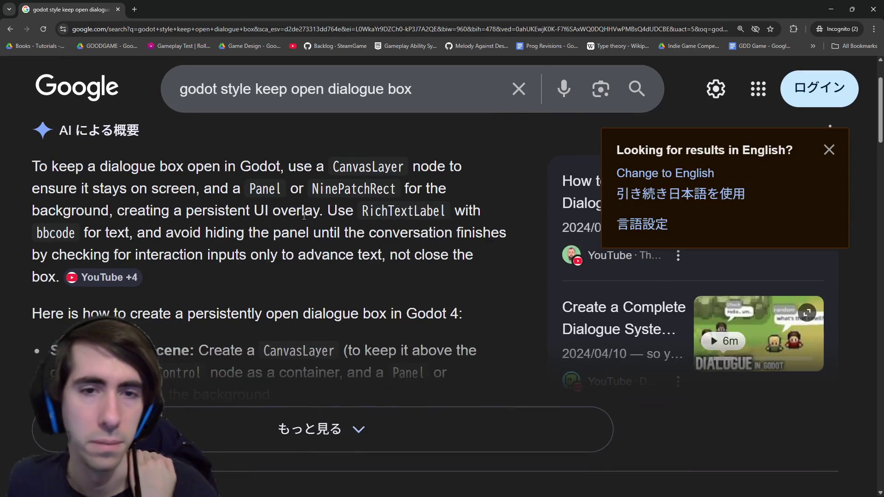
pyautogui.moveTo(338, 178); pyautogui.dragTo(396, 190)
pyautogui.click(328, 168)
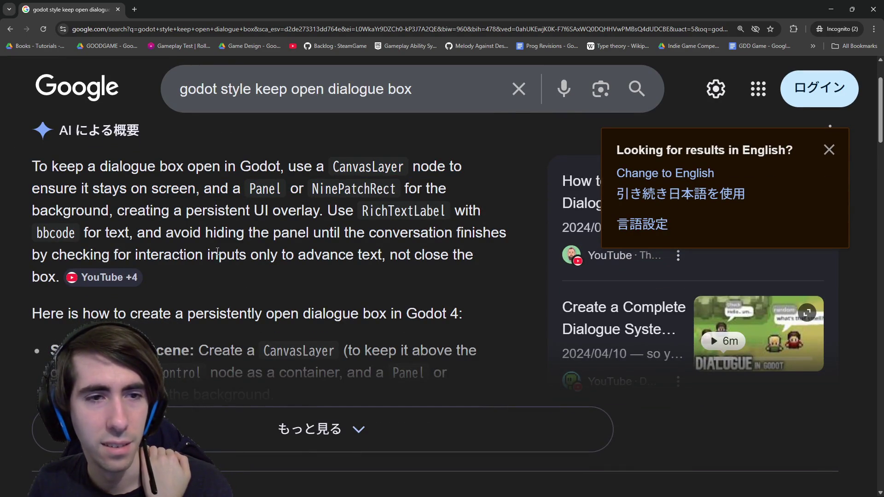
pyautogui.moveTo(233, 315); pyautogui.dragTo(228, 379)
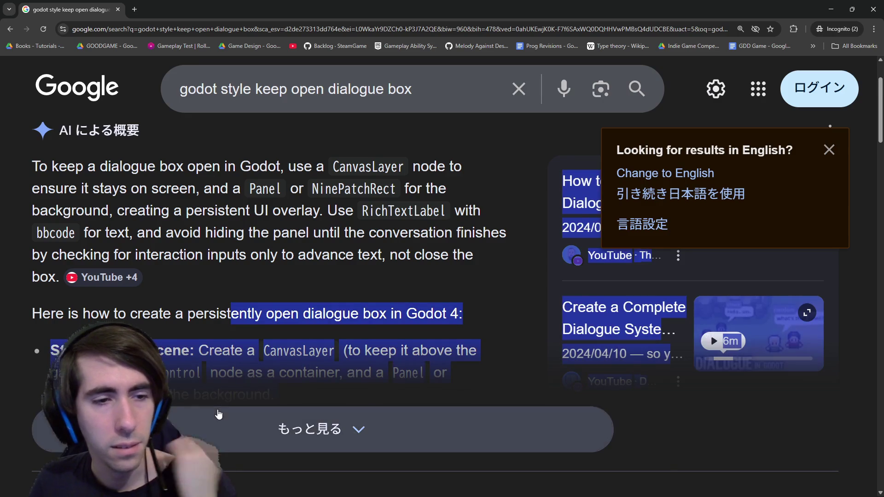
pyautogui.click(216, 418)
pyautogui.scroll(-3, 229, 384)
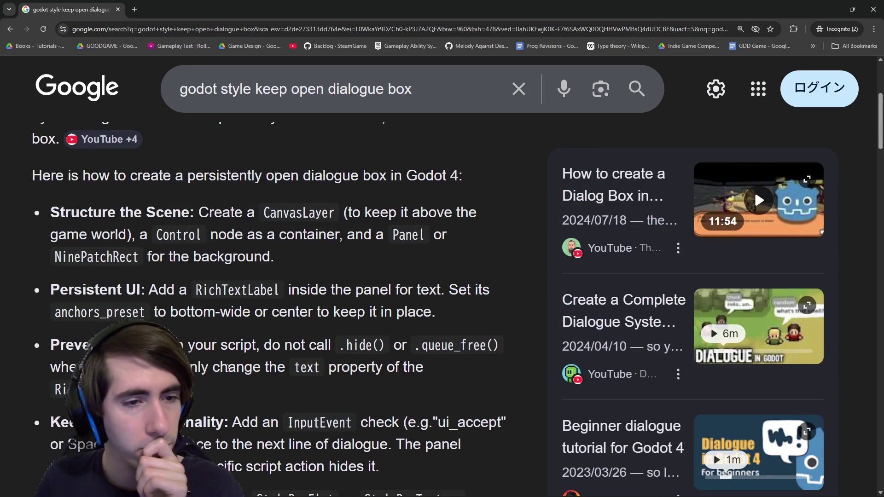
pyautogui.scroll(-10, 229, 366)
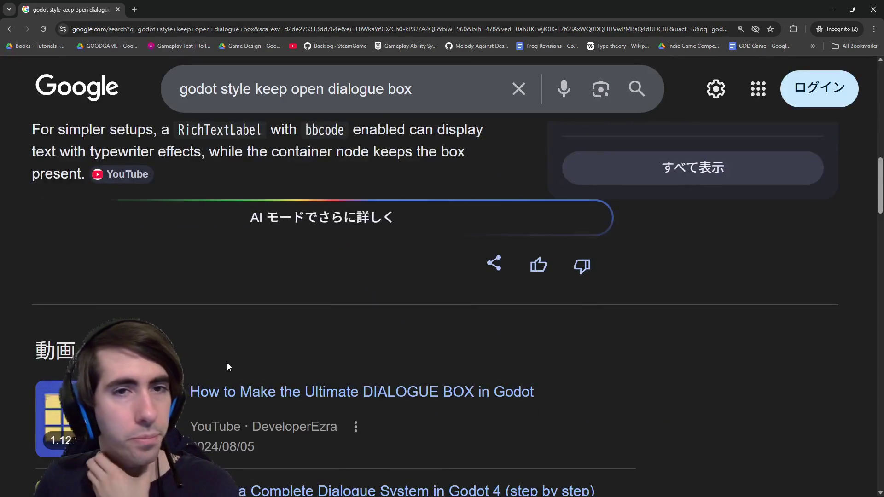
pyautogui.scroll(5, 213, 205)
# Insert 'dialogic' into the query and rerun the search
pyautogui.click(231, 95)
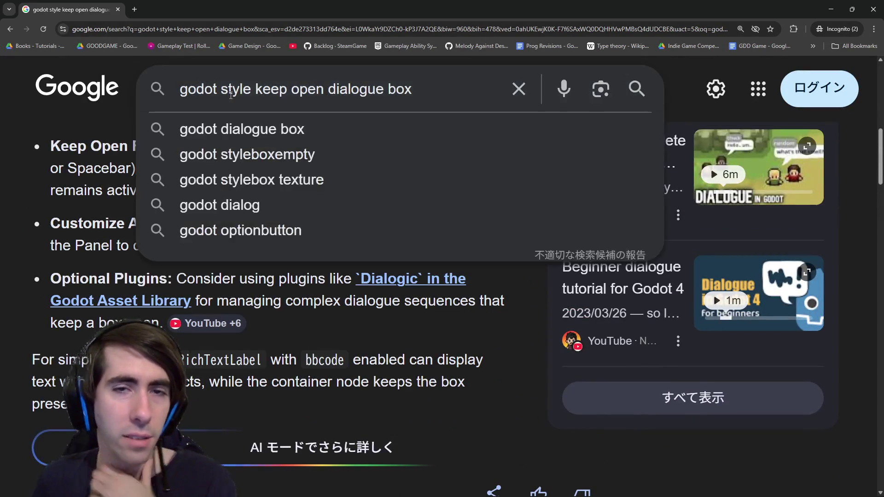
pyautogui.write('dialogic')
pyautogui.press('Return')
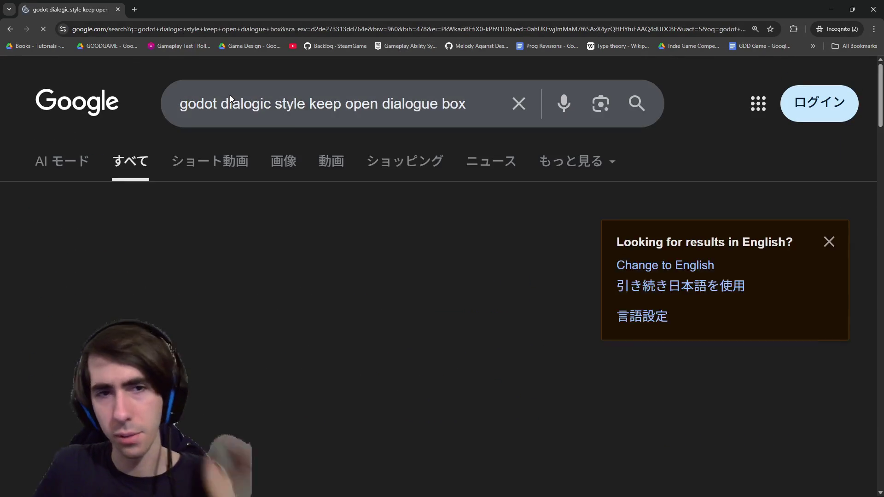
# Zoom the results page out and expand the AI overview, noting the Wait and Choice events advice
pyautogui.doubleClick(267, 94)
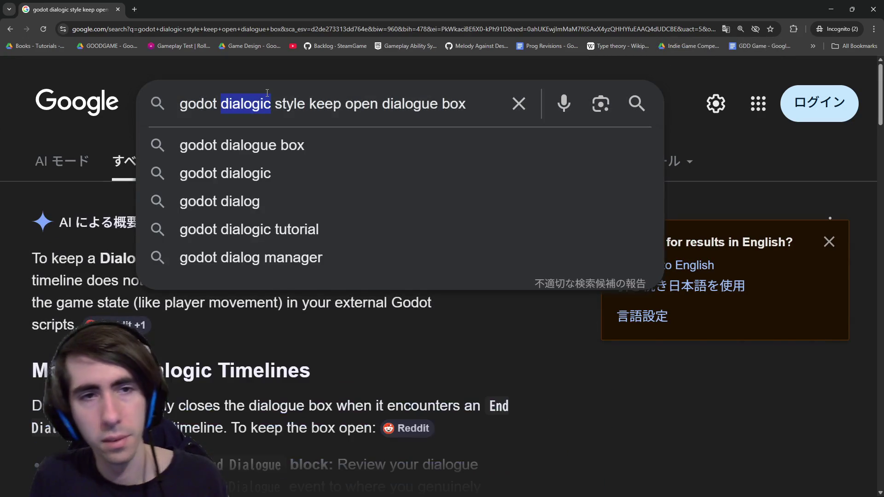
pyautogui.scroll(-1, 298, 343)
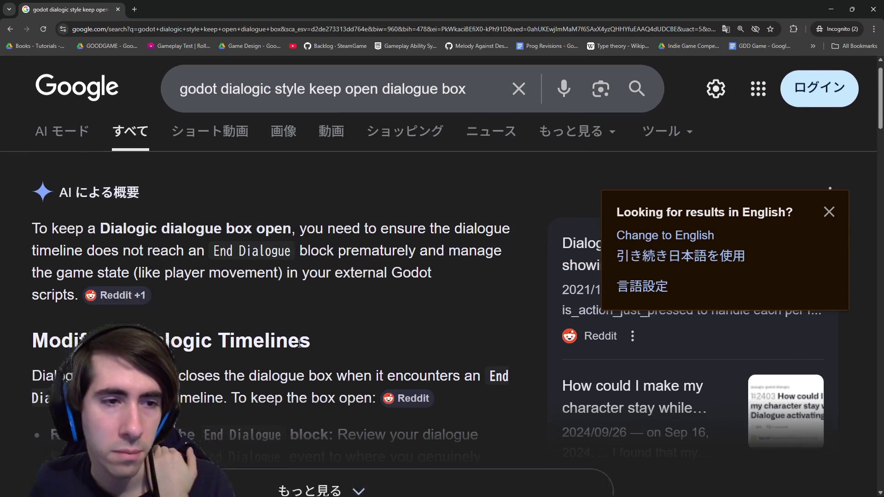
pyautogui.hotkey('ctrl', '-')
pyautogui.hotkey('ctrl', '-')
pyautogui.hotkey('ctrl', '-')
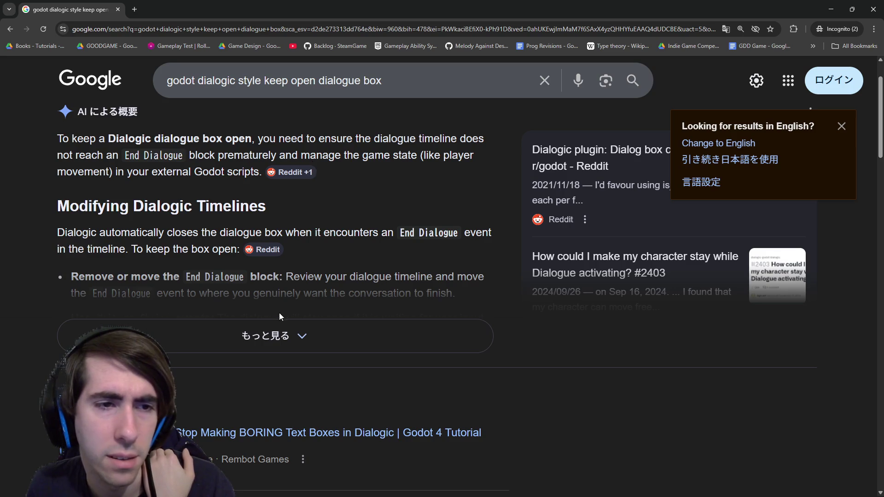
pyautogui.click(289, 339)
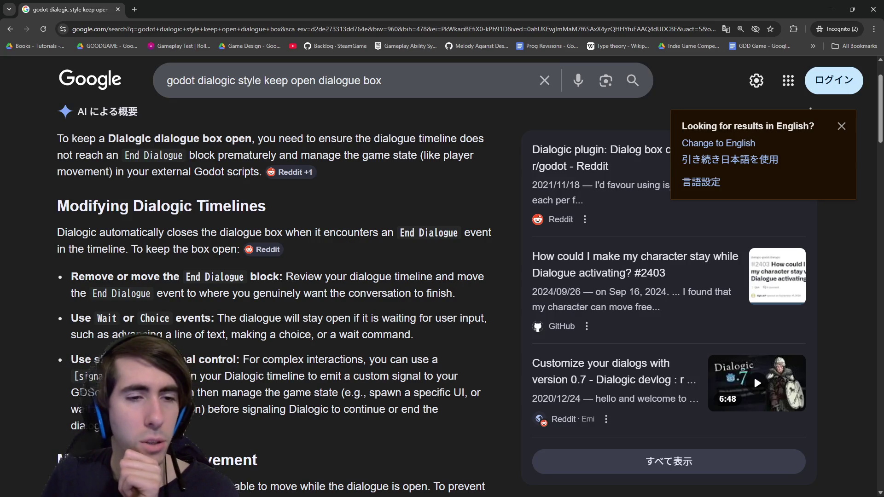
pyautogui.moveTo(275, 318); pyautogui.dragTo(390, 329)
pyautogui.click(392, 331)
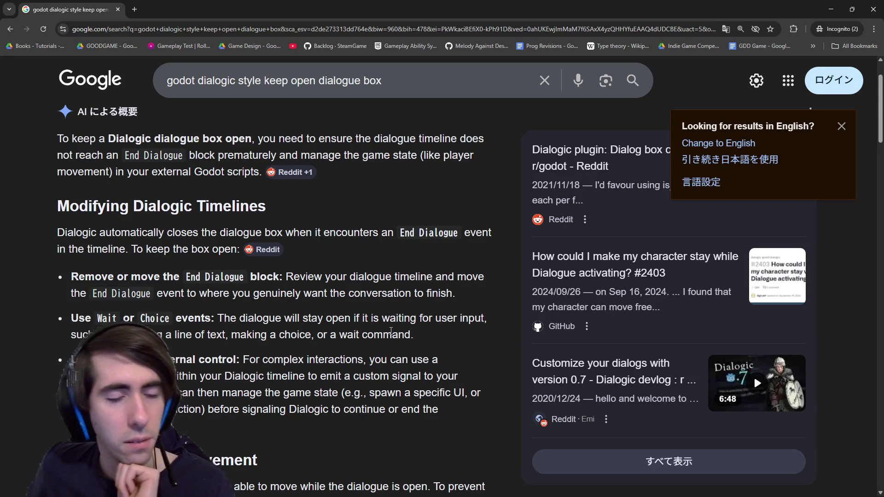
# Scroll through the remaining search results, then minimise Chrome to return to Godot
pyautogui.scroll(-4, 389, 331)
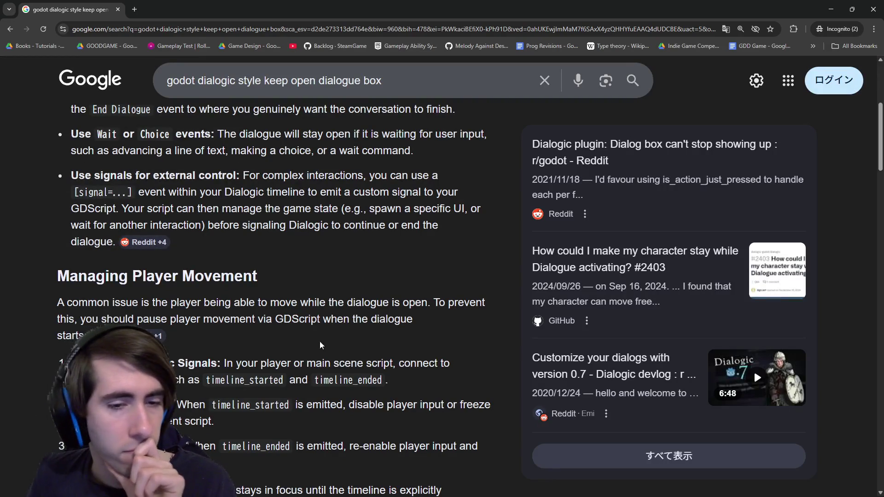
pyautogui.scroll(-12, 340, 339)
pyautogui.scroll(-7, 353, 336)
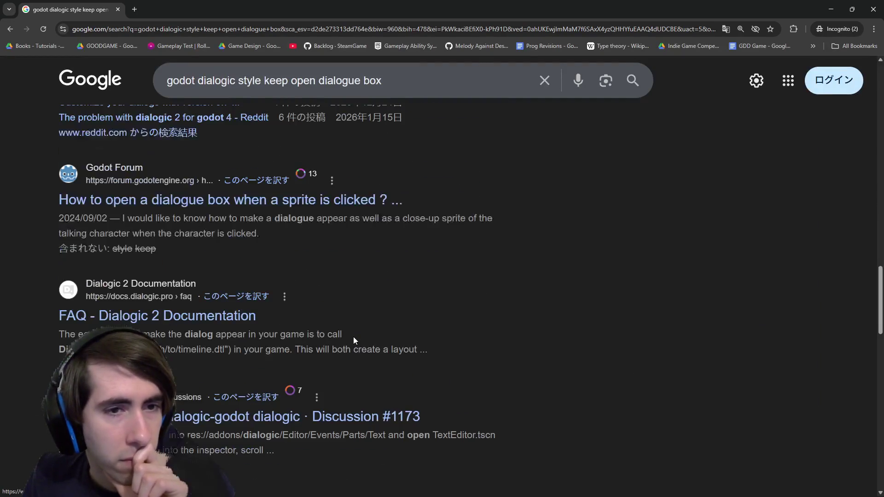
pyautogui.scroll(1, 347, 329)
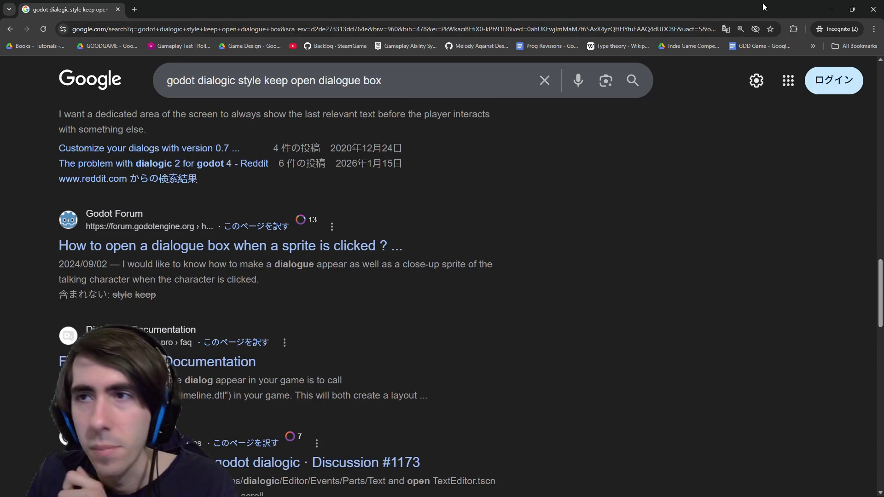
pyautogui.click(830, 9)
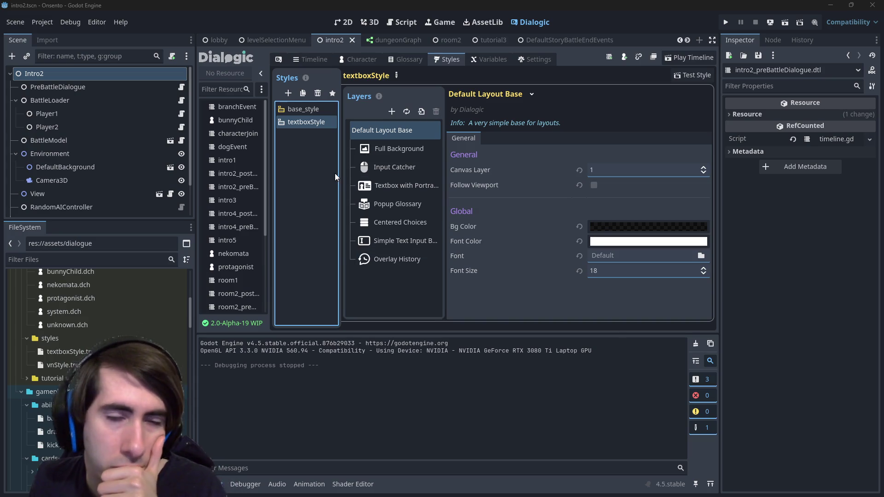
# Compare base_style's layers with textboxStyle's, then switch to the 2D scene view
pyautogui.click(294, 109)
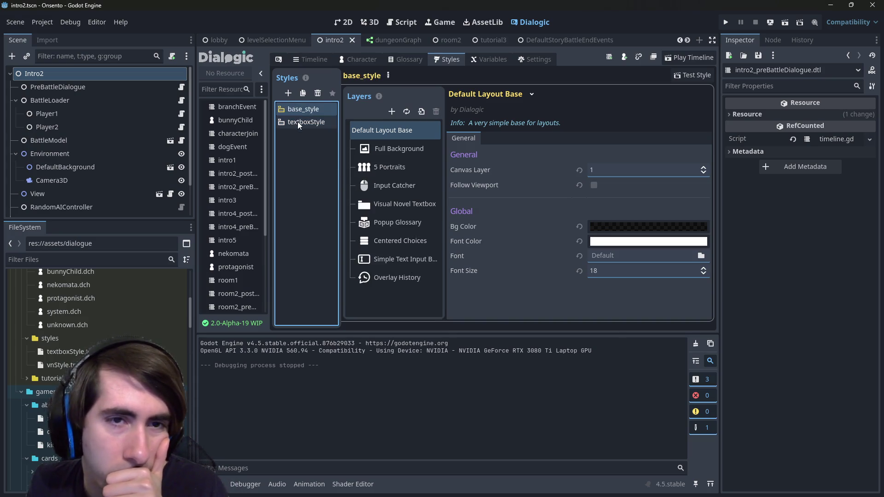
pyautogui.click(297, 121)
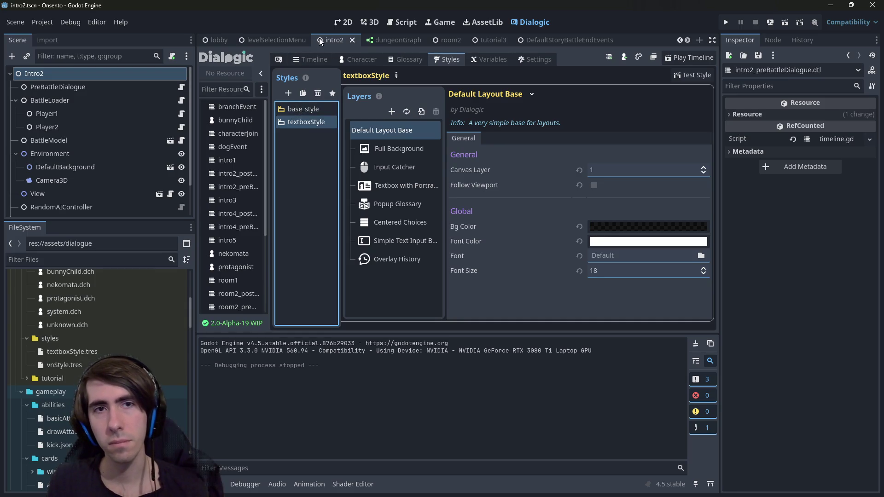
pyautogui.click(341, 23)
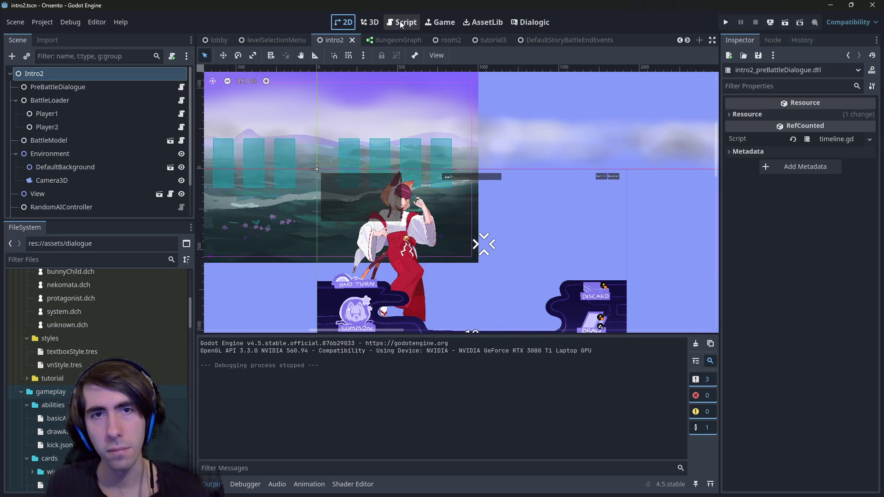
pyautogui.scroll(-1, 453, 266)
pyautogui.scroll(3, 424, 215)
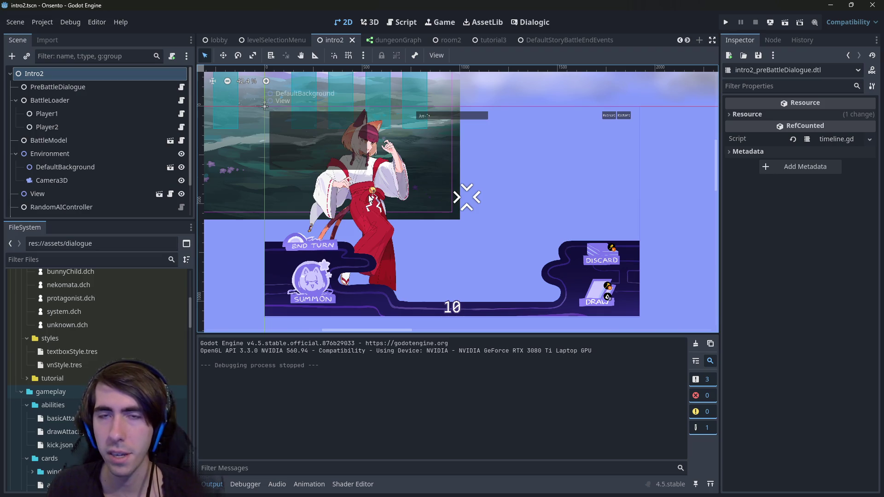
pyautogui.click(406, 22)
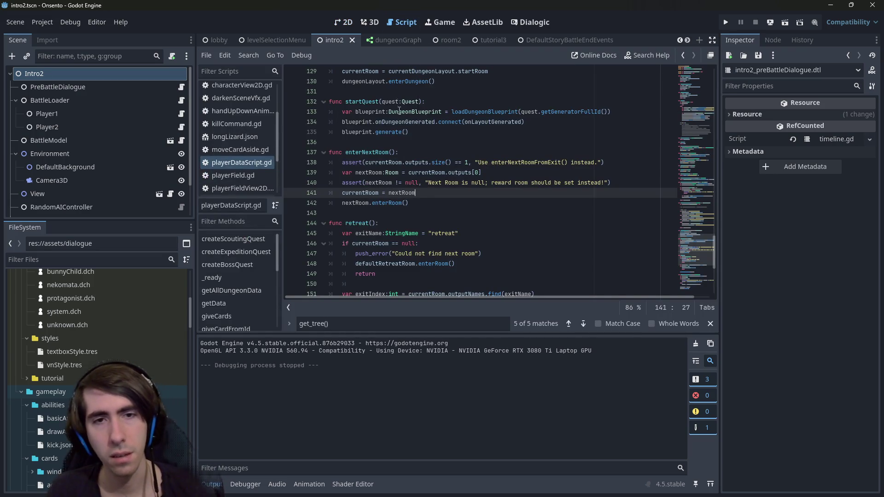
pyautogui.scroll(1, 418, 188)
pyautogui.click(338, 21)
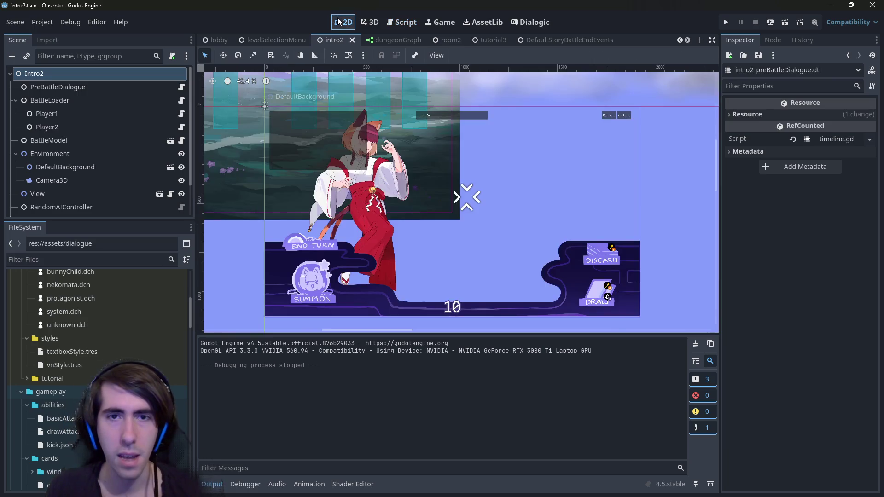
pyautogui.click(510, 29)
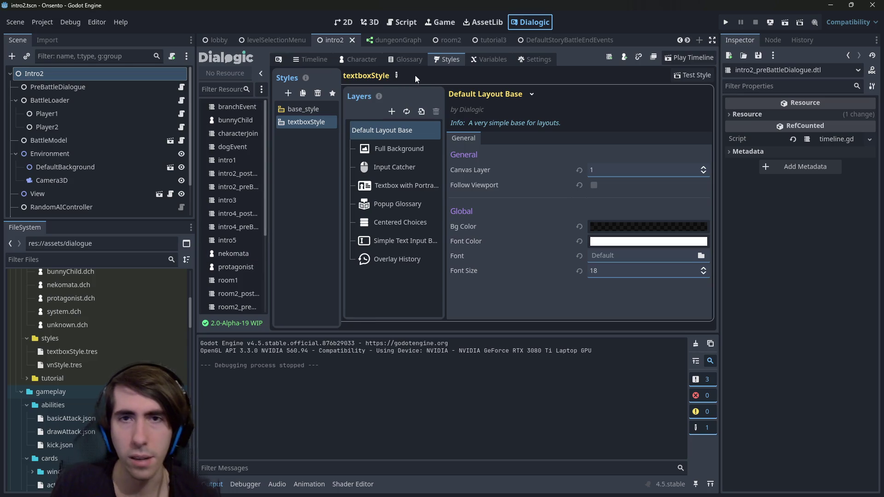
pyautogui.click(322, 59)
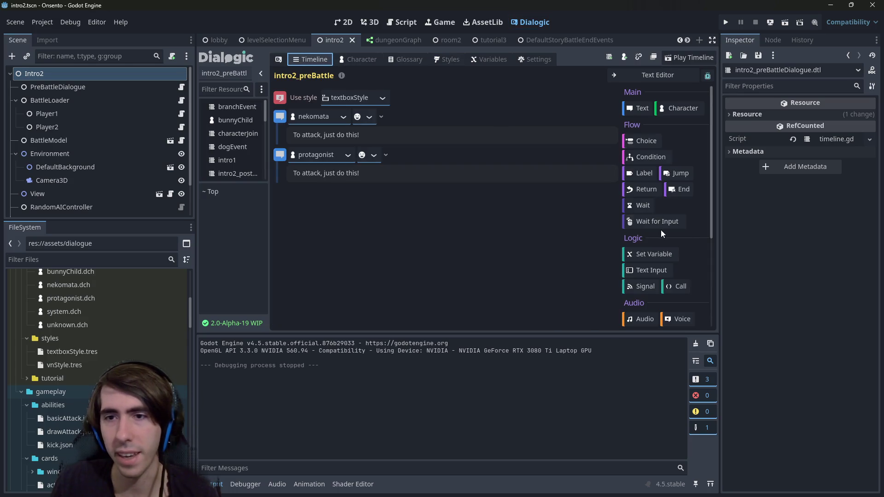
# Append a one-second Wait and a Return event to intro2_preBattle, then a Jump below Return
pyautogui.click(649, 203)
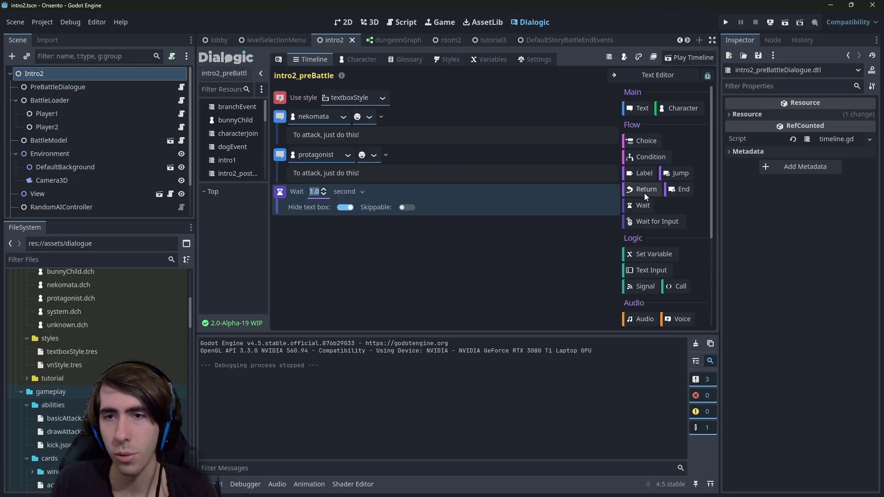
pyautogui.click(644, 192)
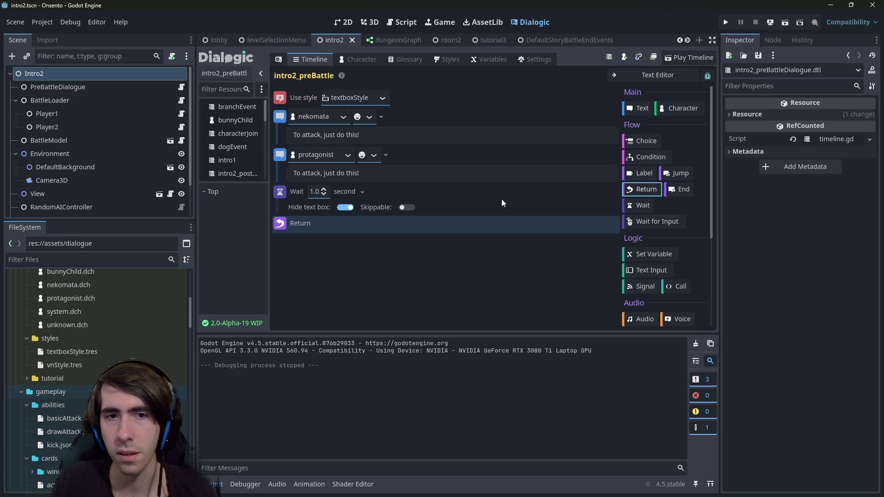
pyautogui.rightClick(284, 222)
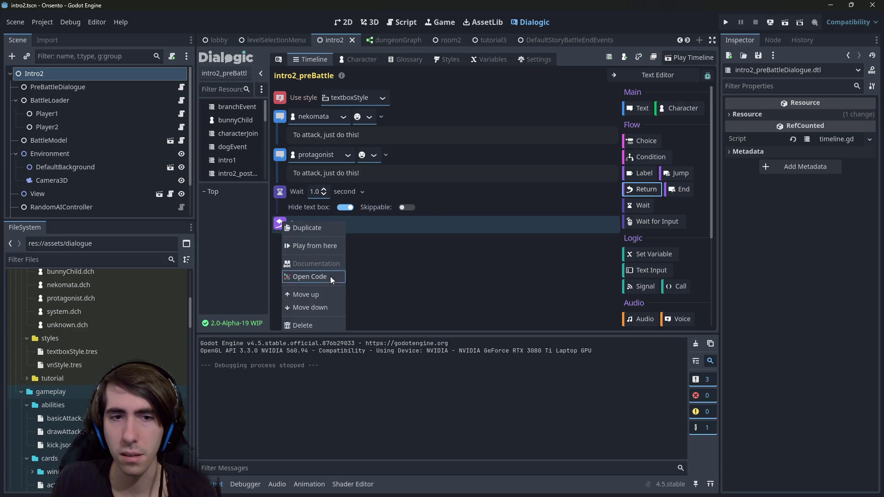
pyautogui.press('Escape')
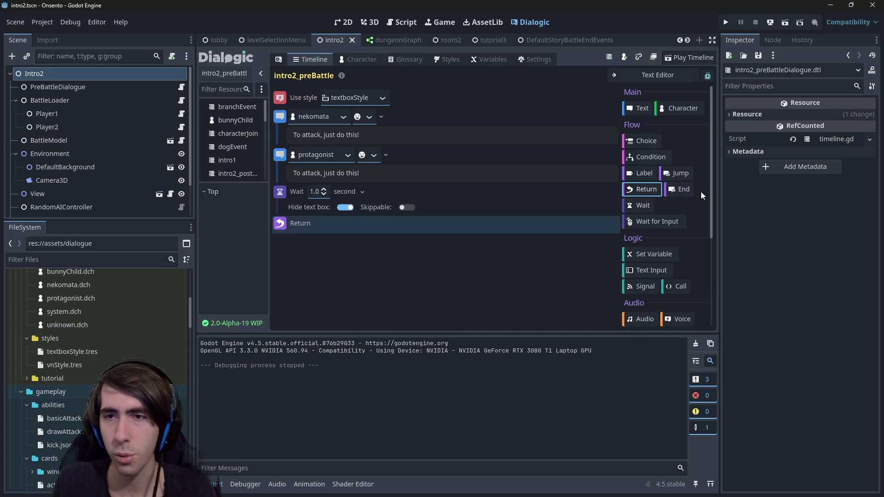
pyautogui.click(672, 173)
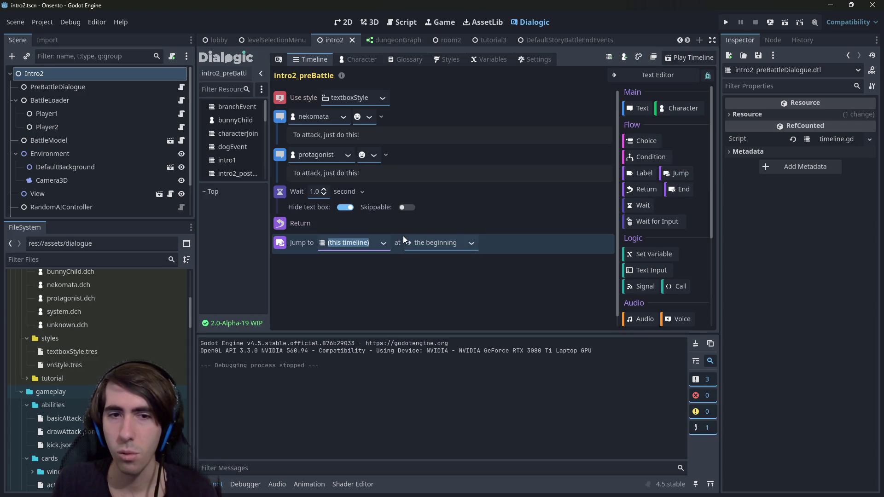
# Keep the Jump targeting this timeline at its beginning
pyautogui.click(385, 243)
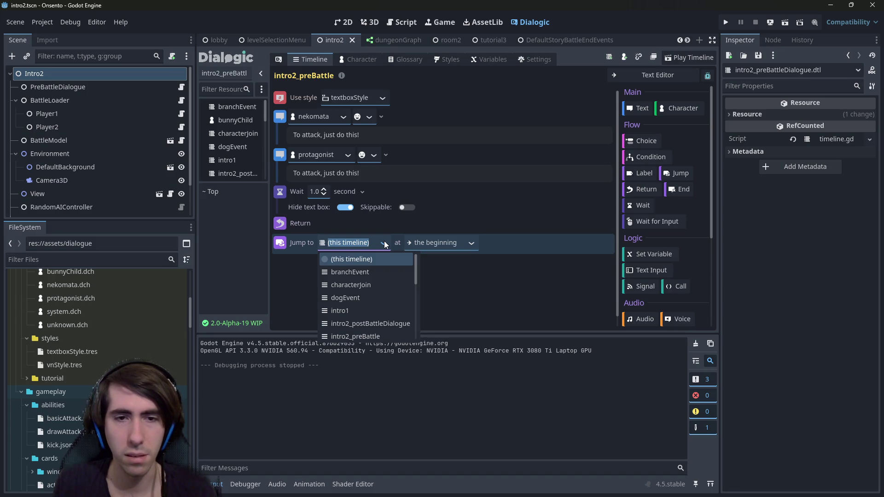
pyautogui.click(438, 243)
pyautogui.click(468, 244)
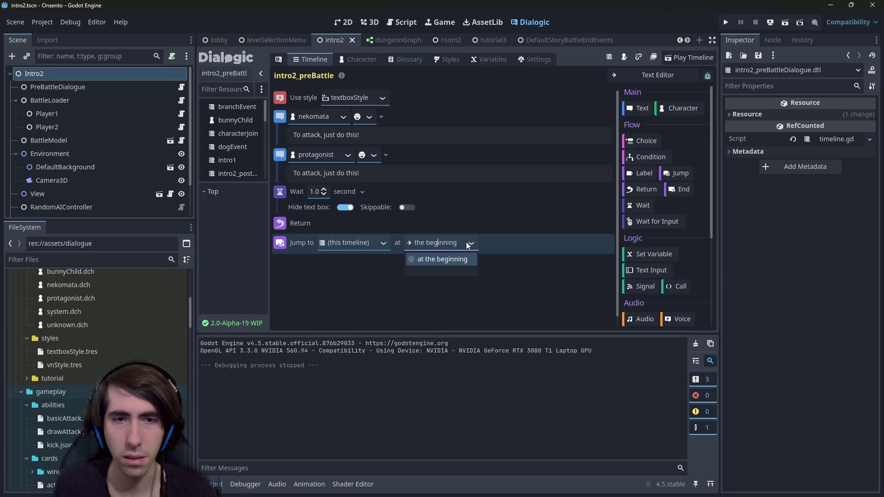
pyautogui.click(467, 243)
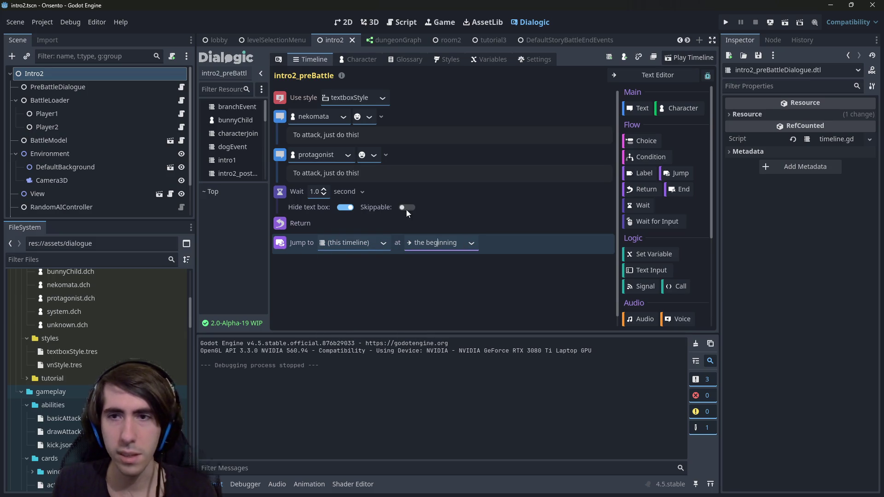
# Add a Label named 'Back' and move it above the Jump event
pyautogui.click(644, 173)
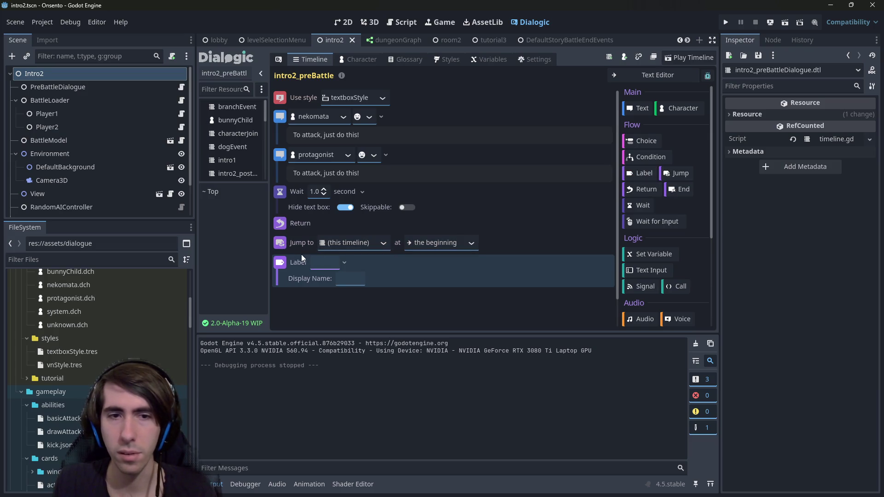
pyautogui.write('Back')
pyautogui.moveTo(281, 261); pyautogui.dragTo(282, 239)
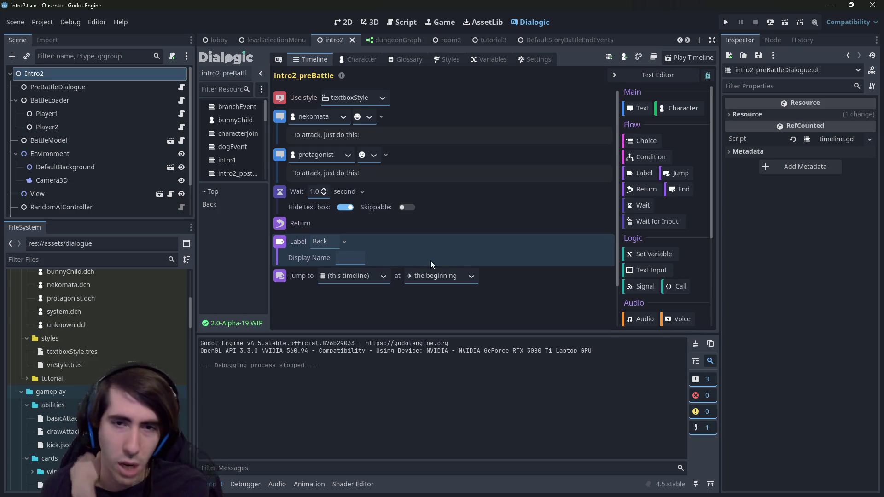
pyautogui.click(389, 277)
pyautogui.click(385, 288)
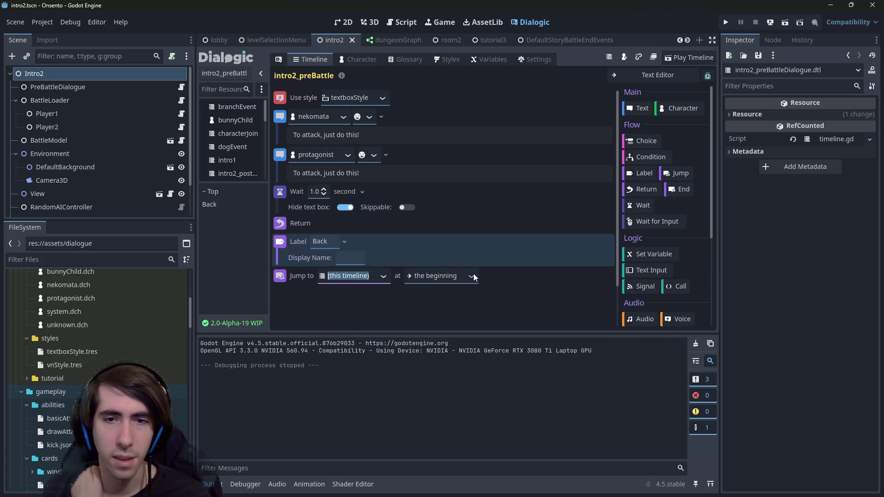
# Point the Jump at the Back label and delete the Return and Wait events
pyautogui.click(473, 276)
pyautogui.click(430, 301)
pyautogui.rightClick(278, 225)
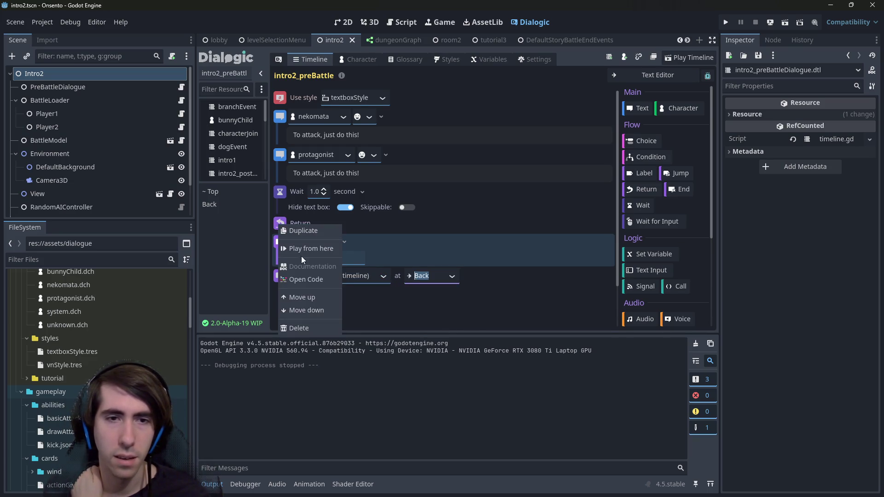
pyautogui.click(312, 325)
pyautogui.rightClick(288, 202)
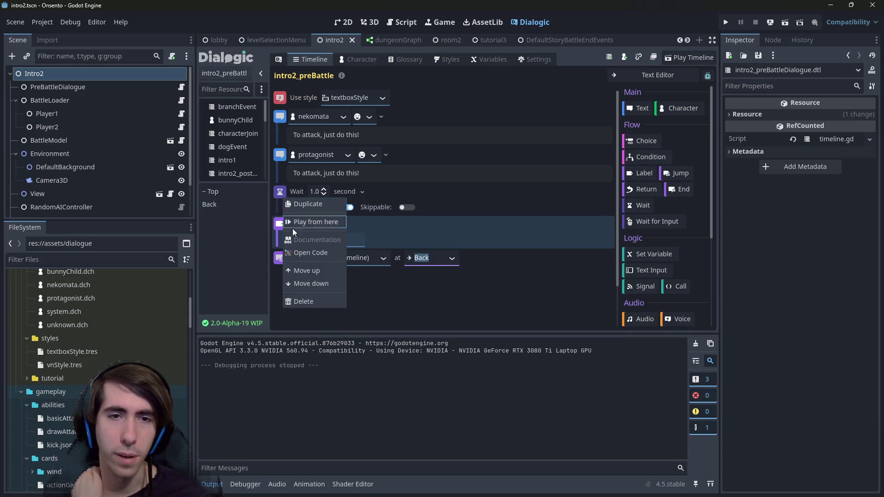
pyautogui.click(311, 300)
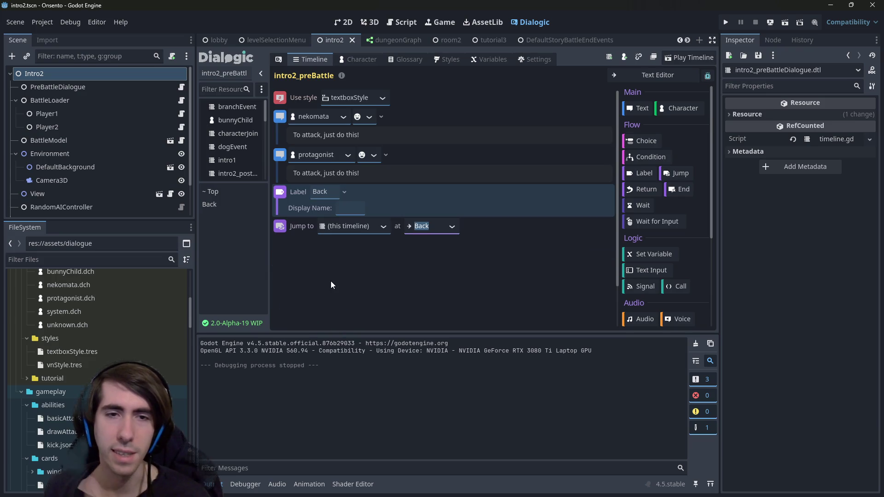
# Run the current scene to test the intro2_preBattle dialogue
pyautogui.click(770, 22)
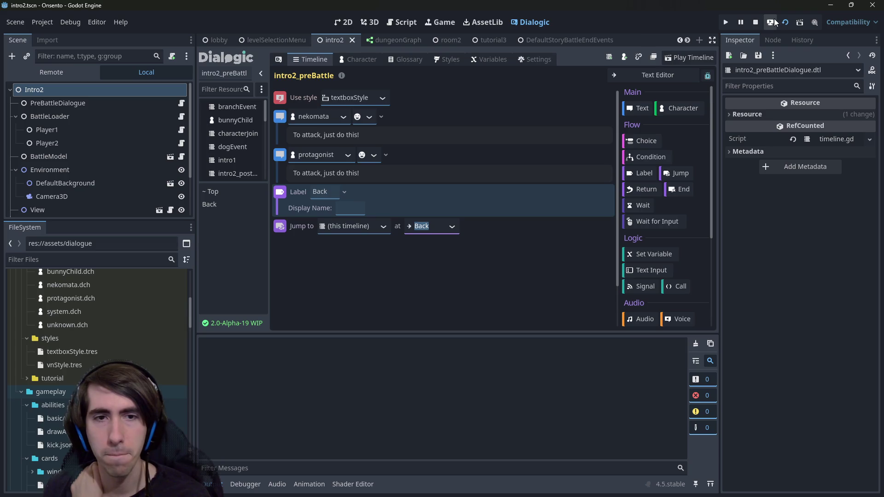
pyautogui.scroll(-3, 656, 252)
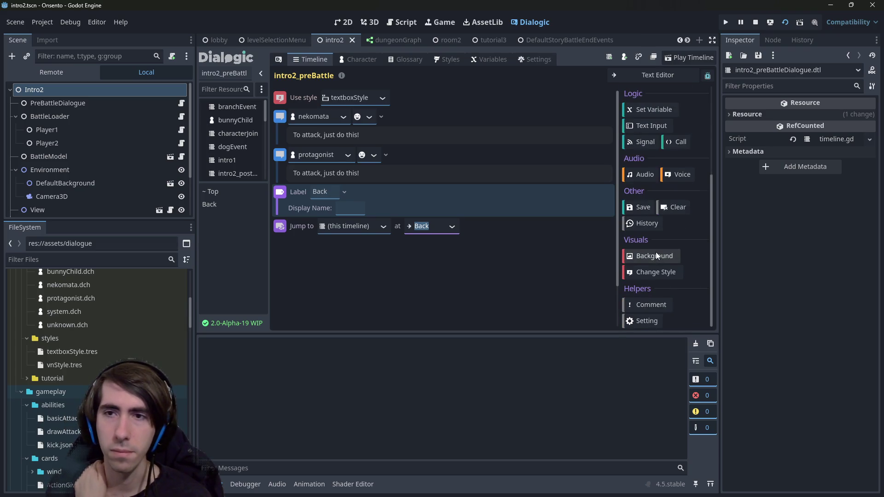
pyautogui.scroll(3, 656, 252)
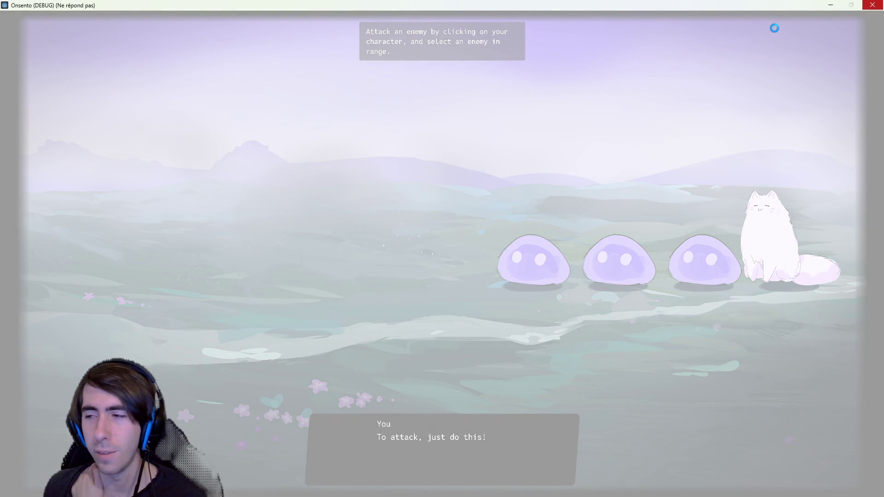
# Close and stop the hung game, then insert a 1-second Wait after the Back label
pyautogui.click(831, 6)
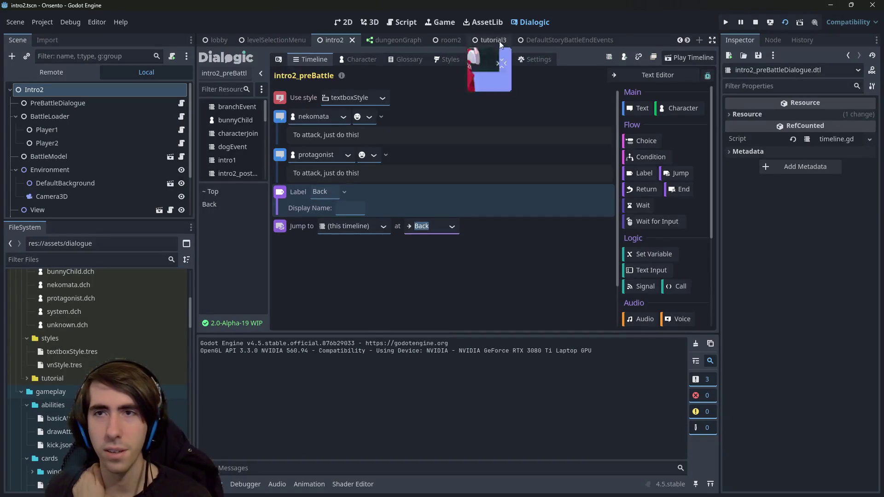
pyautogui.click(753, 22)
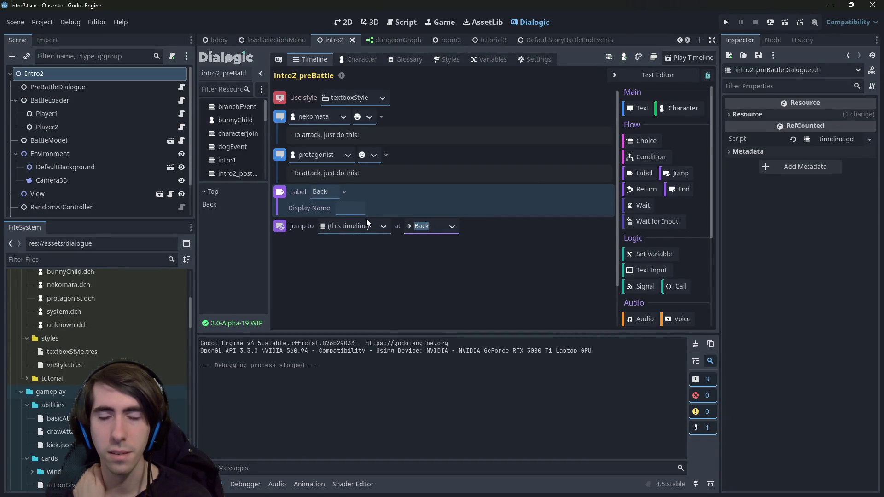
pyautogui.click(648, 203)
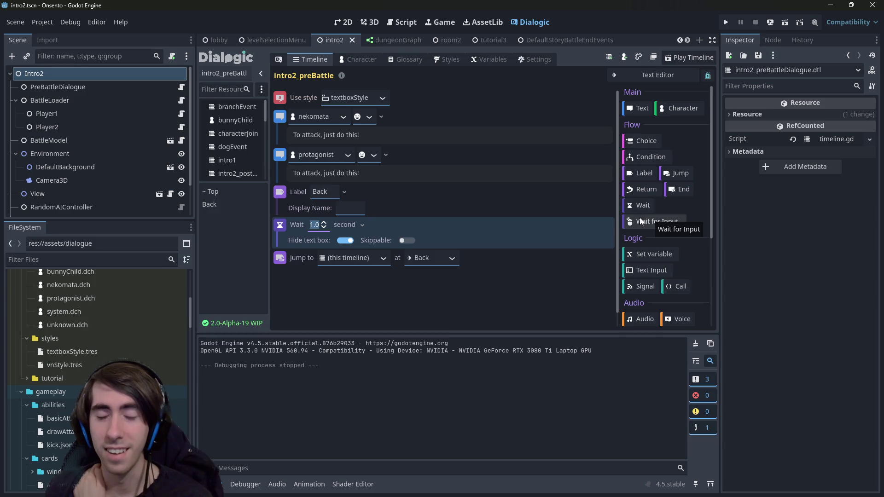
# Add an autoload Call event to the timeline before the Jump
pyautogui.scroll(-5, 644, 249)
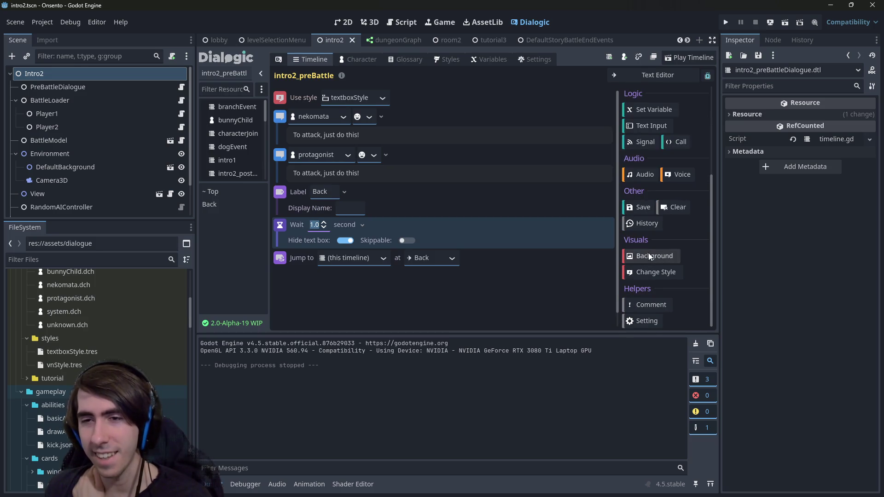
pyautogui.scroll(5, 648, 253)
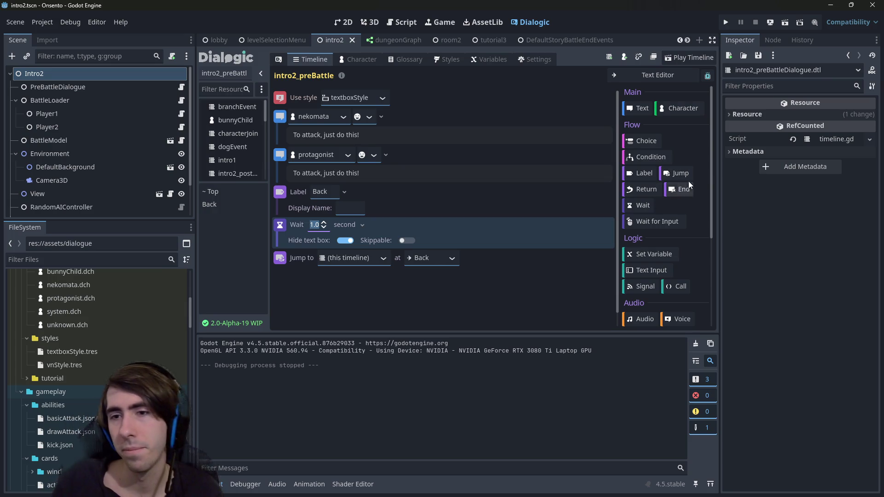
pyautogui.click(671, 288)
# Delete the Back label, Wait and Jump events, leaving the two text lines and the Call
pyautogui.click(378, 259)
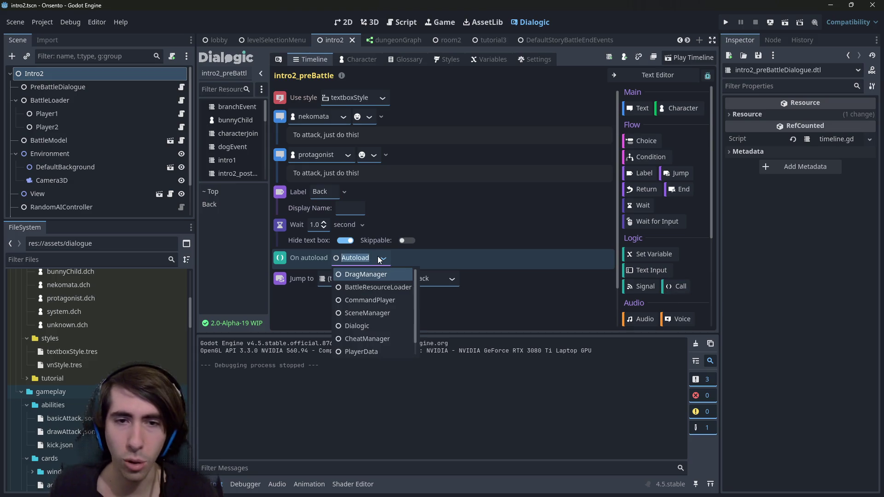
pyautogui.click(394, 257)
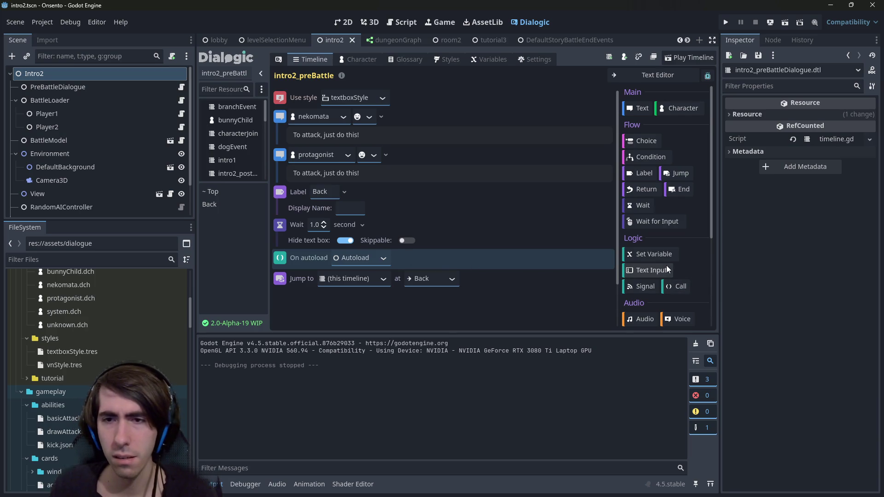
pyautogui.scroll(-2, 657, 257)
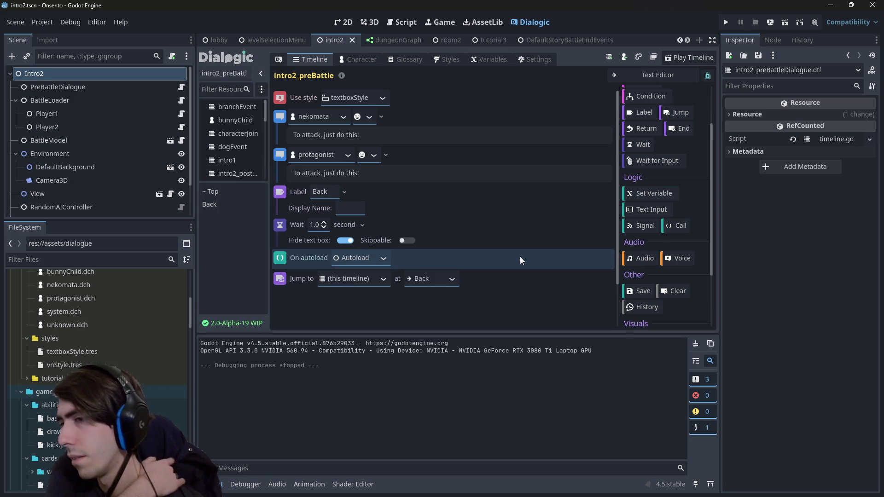
pyautogui.rightClick(277, 195)
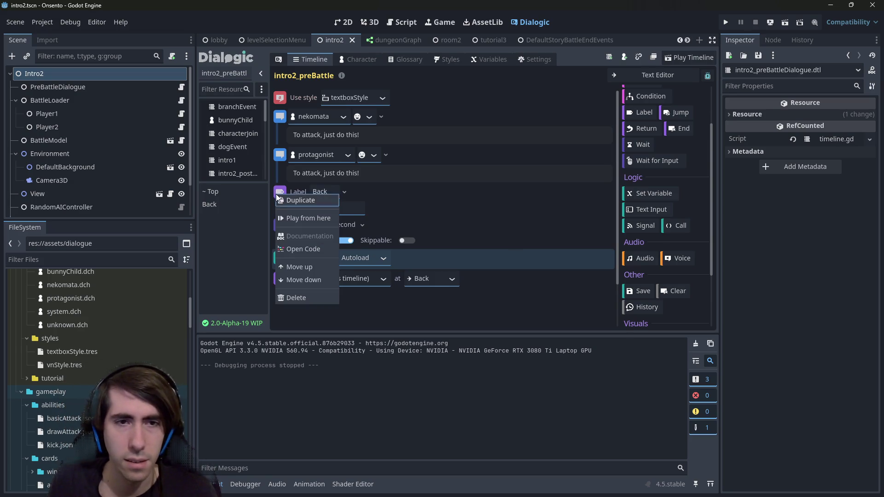
pyautogui.click(297, 298)
pyautogui.rightClick(281, 193)
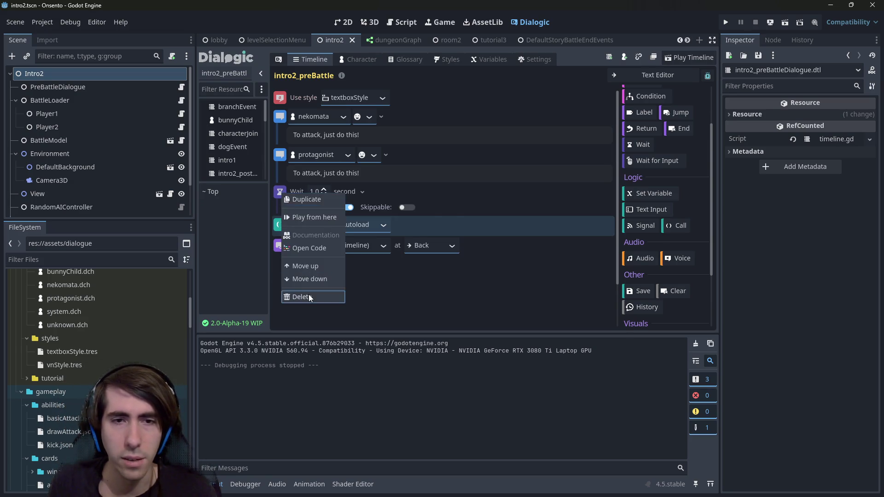
pyautogui.click(309, 298)
pyautogui.rightClick(276, 214)
pyautogui.click(303, 318)
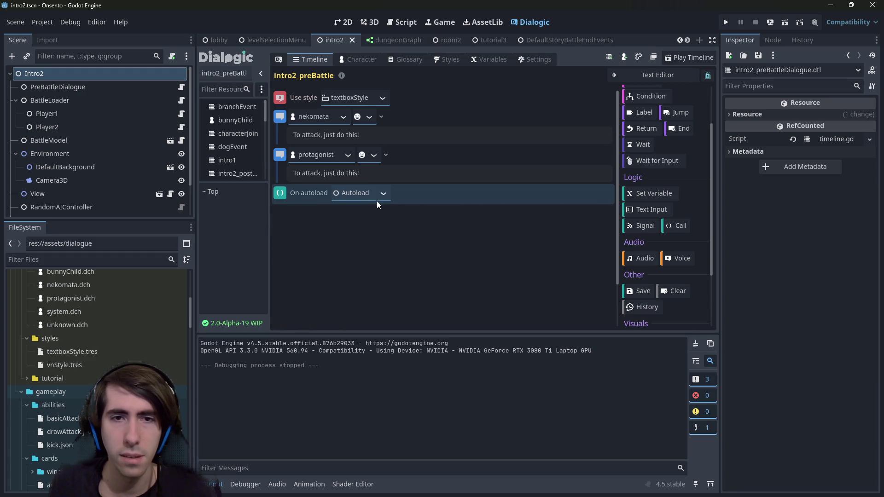
# Set the Call event's autoload to Onsento and start editing its method name
pyautogui.click(378, 200)
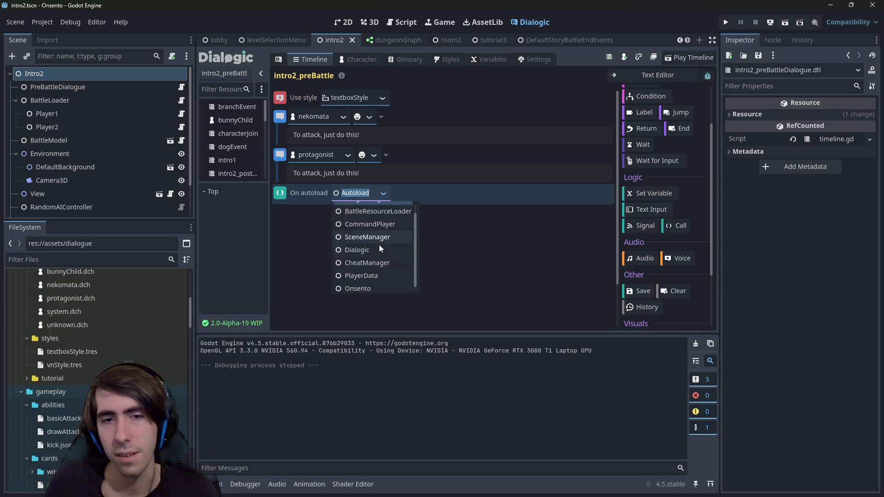
pyautogui.scroll(-1, 380, 258)
pyautogui.scroll(-1, 383, 249)
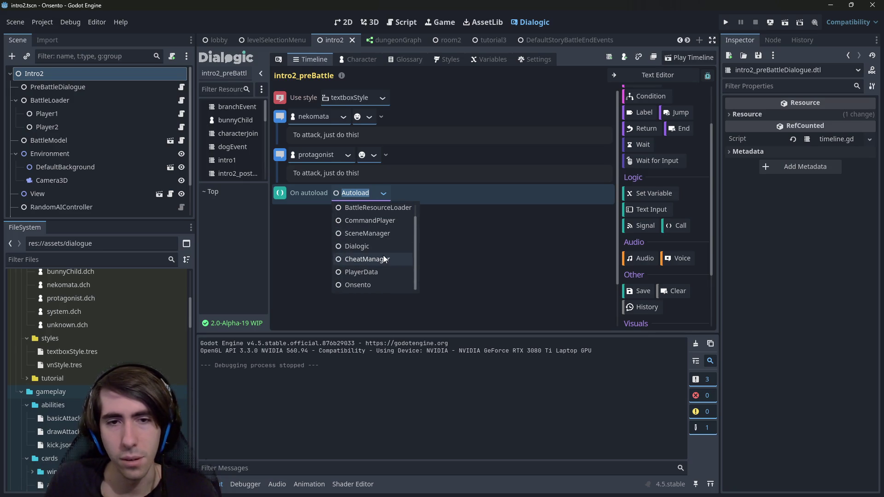
pyautogui.press('Down')
pyautogui.press('Up')
pyautogui.press('Up')
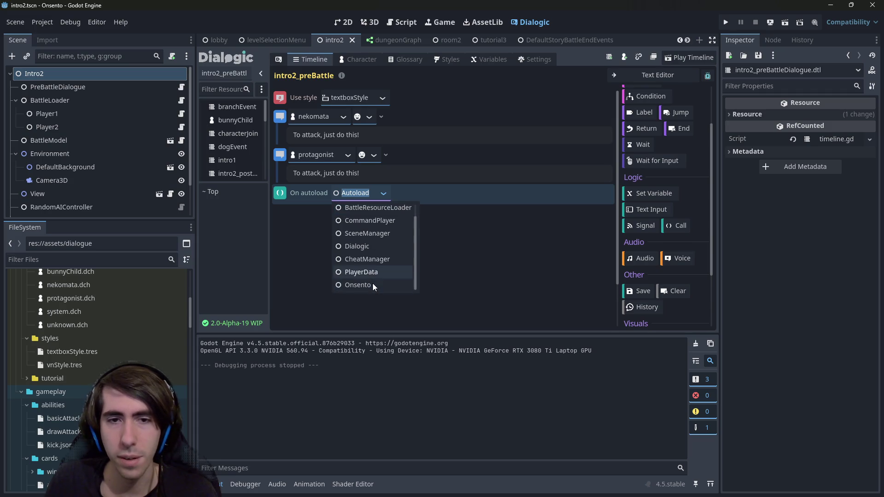
pyautogui.click(373, 286)
pyautogui.click(446, 194)
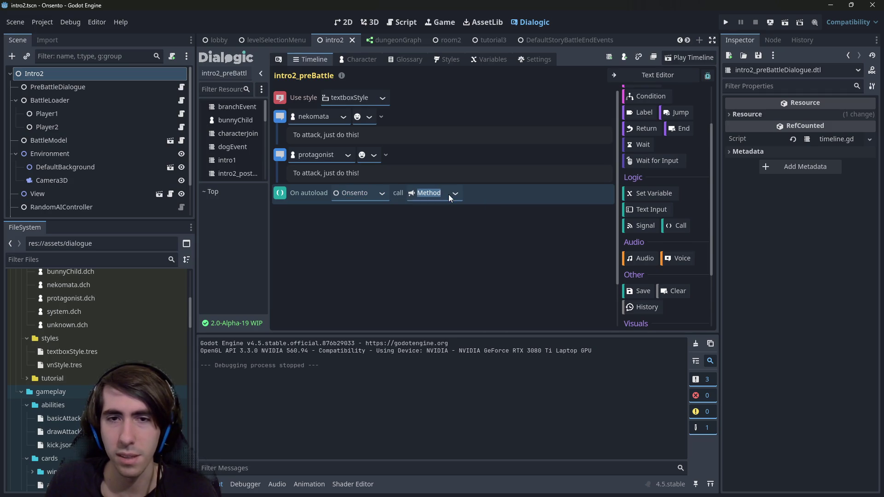
# Switch the Call event's autoload from Onsento to PlayerData
pyautogui.click(455, 194)
pyautogui.click(382, 194)
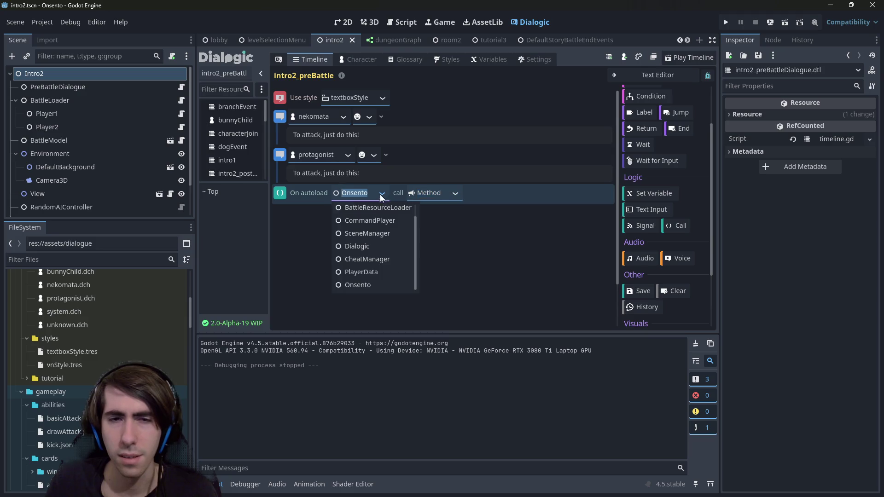
pyautogui.click(368, 271)
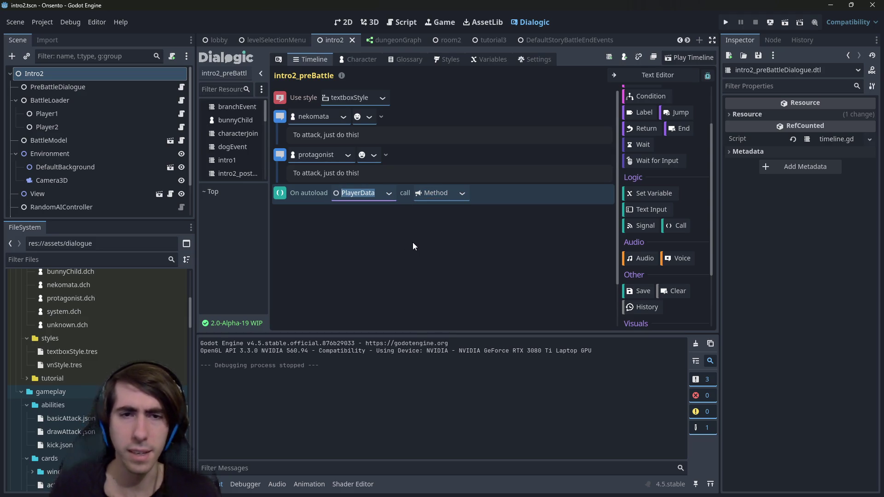
# Quick-open PlayerData.tscn and open its root node's script, playerDataScript.gd
pyautogui.hotkey('shift', 'alt', 'o')
pyautogui.write('p')
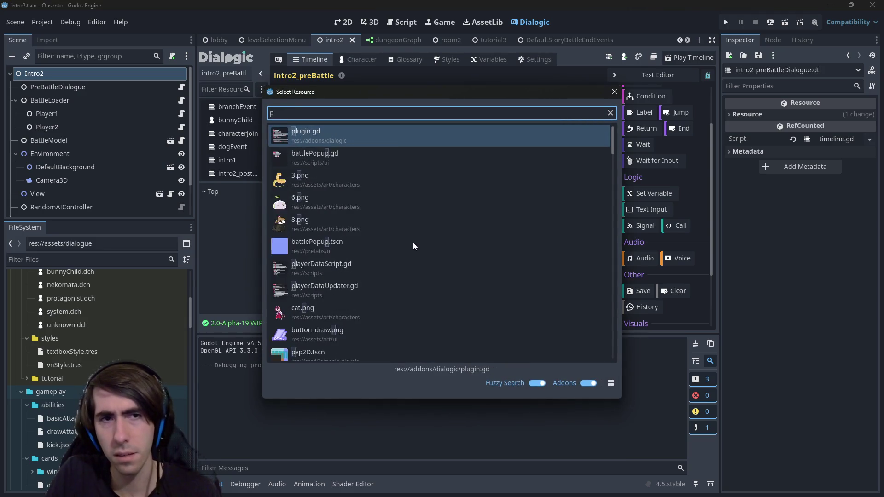
pyautogui.write('layeradta')
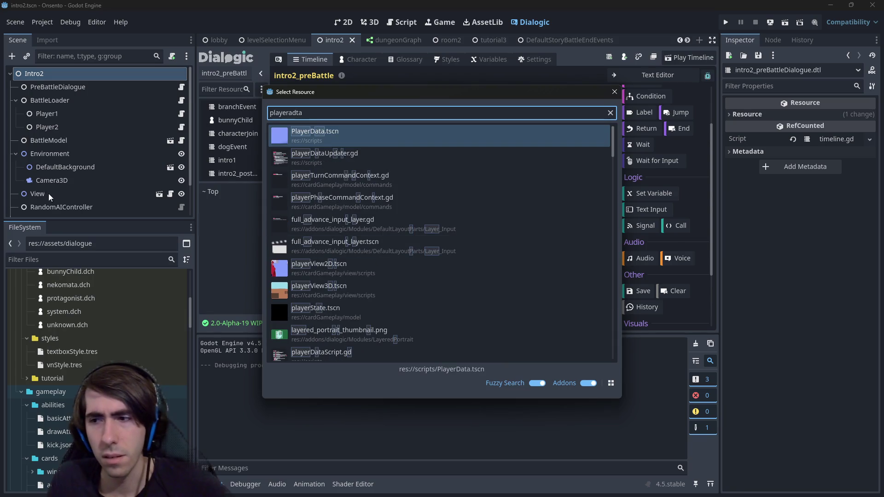
pyautogui.doubleClick(345, 143)
pyautogui.click(186, 75)
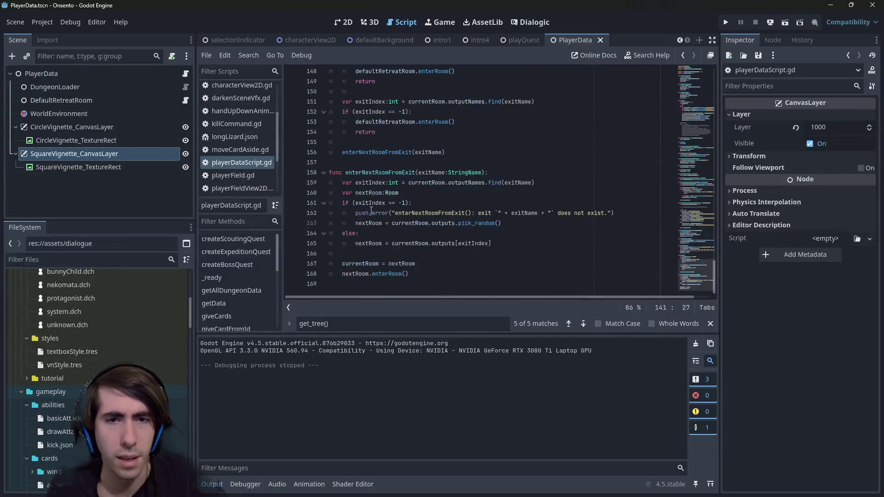
# Add a dialogueWaitForTrigger() function at the end of playerDataScript.gd with an await line
pyautogui.click(393, 281)
pyautogui.press('Return')
pyautogui.write('func waitFor')
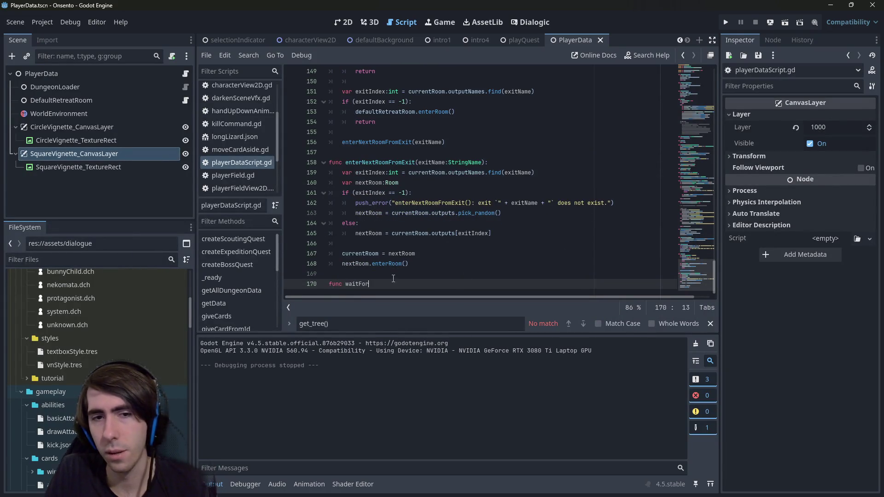
pyautogui.write('Timer')
pyautogui.hotkey('ctrl', 'BackSpace')
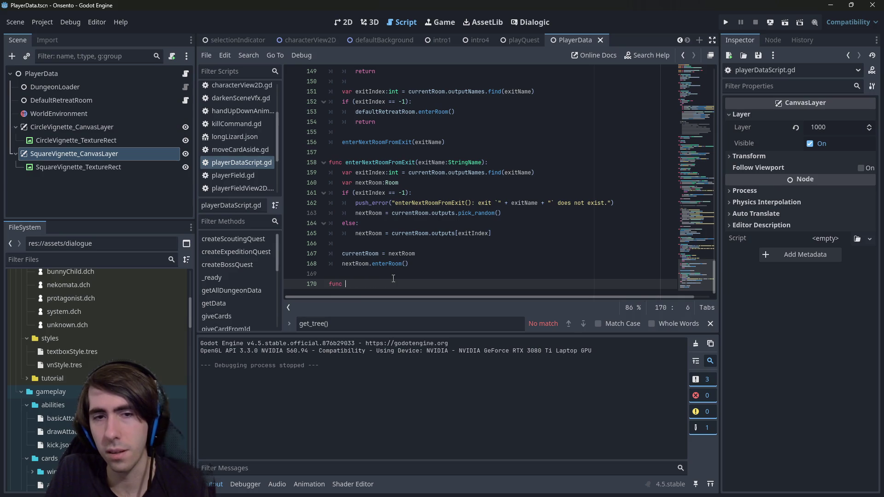
pyautogui.write('dialogWait')
pyautogui.hotkey('ctrl', 'BackSpace')
pyautogui.write('dialogueWaitFo')
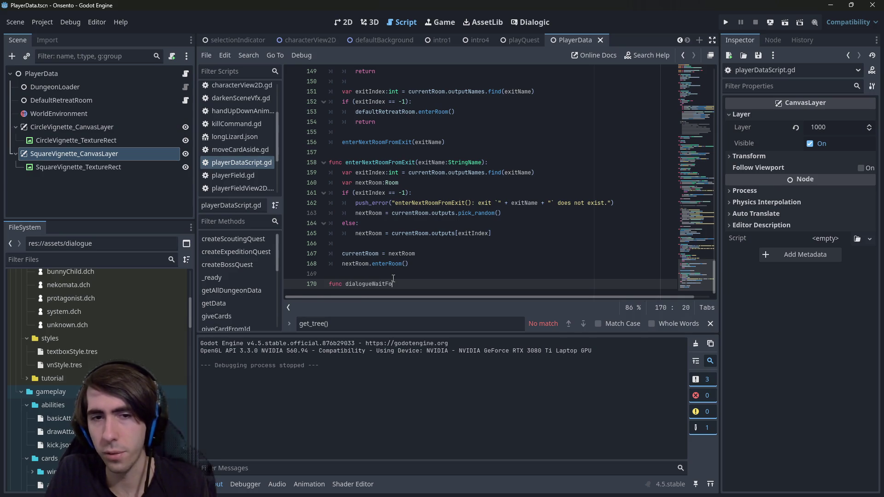
pyautogui.write('rTrigger():')
pyautogui.press('Return')
pyautogui.write('await get')
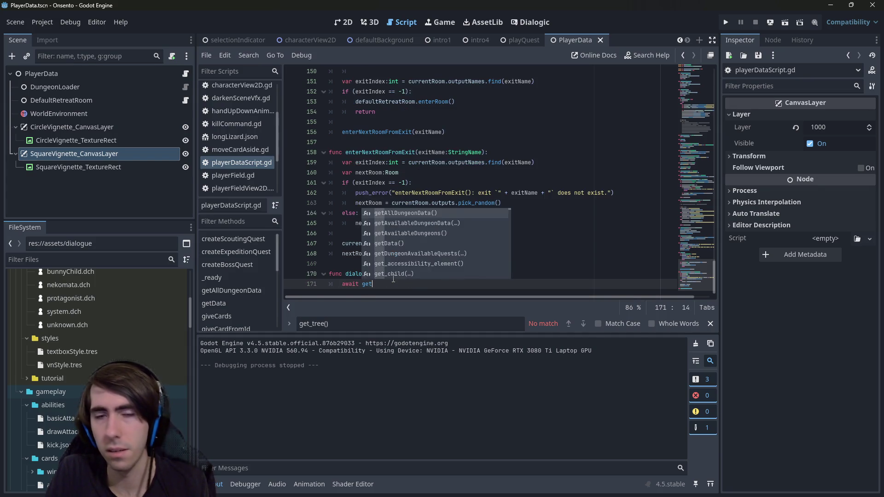
pyautogui.write('_tree')
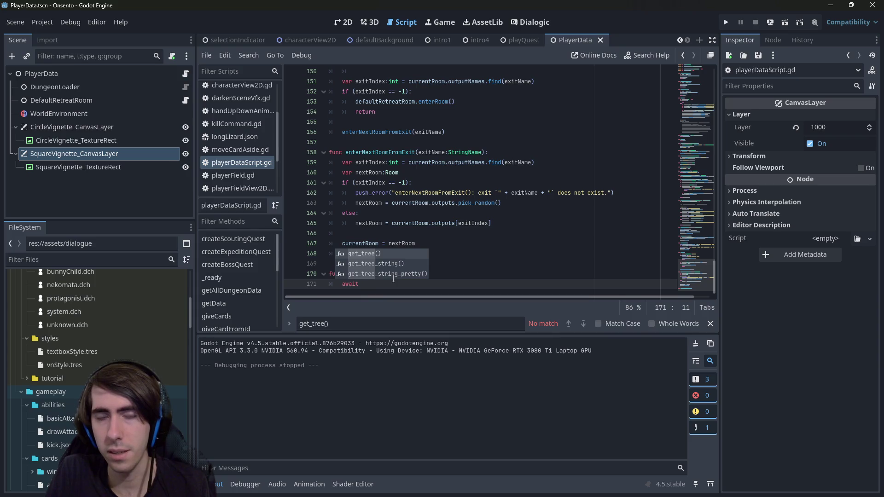
# Declare 'signal onTrigger' above the function and make its body 'await onTrigger'
pyautogui.click(445, 264)
pyautogui.press('Return')
pyautogui.press('Return')
pyautogui.press('Up')
pyautogui.write('signal onTrigger')
pyautogui.hotkey('ctrl', 'shift', 'Left')
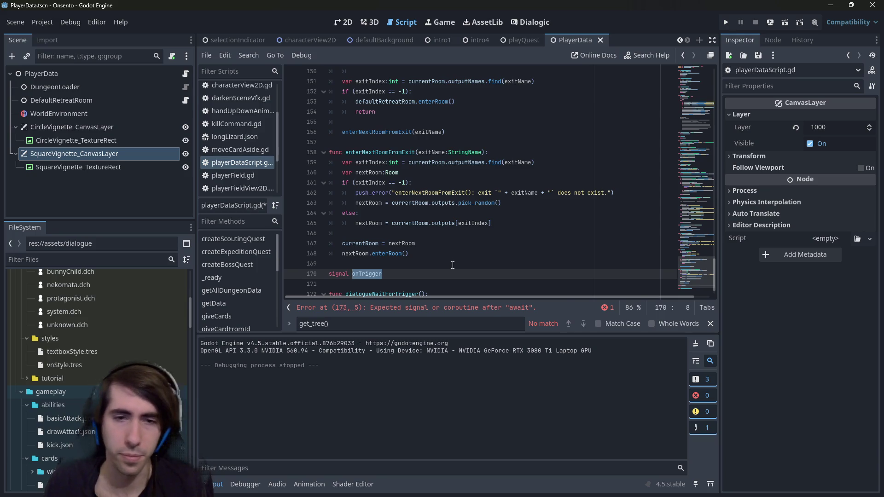
pyautogui.hotkey('ctrl', 'c')
pyautogui.scroll(-1, 453, 266)
pyautogui.click(449, 281)
pyautogui.hotkey('ctrl', 'v')
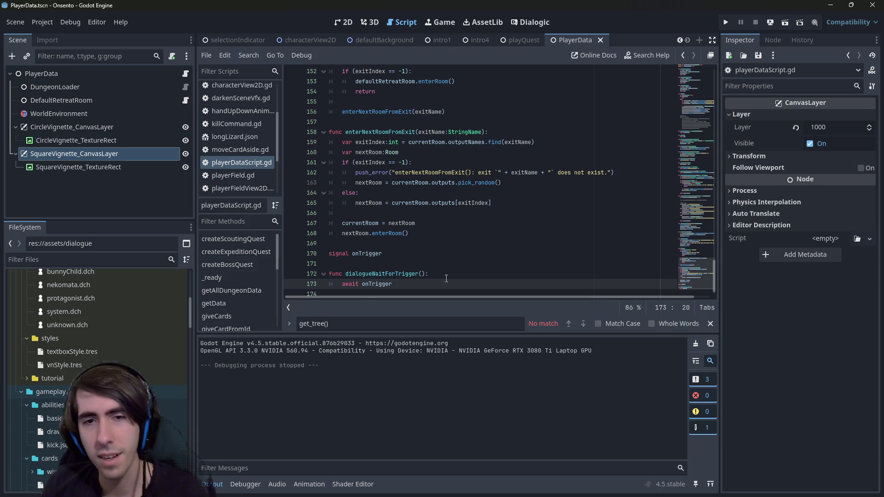
pyautogui.click(521, 24)
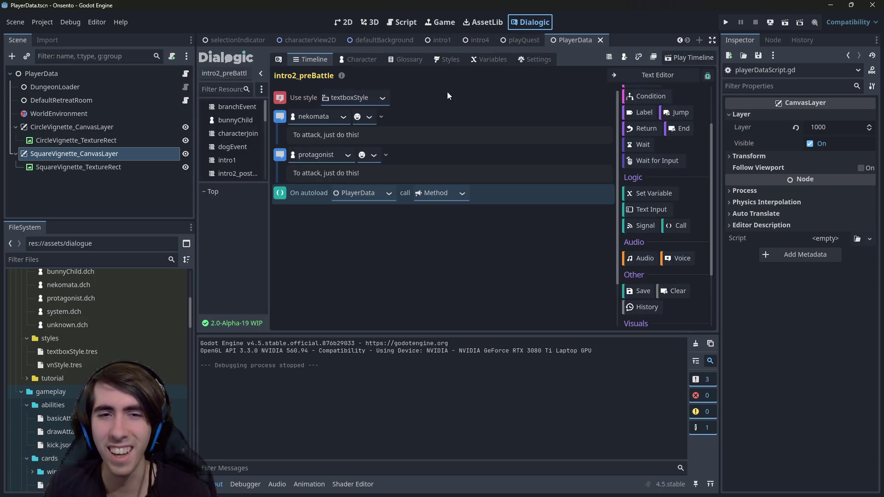
# Keep PlayerData as the Call's autoload and add a new empty Text event
pyautogui.click(389, 193)
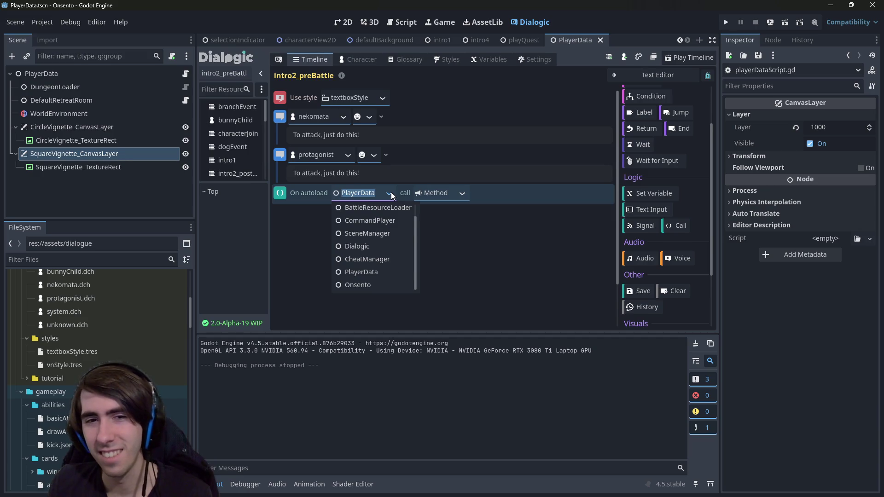
pyautogui.scroll(1, 380, 263)
pyautogui.click(464, 250)
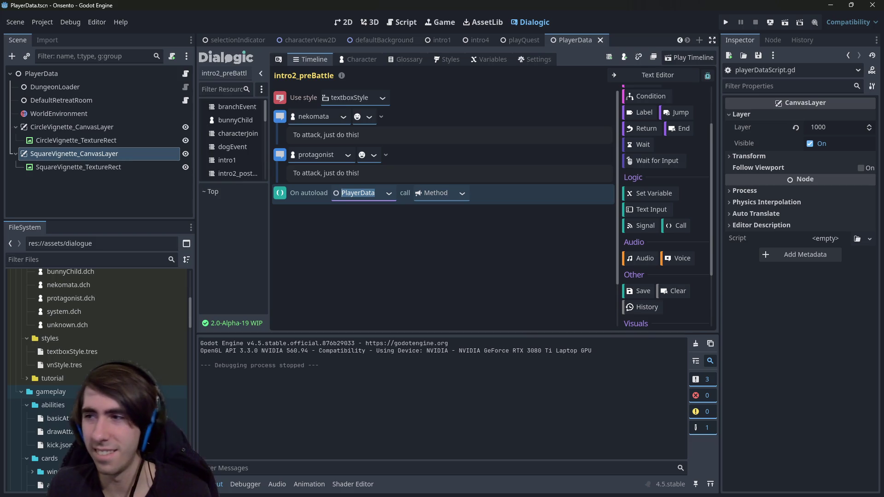
pyautogui.scroll(3, 657, 192)
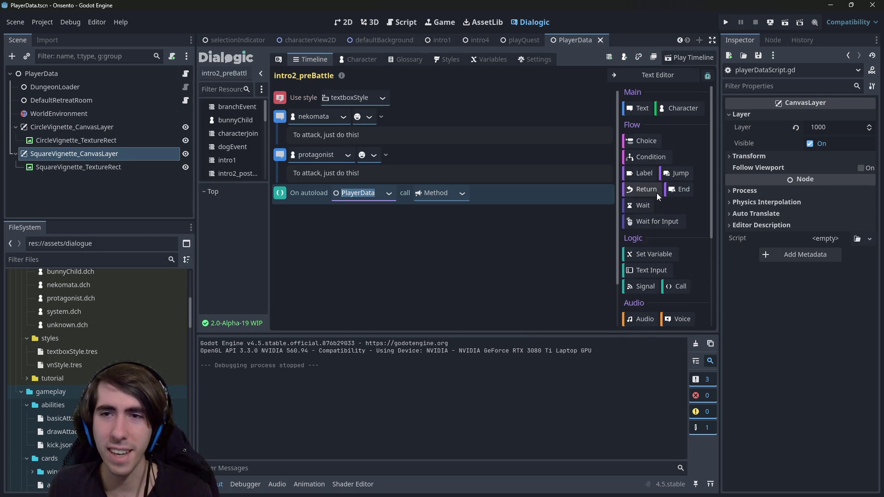
pyautogui.click(646, 113)
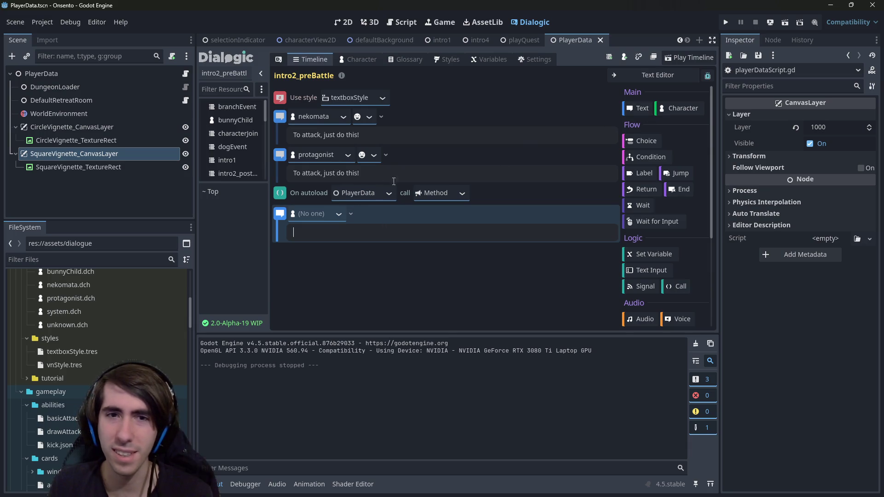
pyautogui.rightClick(279, 215)
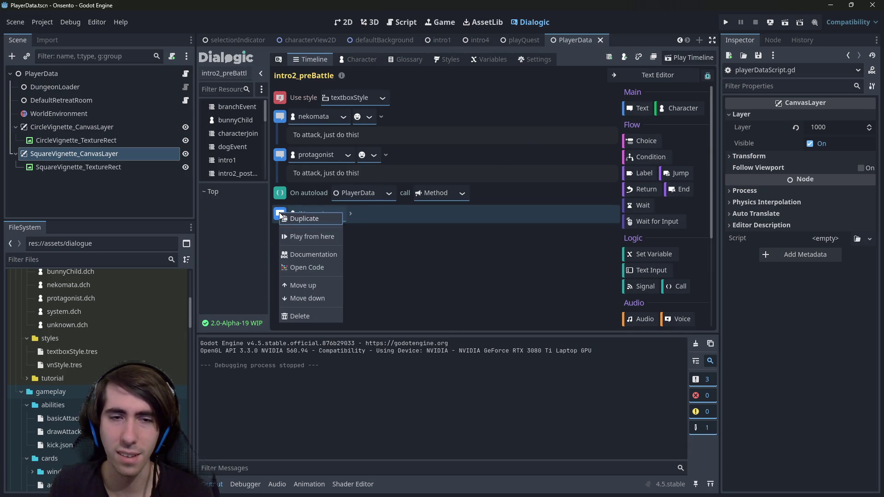
pyautogui.press('Escape')
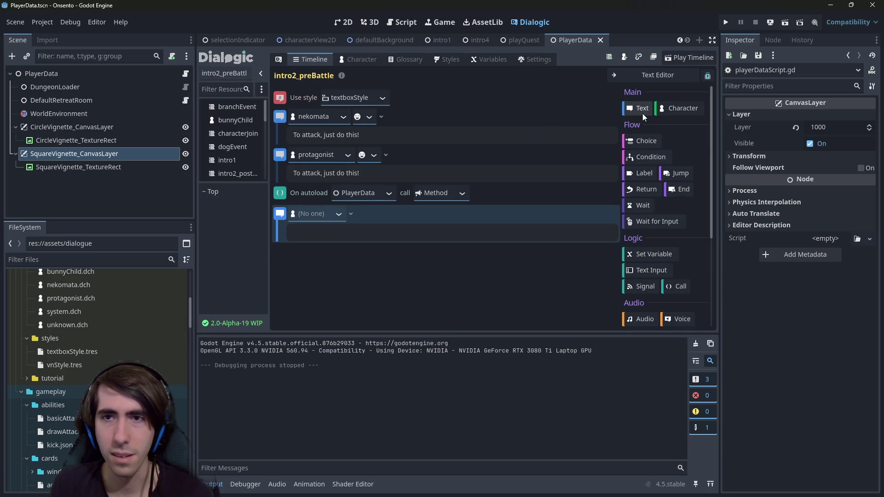
# Search all project files for 'DialogueText', then for 'Text'
pyautogui.hotkey('ctrl', 'shift', 'f')
pyautogui.write('TDialogueTetx')
pyautogui.press('BackSpace')
pyautogui.press('BackSpace')
pyautogui.write('xt')
pyautogui.press('Return')
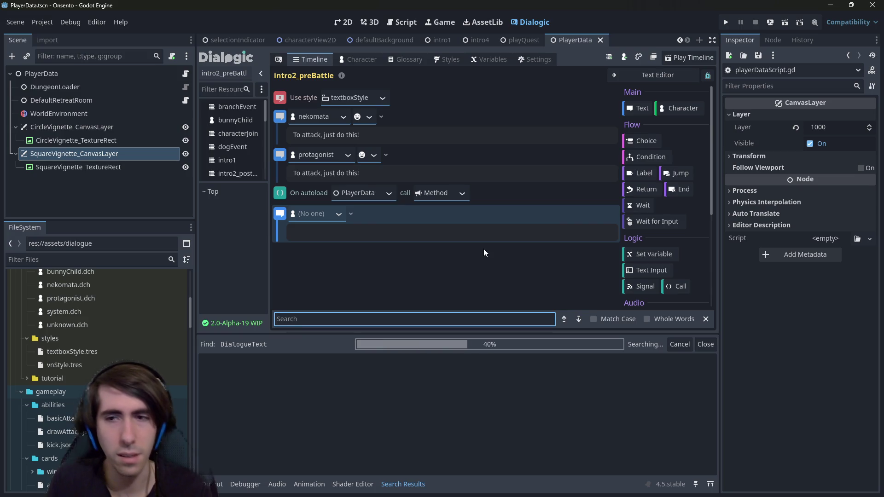
pyautogui.hotkey('ctrl', 'shift', 'f')
pyautogui.write('Text')
pyautogui.press('Return')
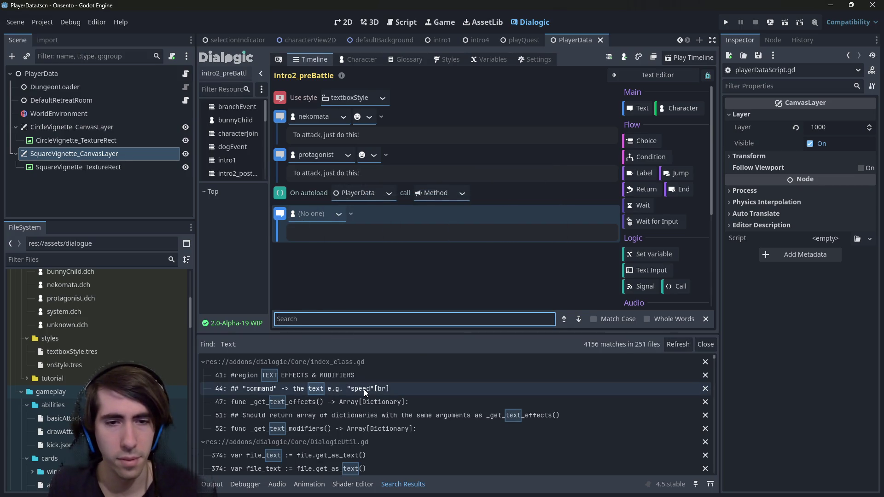
pyautogui.scroll(-5, 363, 388)
pyautogui.scroll(-10, 347, 428)
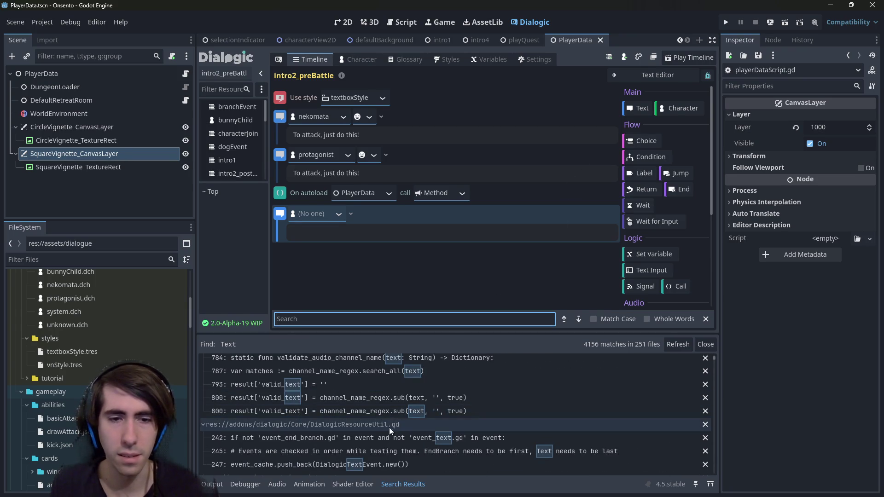
# Add a Choice event with a Wait for Input event inside it
pyautogui.click(645, 140)
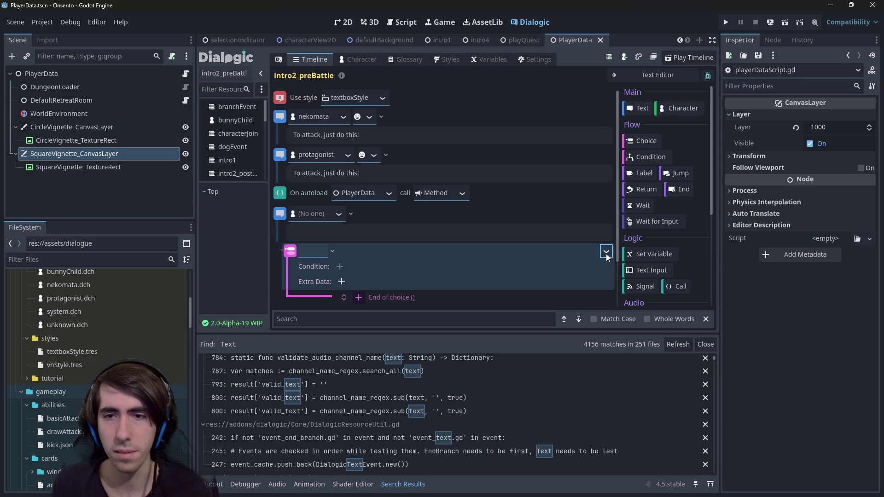
pyautogui.scroll(-2, 548, 273)
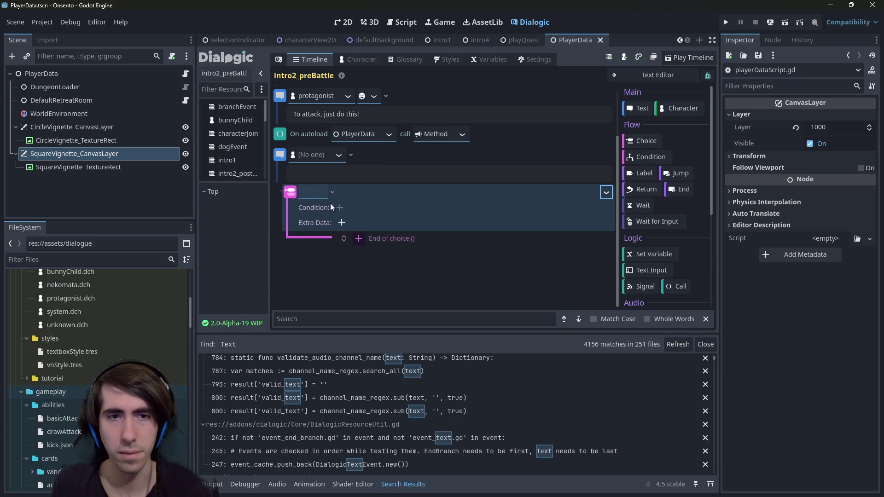
pyautogui.moveTo(290, 194); pyautogui.dragTo(292, 193)
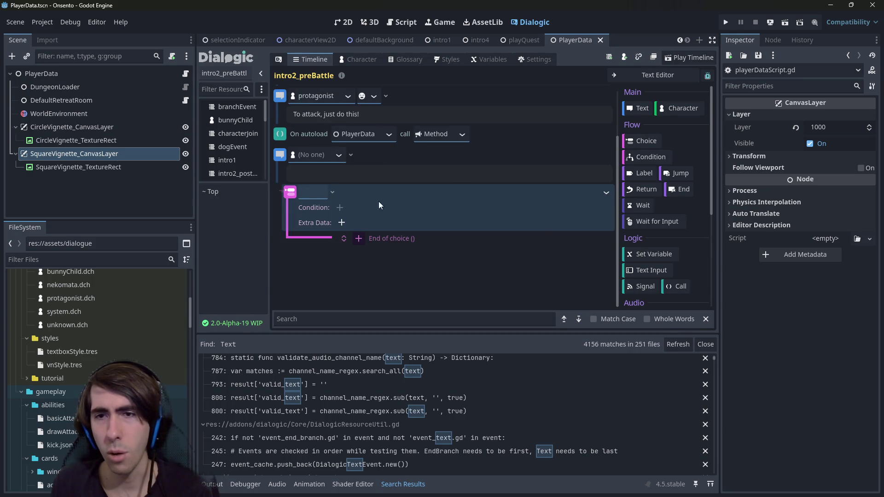
pyautogui.click(662, 219)
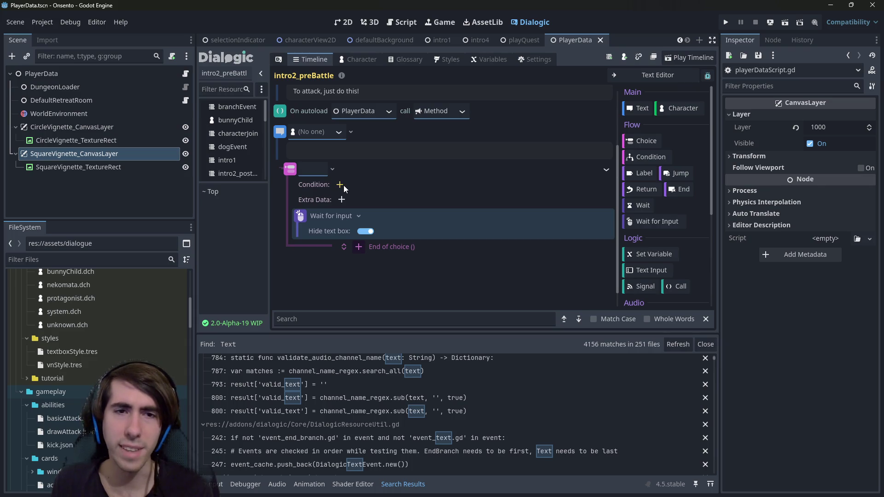
pyautogui.click(605, 171)
pyautogui.click(605, 171)
pyautogui.click(605, 170)
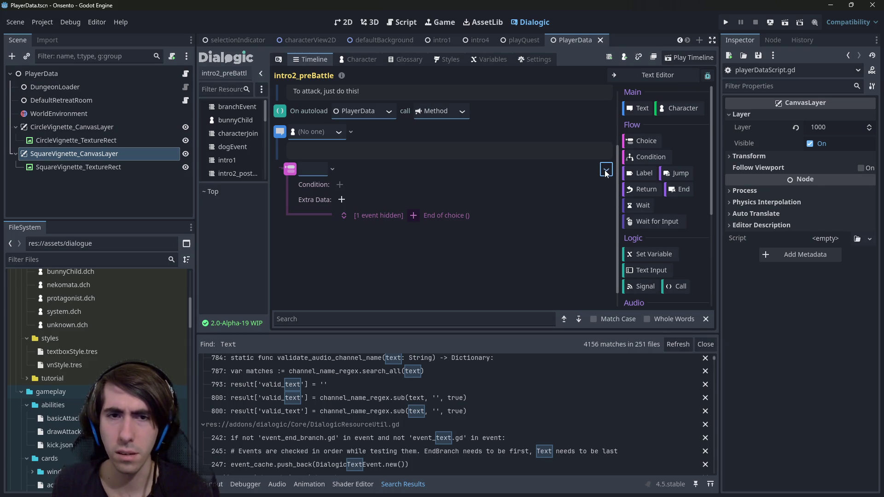
pyautogui.click(606, 171)
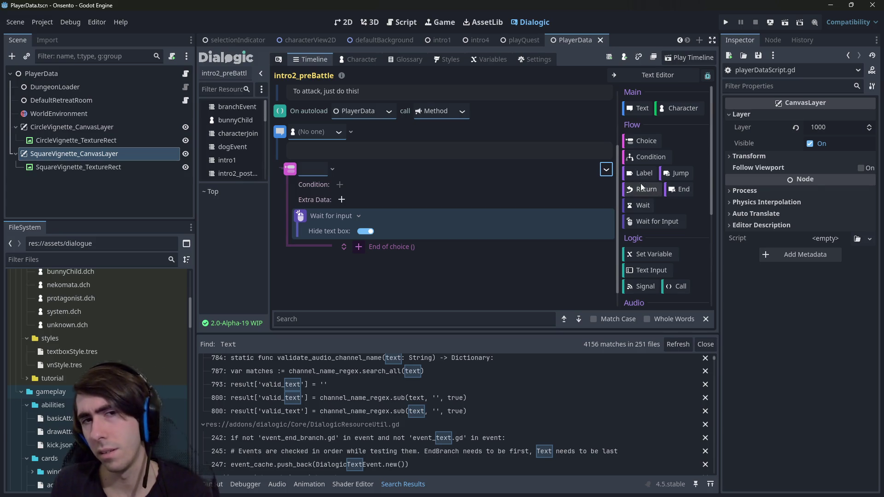
# Give the choice a condition and turn off Hide text box, undoing an extra choice and condition
pyautogui.click(339, 185)
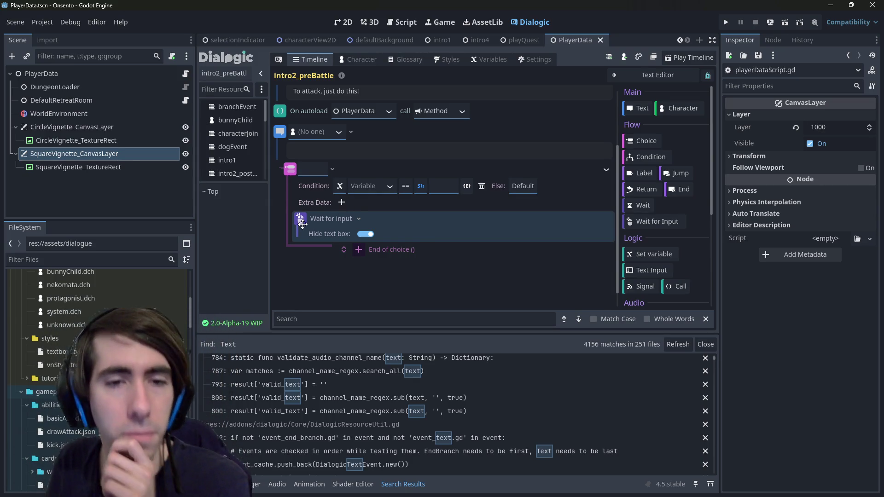
pyautogui.click(361, 233)
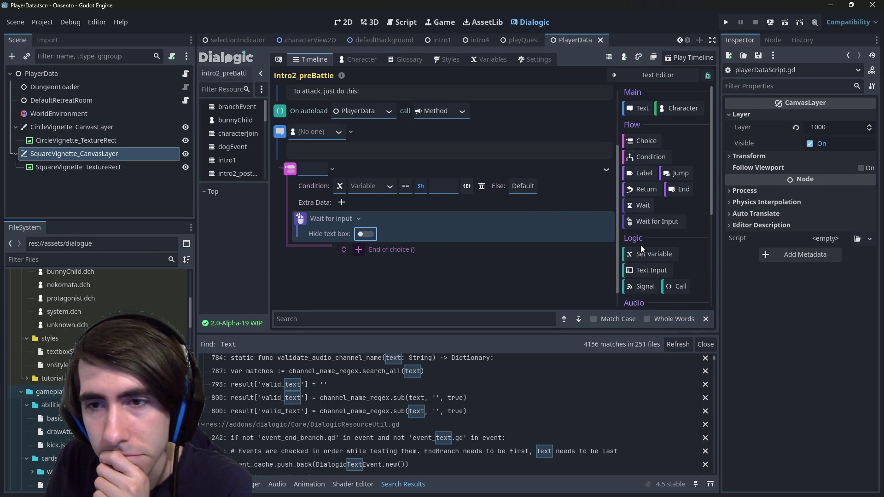
pyautogui.click(644, 144)
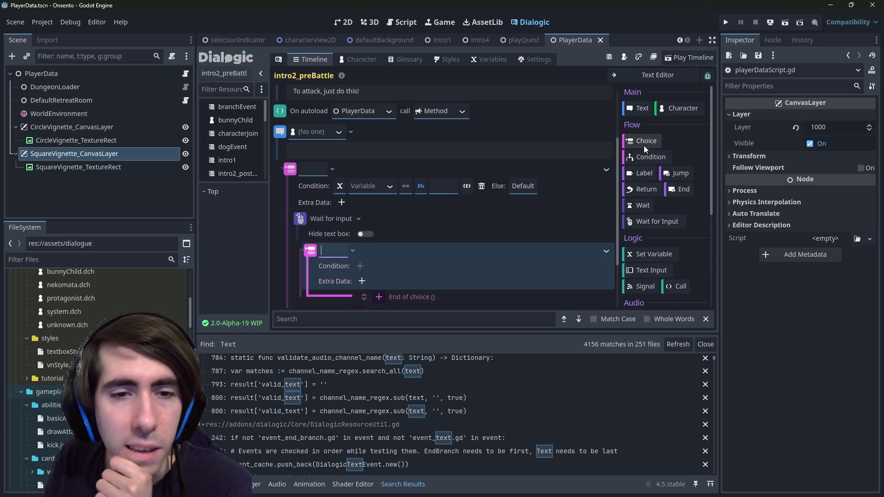
pyautogui.click(647, 162)
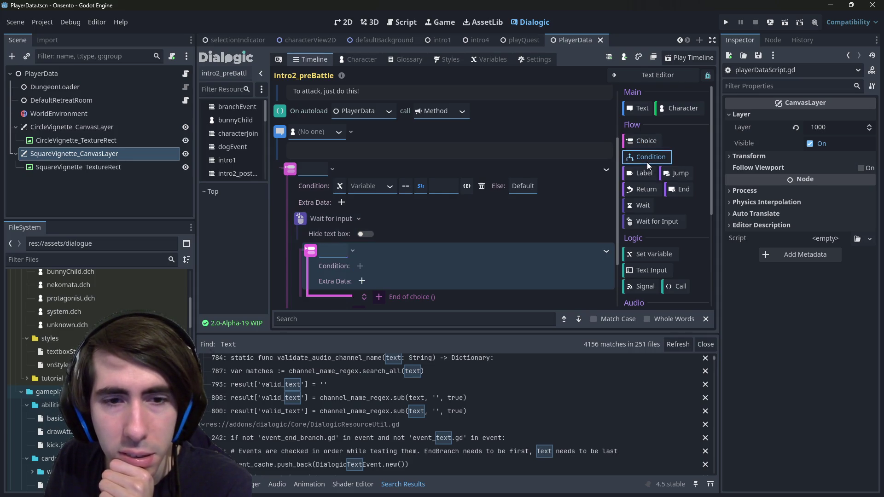
pyautogui.scroll(-2, 537, 184)
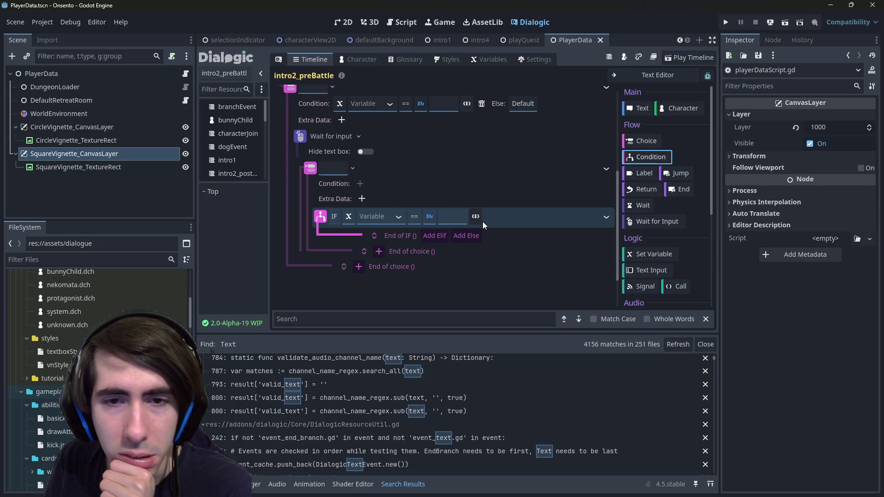
pyautogui.hotkey('ctrl', 'z')
pyautogui.hotkey('ctrl', 'z')
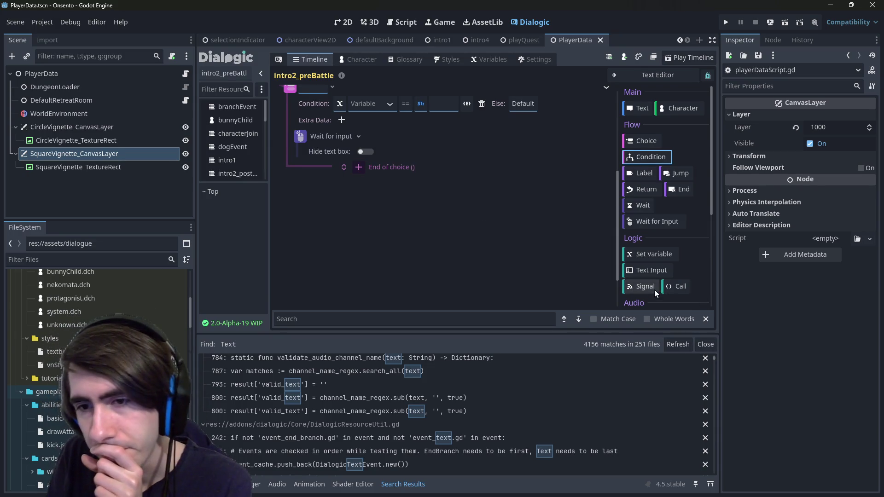
pyautogui.scroll(3, 414, 207)
# Add a 1-second Wait followed by another Wait for Input after the existing input wait
pyautogui.moveTo(304, 245); pyautogui.dragTo(290, 195)
pyautogui.rightClick(291, 227)
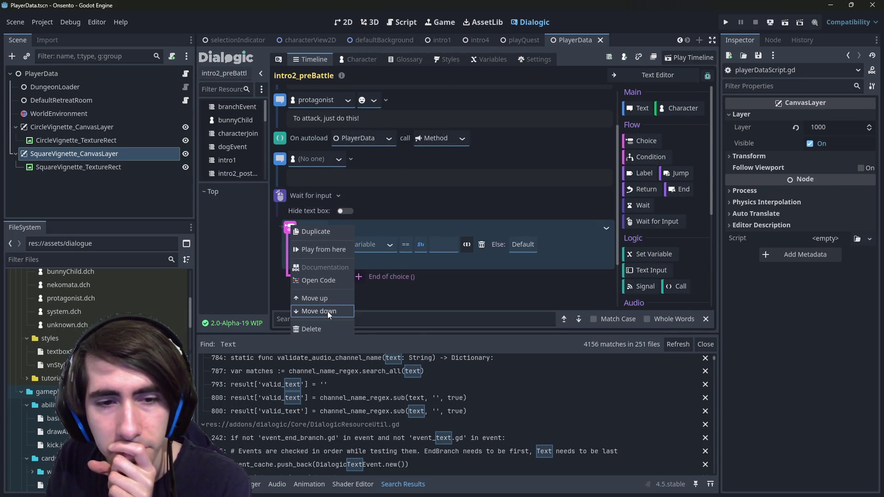
pyautogui.click(336, 206)
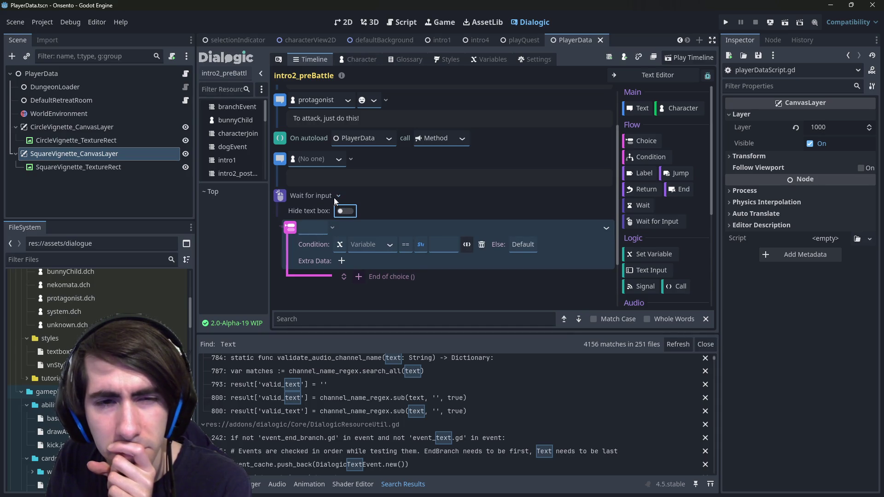
pyautogui.click(279, 194)
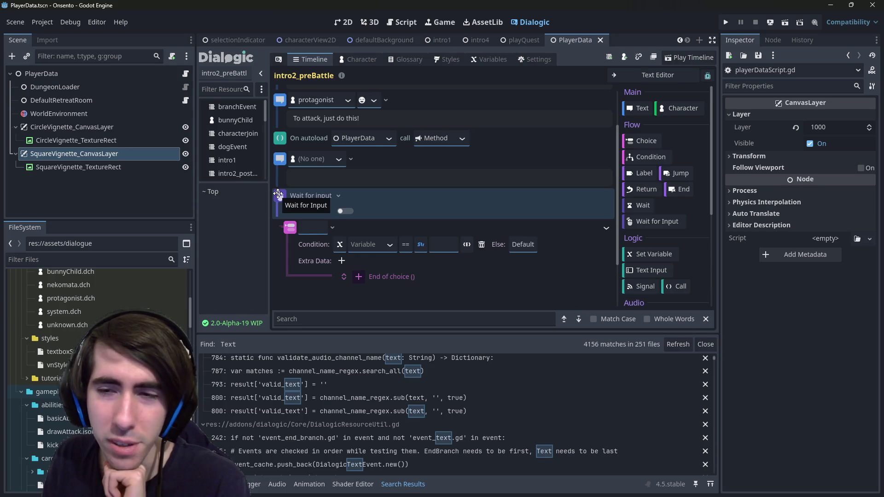
pyautogui.click(646, 205)
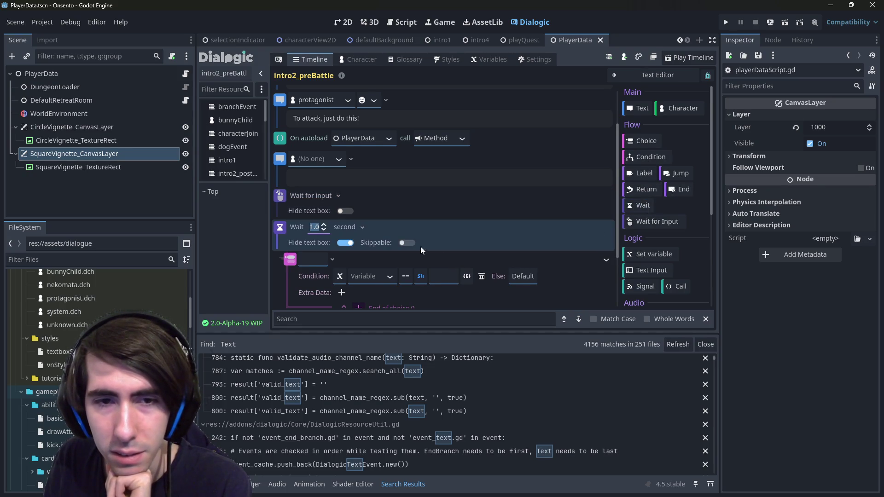
pyautogui.click(362, 228)
pyautogui.click(362, 228)
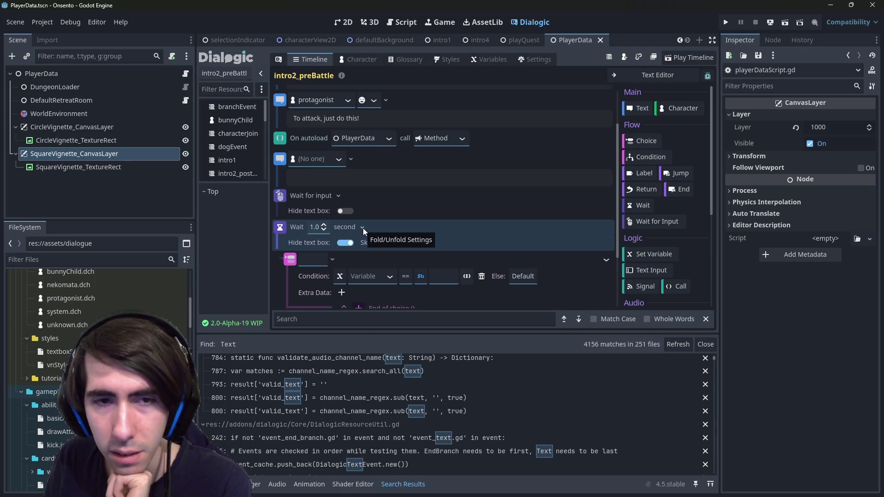
pyautogui.click(644, 223)
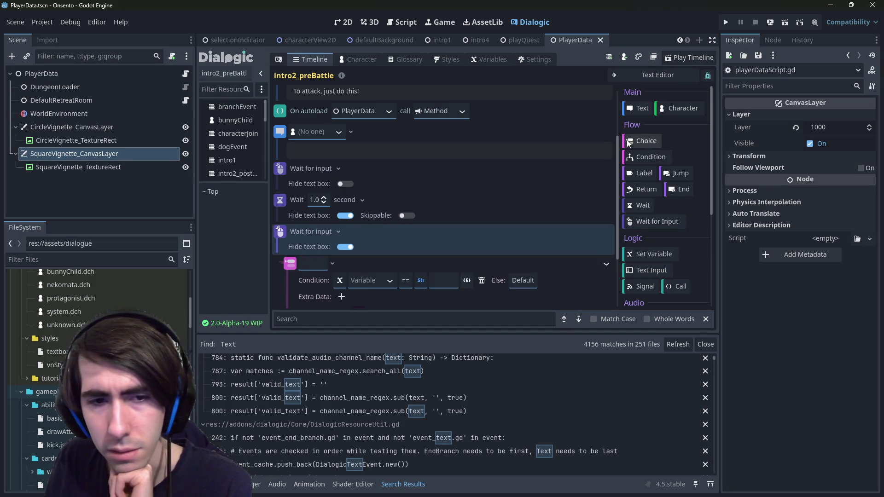
# Add a new Choice, deleting the extra Condition block and third Choice that got added
pyautogui.click(645, 141)
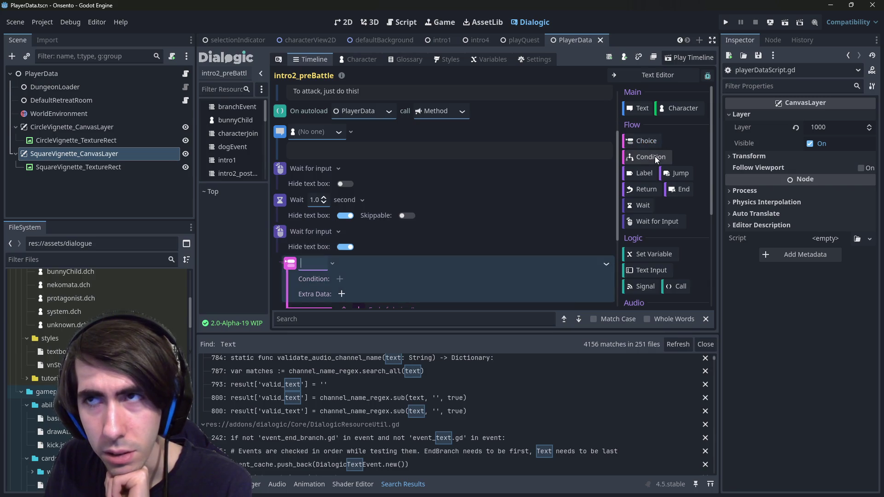
pyautogui.click(655, 156)
pyautogui.rightClick(300, 175)
pyautogui.click(330, 280)
pyautogui.click(629, 141)
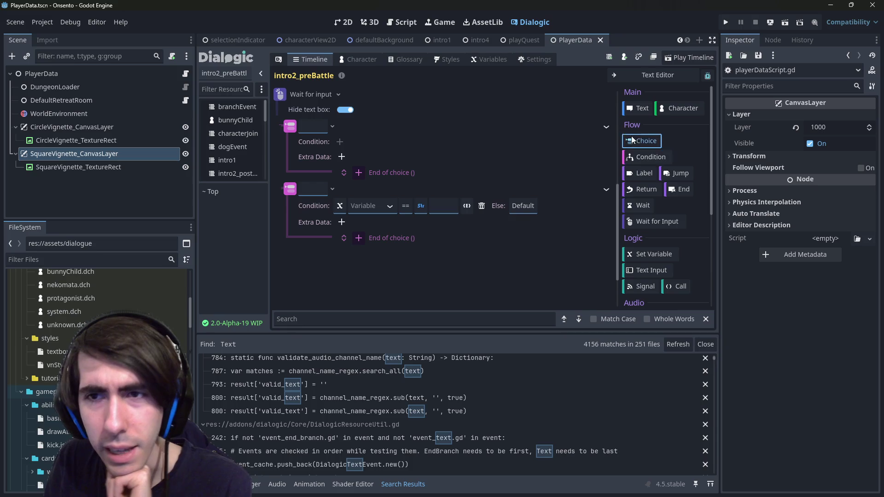
pyautogui.rightClick(299, 253)
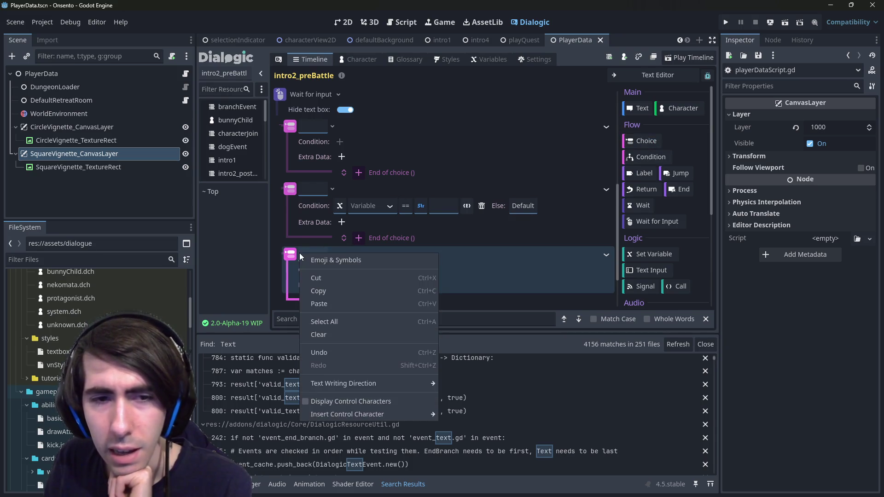
pyautogui.rightClick(287, 253)
pyautogui.click(327, 354)
pyautogui.rightClick(292, 193)
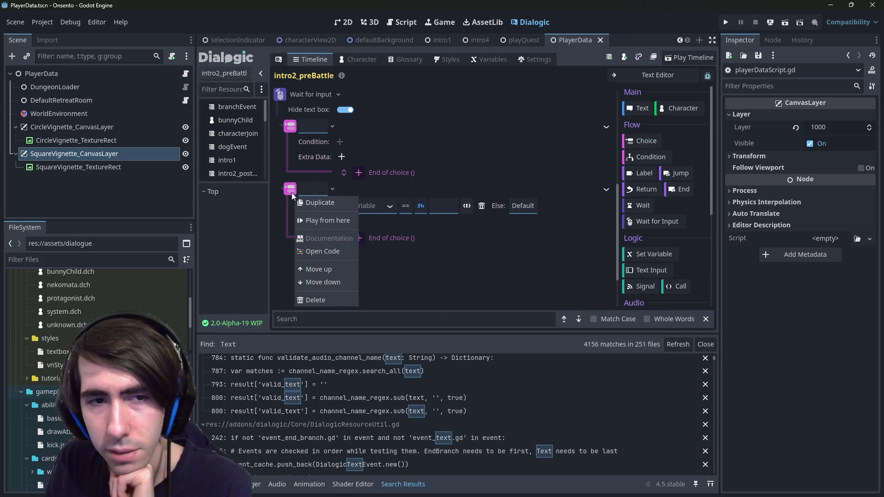
pyautogui.click(290, 191)
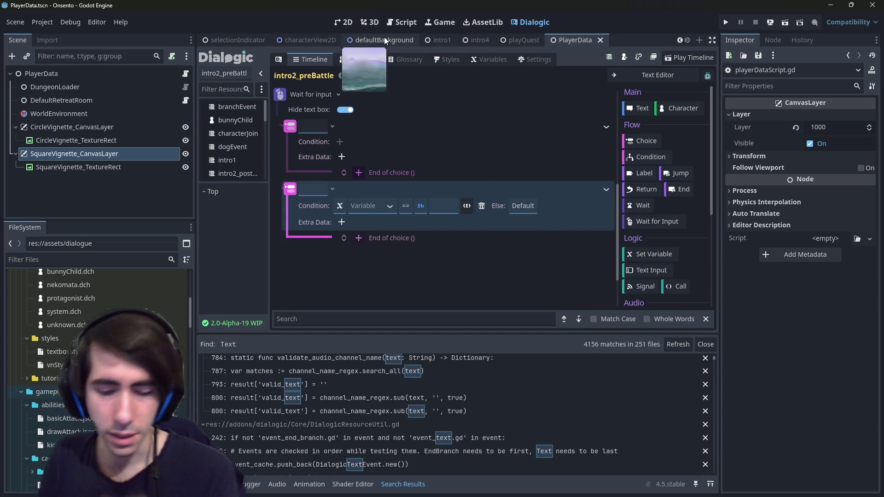
# Quick-open event_choice.gd via 'dialogue choice' and read down to result_string on line 76
pyautogui.hotkey('shift', 'alt', 'o')
pyautogui.write('dialogue ')
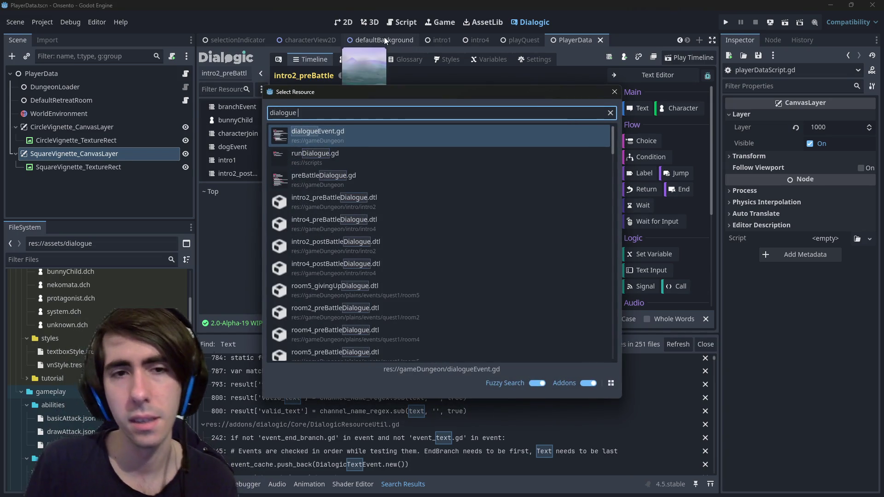
pyautogui.write('choice')
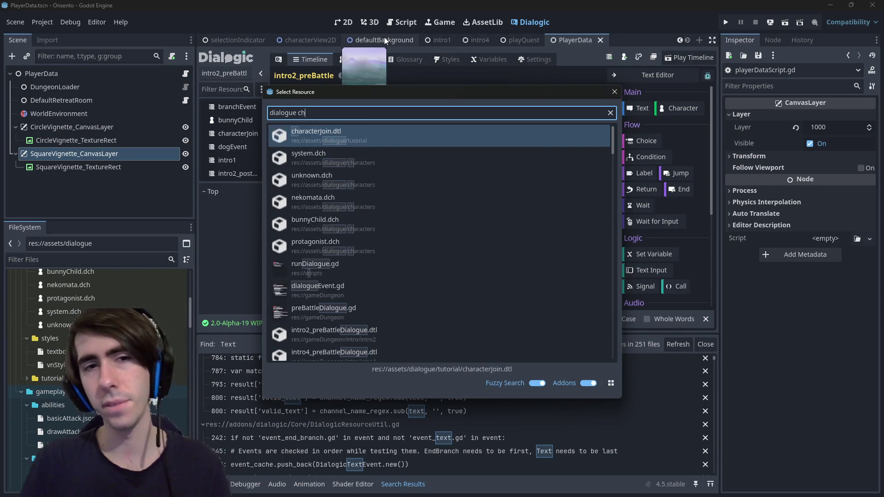
pyautogui.press('Return')
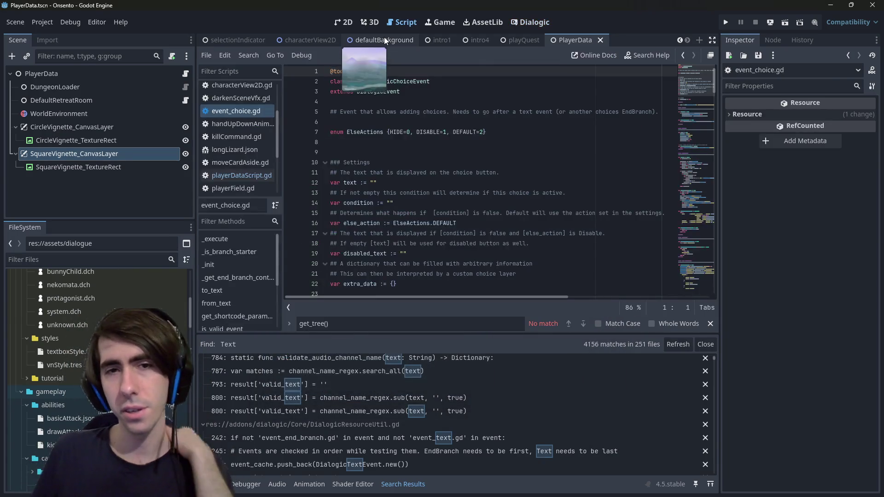
pyautogui.scroll(-8, 377, 171)
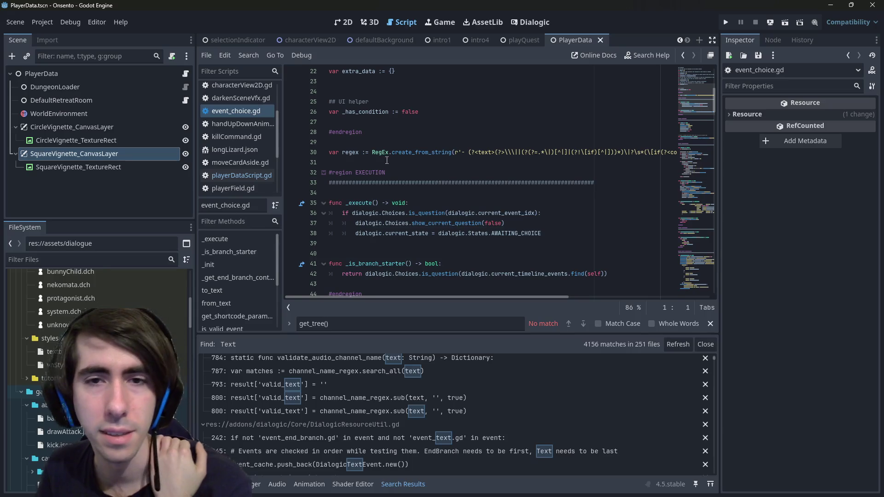
pyautogui.scroll(-1, 369, 177)
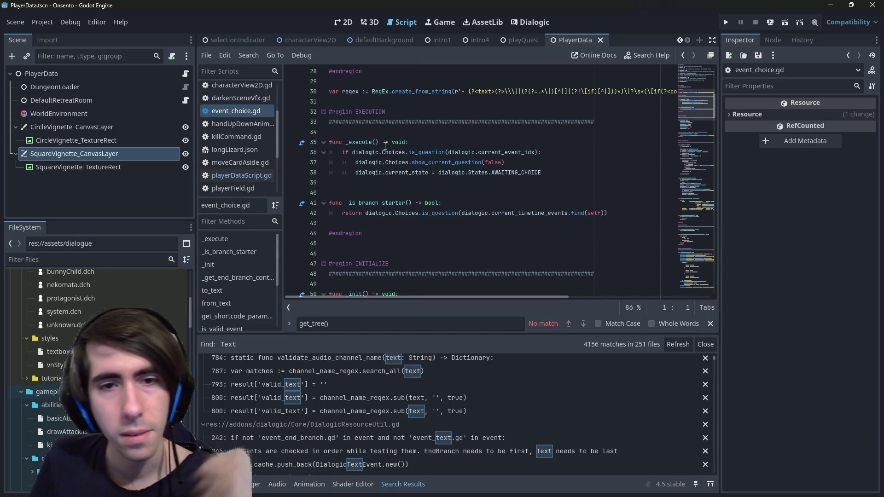
pyautogui.scroll(-5, 386, 144)
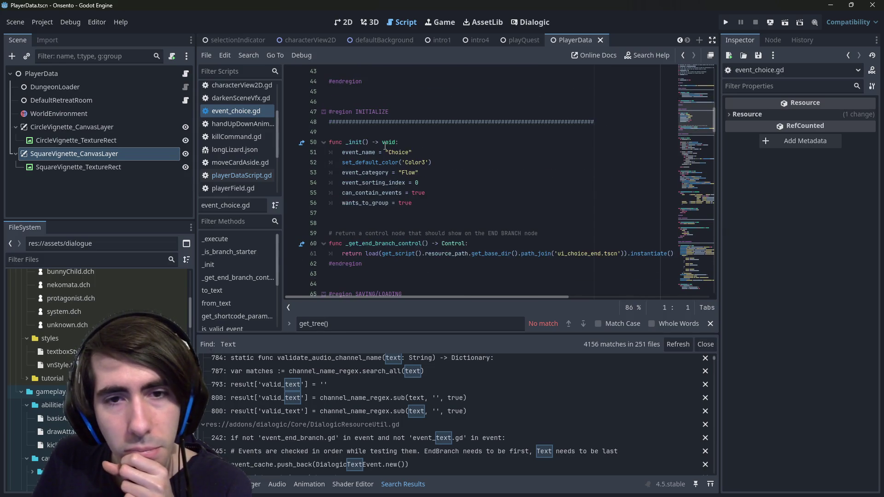
pyautogui.scroll(-6, 385, 146)
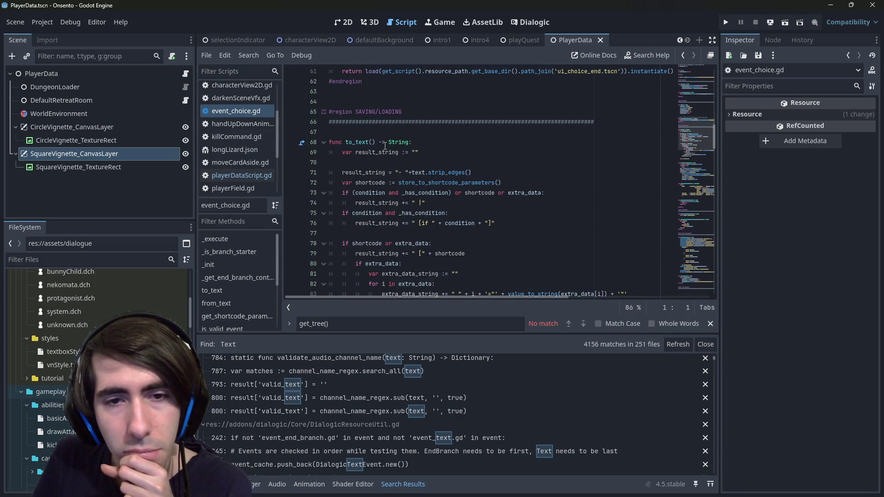
pyautogui.scroll(-3, 385, 145)
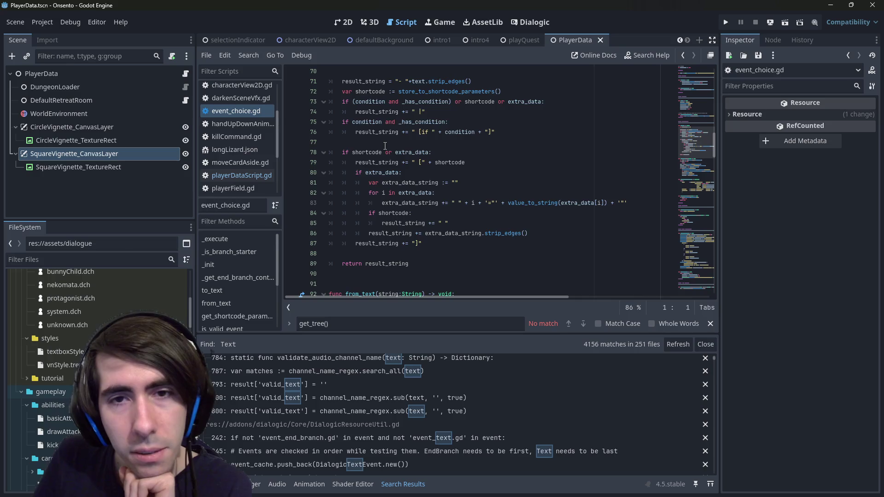
pyautogui.scroll(1, 385, 146)
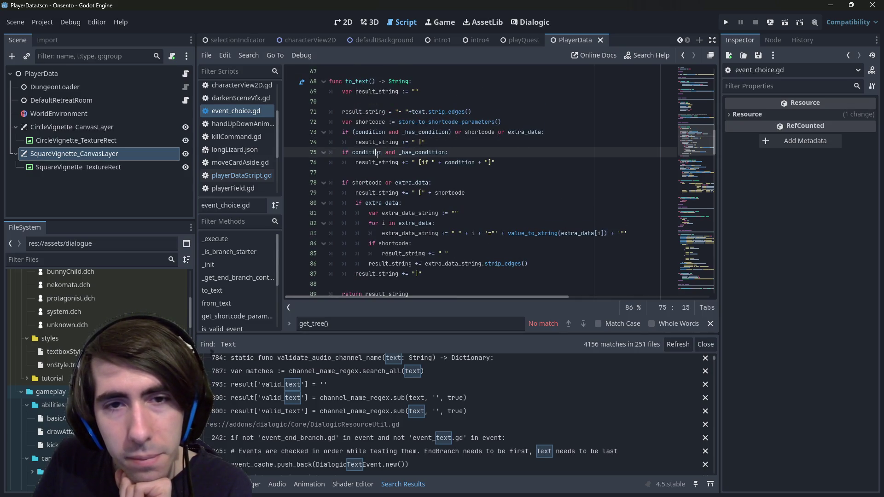
pyautogui.doubleClick(376, 163)
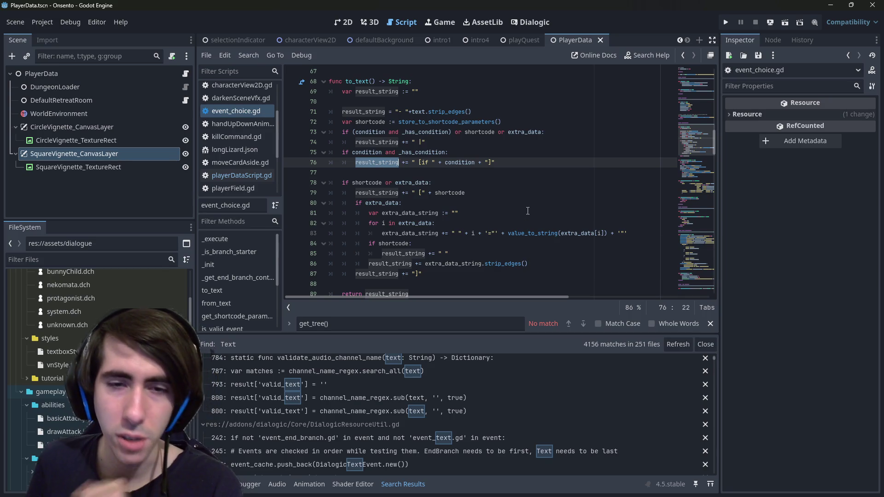
# Read further, go to subsystem_choices.gd at choice_selected, and bring in the YouTube window
pyautogui.scroll(-4, 528, 211)
pyautogui.scroll(-2, 517, 214)
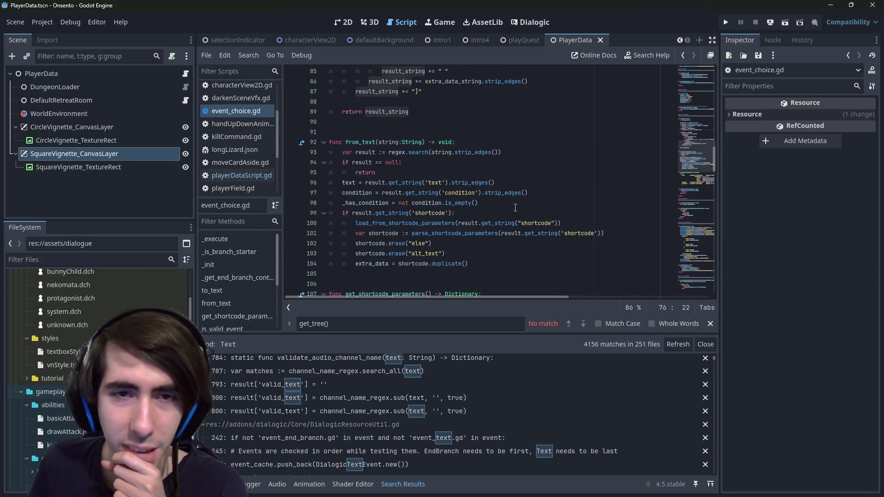
pyautogui.scroll(-2, 509, 196)
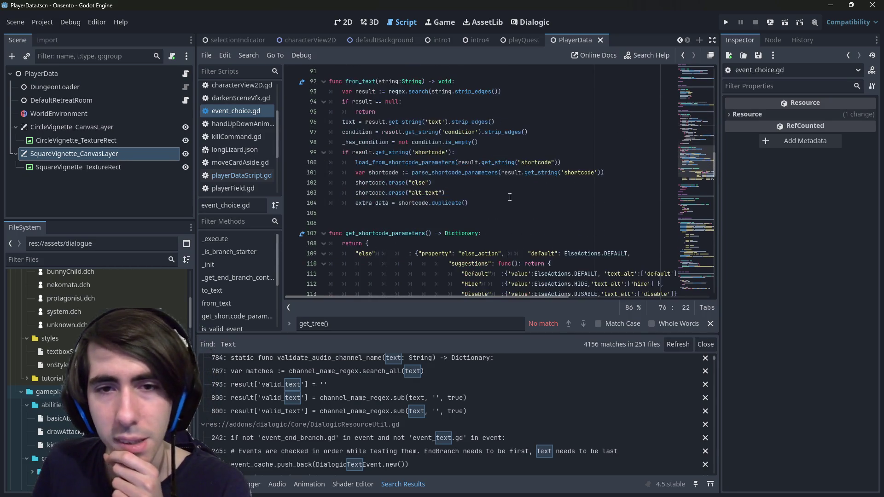
pyautogui.scroll(-8, 508, 193)
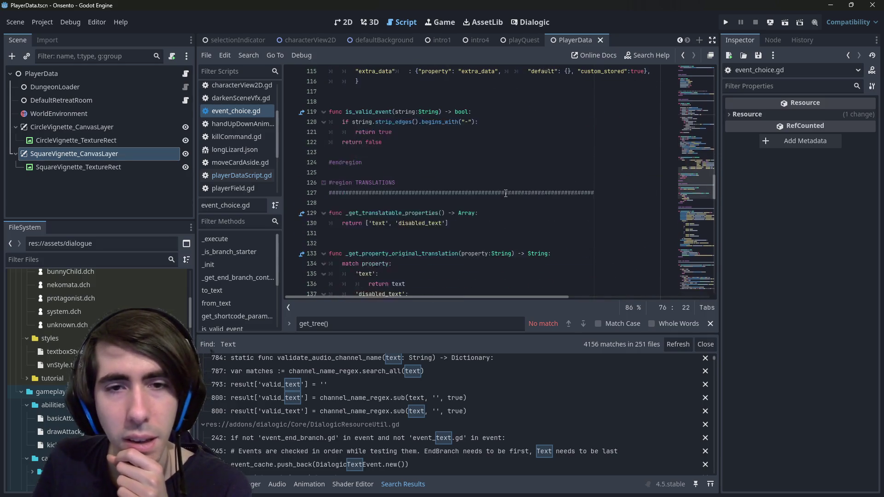
pyautogui.scroll(-6, 503, 194)
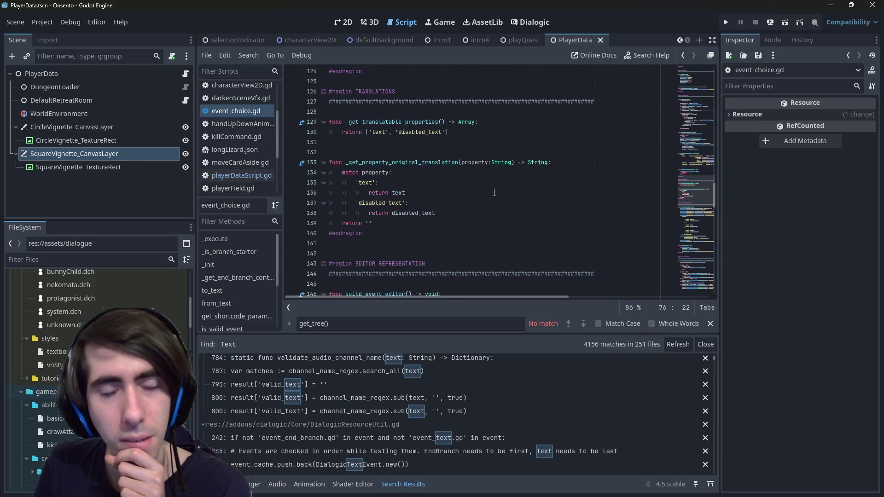
pyautogui.scroll(-9, 492, 189)
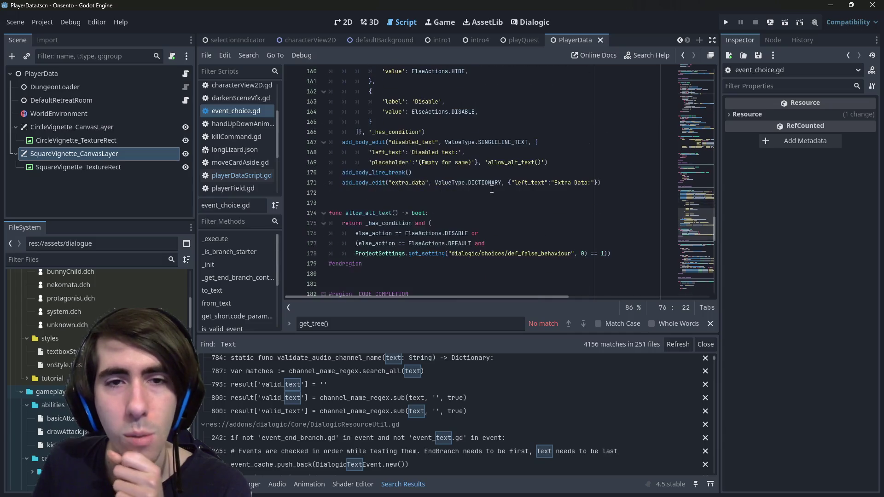
pyautogui.scroll(-3, 491, 189)
pyautogui.scroll(-10, 492, 189)
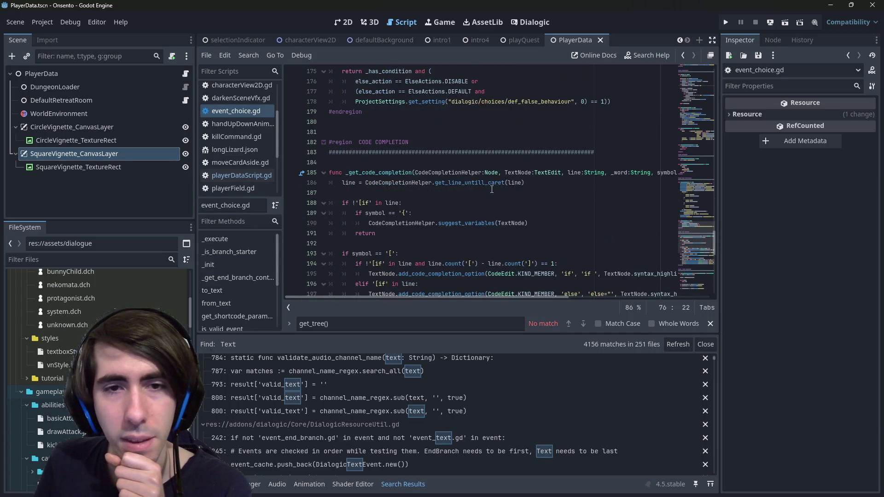
pyautogui.hotkey('alt', 'Left')
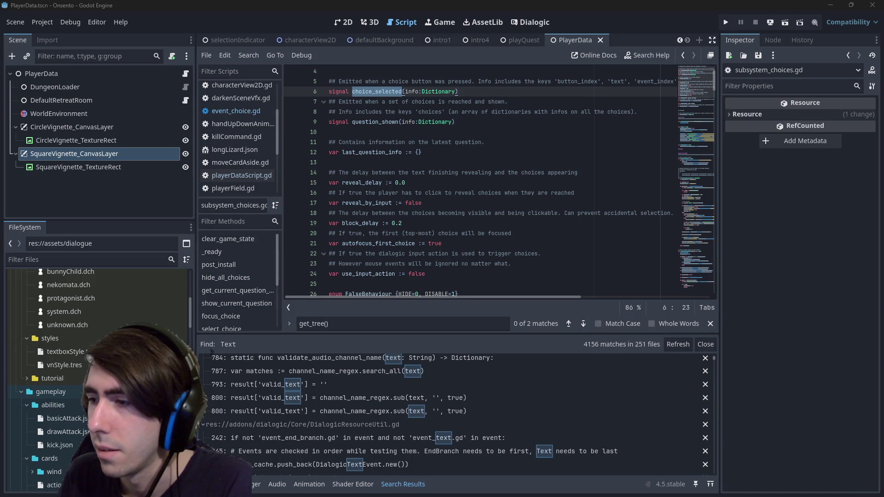
pyautogui.moveTo(883, 13)
pyautogui.mouseDown()
pyautogui.moveTo(681, 13)
pyautogui.moveTo(646, 32)
pyautogui.moveTo(646, 0)
pyautogui.mouseUp()
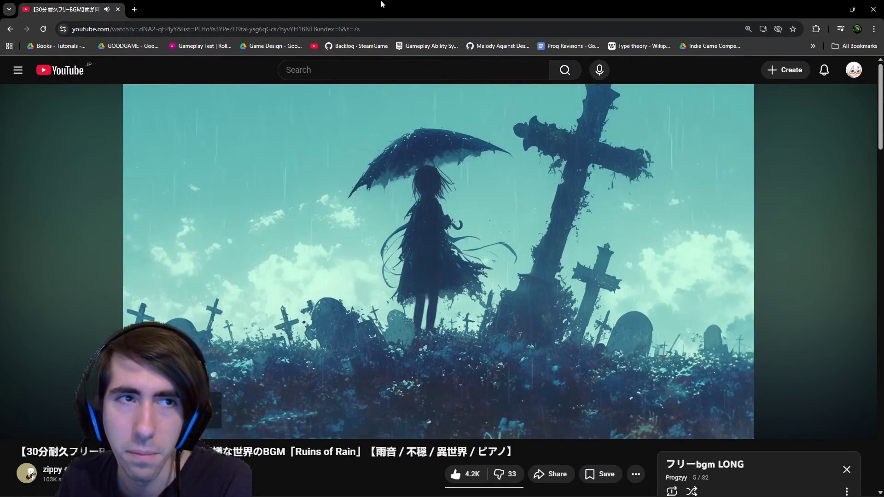
# Leave the YouTube 'Ruins of Rain' video and return to the Godot editor with Alt+Tab
pyautogui.hotkey('alt', 'Tab')
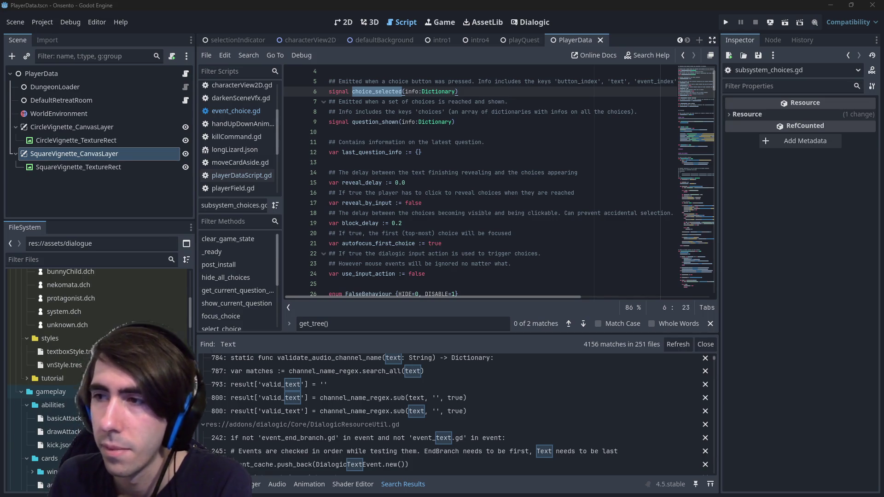
# Find the first choice_selected matches in subsystem_choices.gd with the find bar
pyautogui.scroll(1, 445, 160)
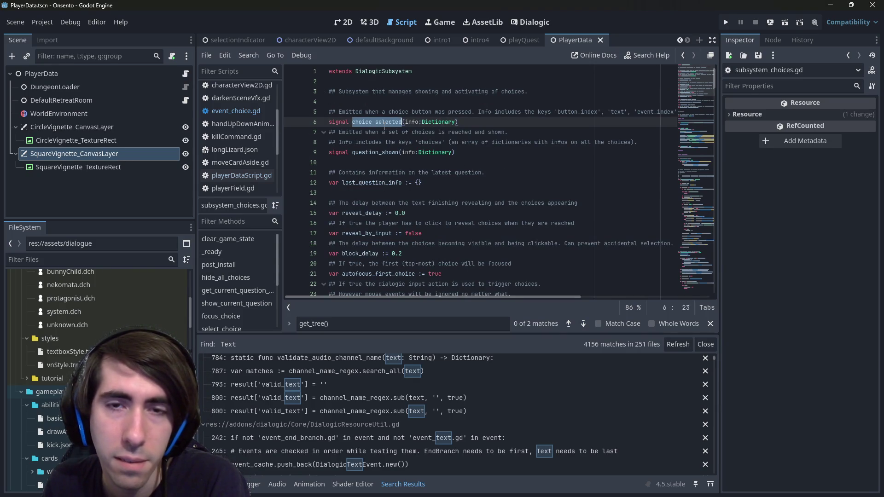
pyautogui.scroll(-2, 417, 148)
pyautogui.doubleClick(383, 122)
pyautogui.hotkey('ctrl', 'f')
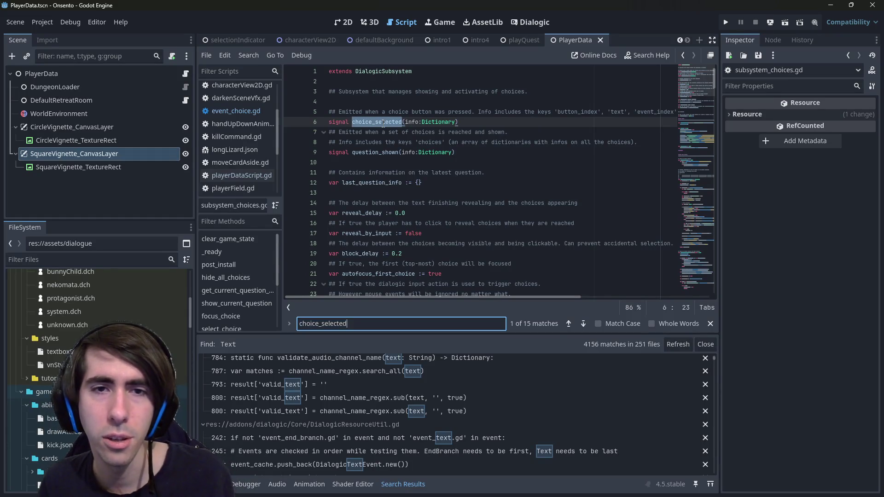
pyautogui.press('Return')
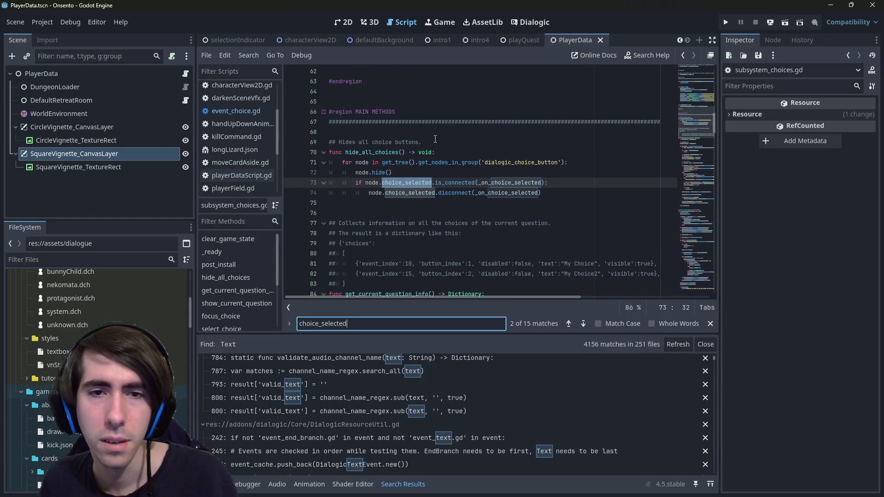
pyautogui.press('Return')
pyautogui.press('Return')
pyautogui.press('Return')
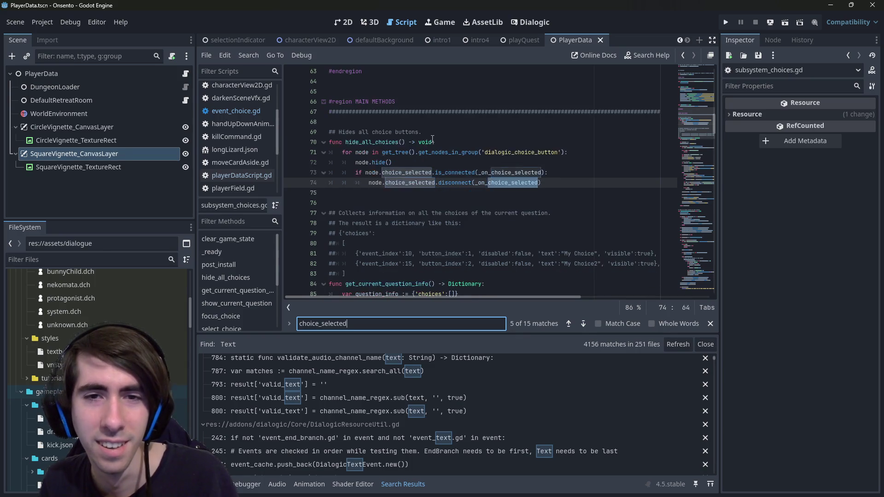
# Mark the _on_choice_selected handler and step through the remaining matches, including line 228
pyautogui.scroll(12, 444, 160)
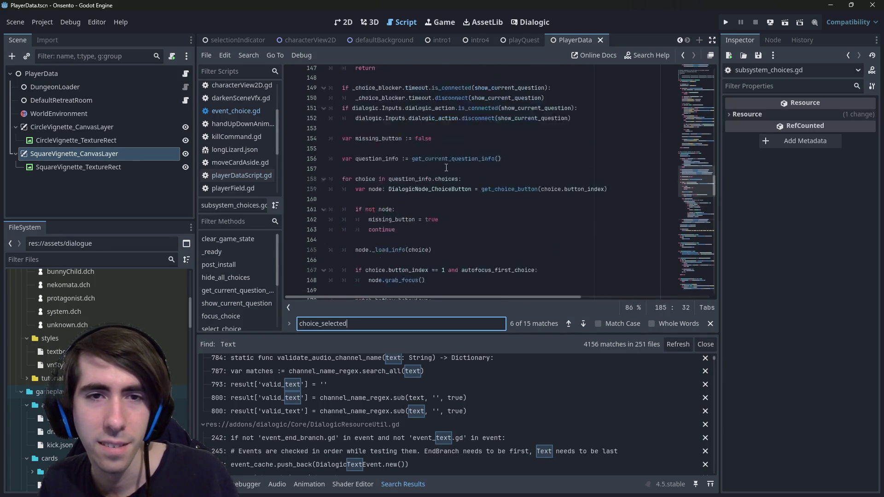
pyautogui.scroll(-10, 446, 167)
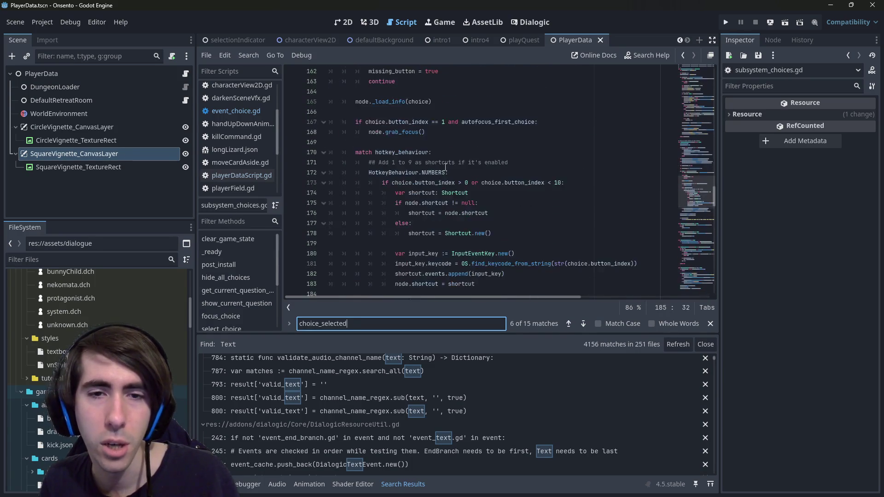
pyautogui.scroll(-2, 446, 168)
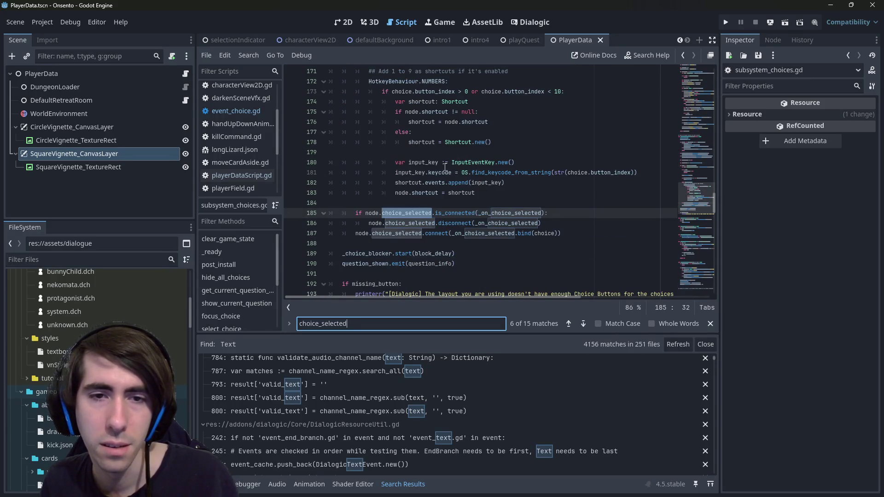
pyautogui.scroll(-3, 442, 165)
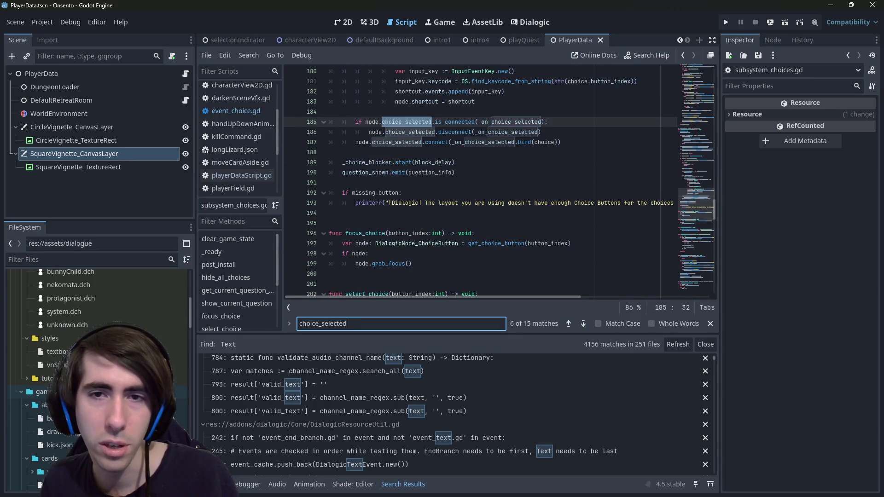
pyautogui.doubleClick(479, 143)
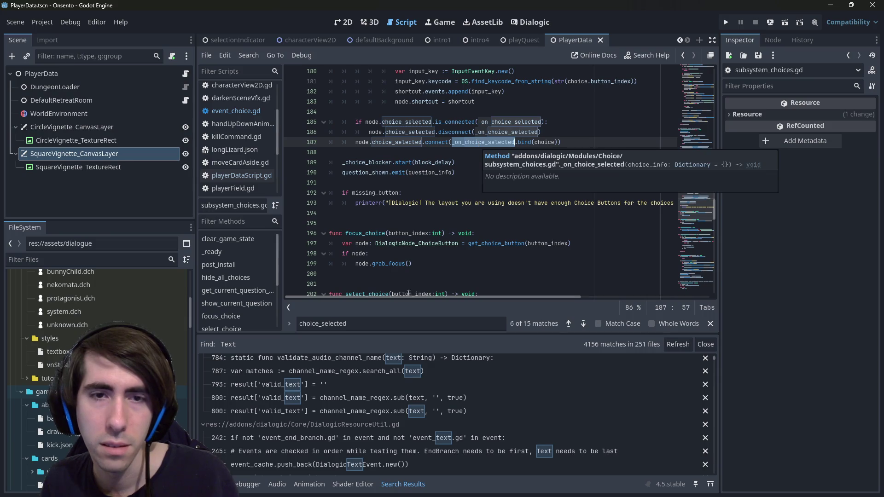
pyautogui.click(393, 322)
pyautogui.press('Return')
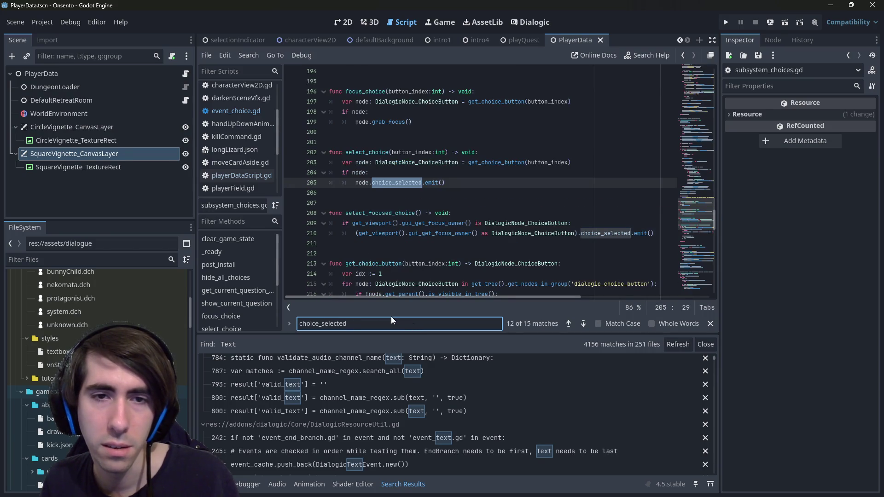
pyautogui.press('Return')
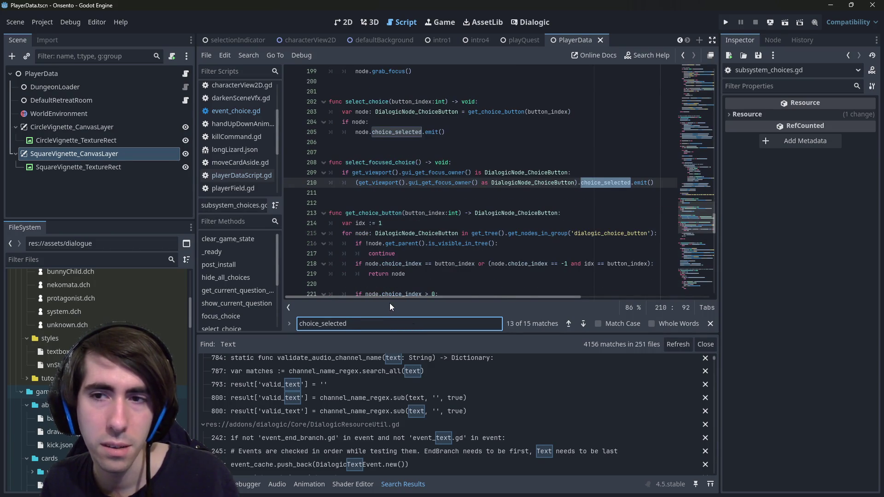
pyautogui.press('Return')
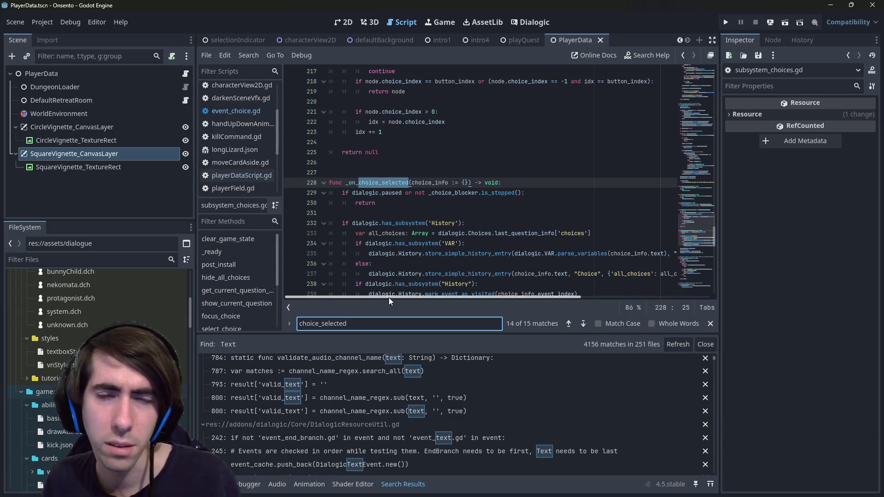
pyautogui.press('Return')
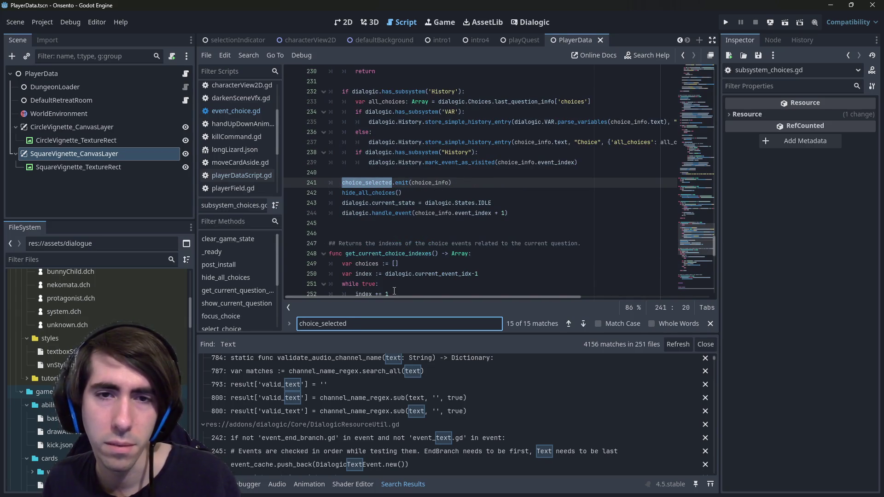
pyautogui.press('Return')
# Search choice_selected.emit, inspect select_choice and line 205, then search project-wide for choice_selected
pyautogui.hotkey('ctrl', 'shift', 'f')
pyautogui.press('Escape')
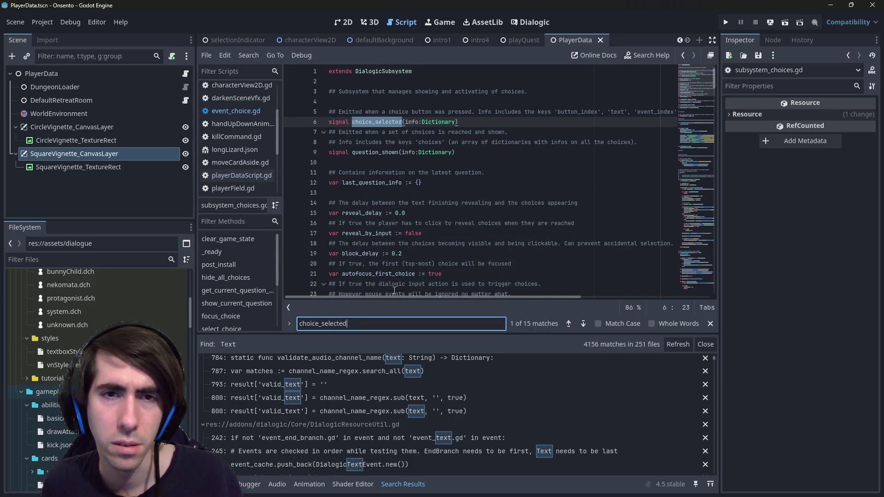
pyautogui.write('.emit')
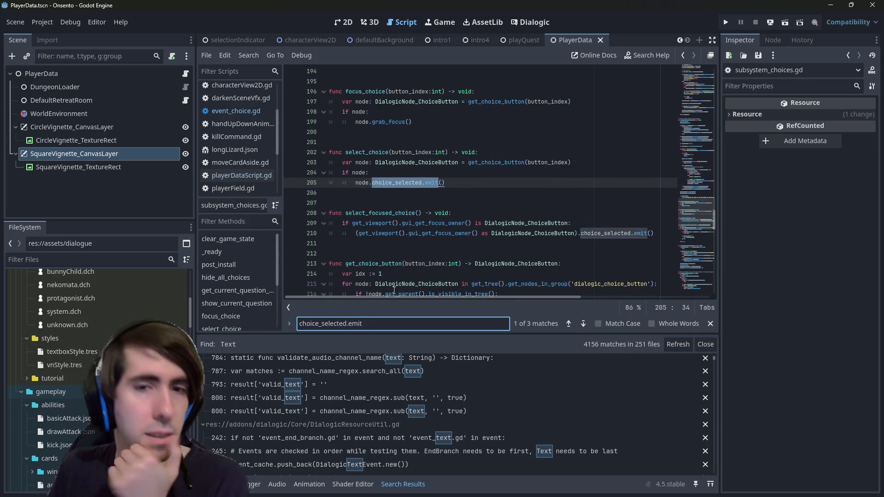
pyautogui.doubleClick(494, 161)
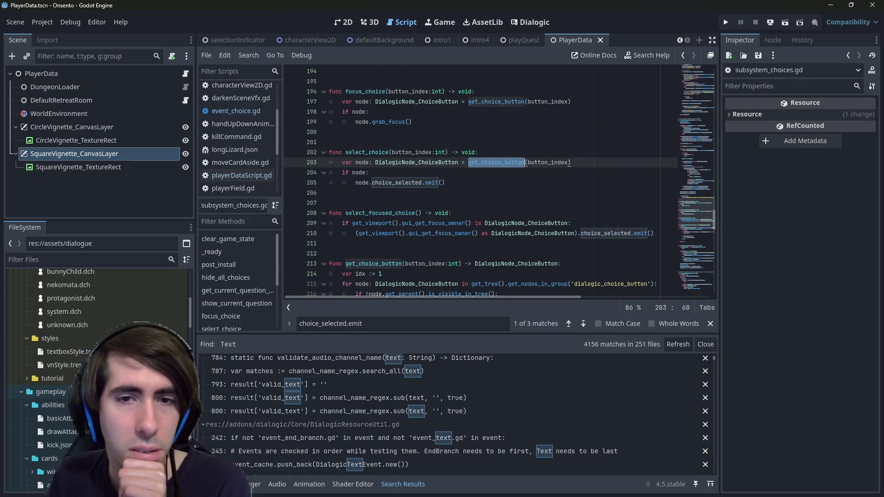
pyautogui.doubleClick(367, 152)
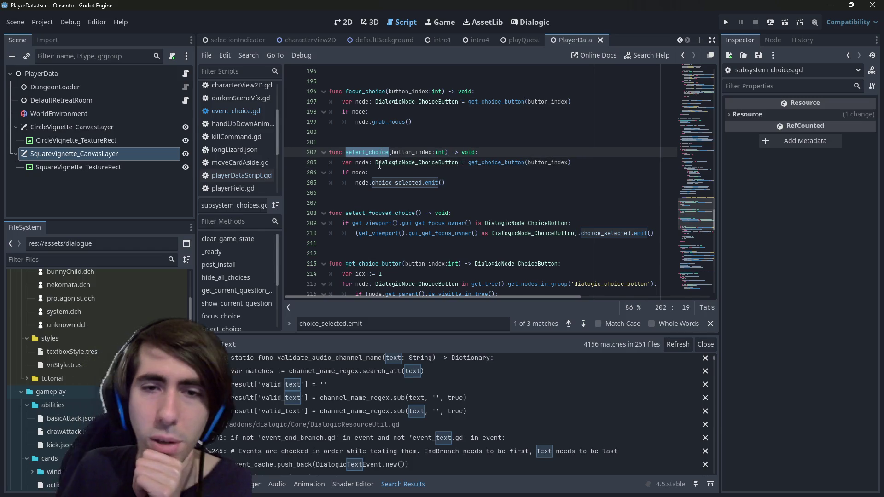
pyautogui.doubleClick(395, 183)
pyautogui.hotkey('ctrl', 'shift', 'f')
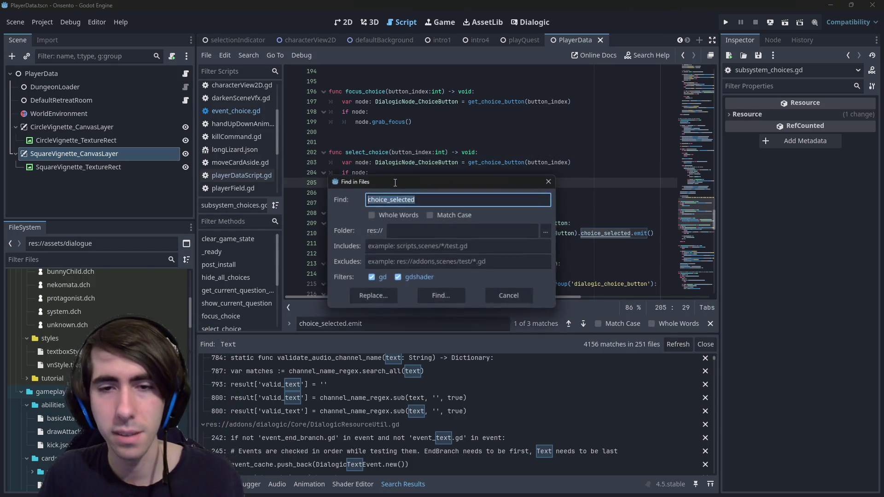
# Search all files for choice_selected.connect and open the line 187 match
pyautogui.write('onnect')
pyautogui.press('Return')
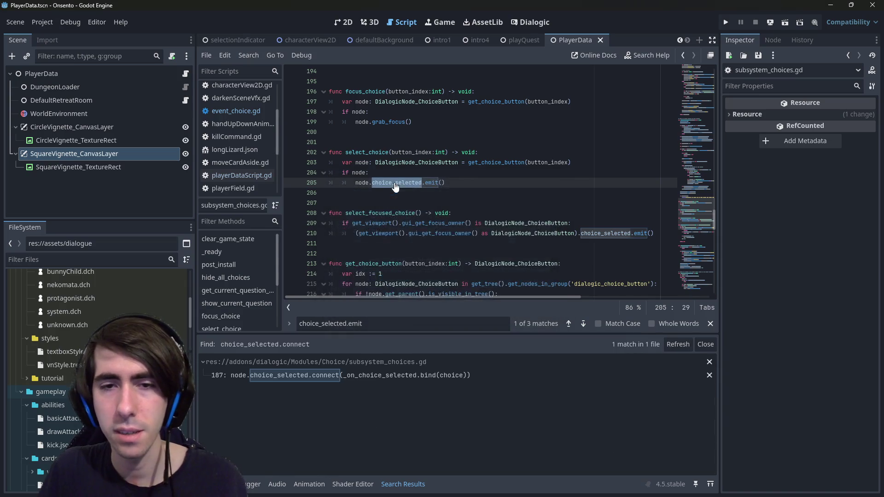
pyautogui.click(404, 371)
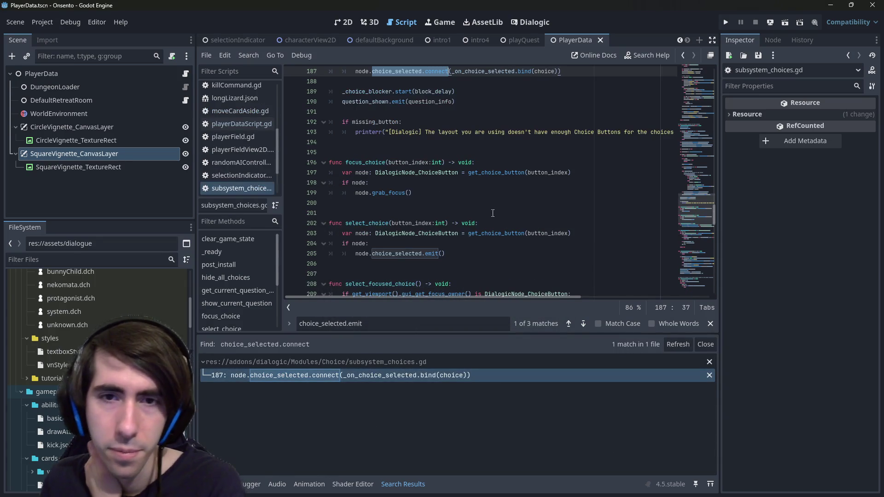
pyautogui.scroll(1, 510, 150)
pyautogui.doubleClick(545, 102)
# Go to the definition of the _on_choice_selected handler
pyautogui.scroll(1, 550, 116)
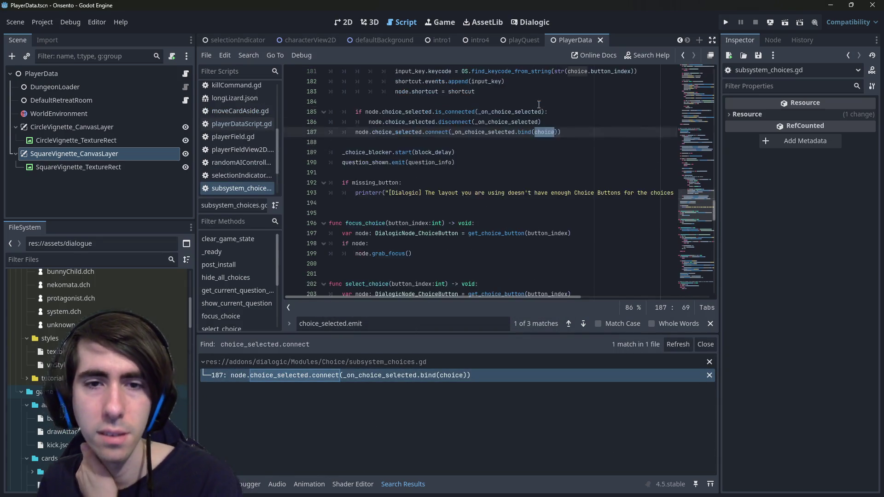
pyautogui.moveTo(545, 135)
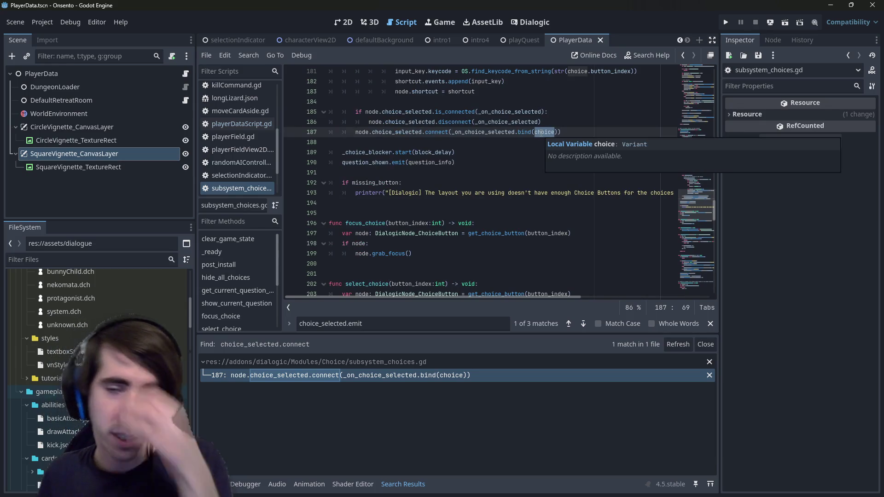
pyautogui.doubleClick(496, 132)
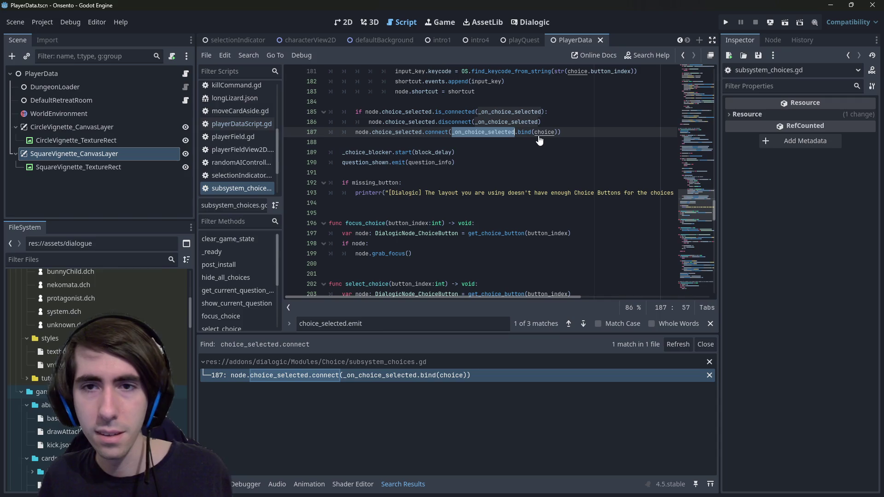
pyautogui.keyDown('ctrl'); pyautogui.click(485, 132); pyautogui.keyUp('ctrl')
# Follow the handle_event call to its definition in DialogicGameHandler.gd
pyautogui.scroll(-2, 472, 147)
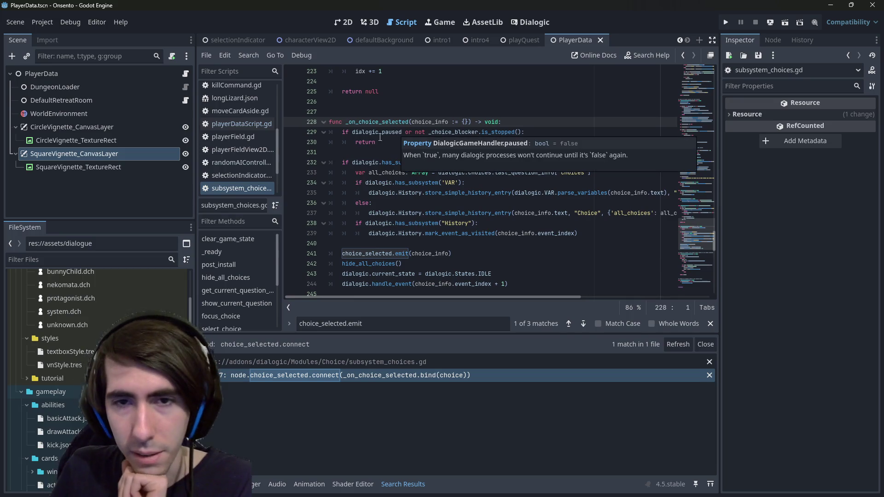
pyautogui.moveTo(329, 122)
pyautogui.mouseDown()
pyautogui.moveTo(460, 222)
pyautogui.moveTo(446, 261)
pyautogui.moveTo(396, 173)
pyautogui.moveTo(341, 104)
pyautogui.moveTo(325, 98)
pyautogui.mouseUp()
pyautogui.scroll(-1, 456, 228)
pyautogui.click(382, 254)
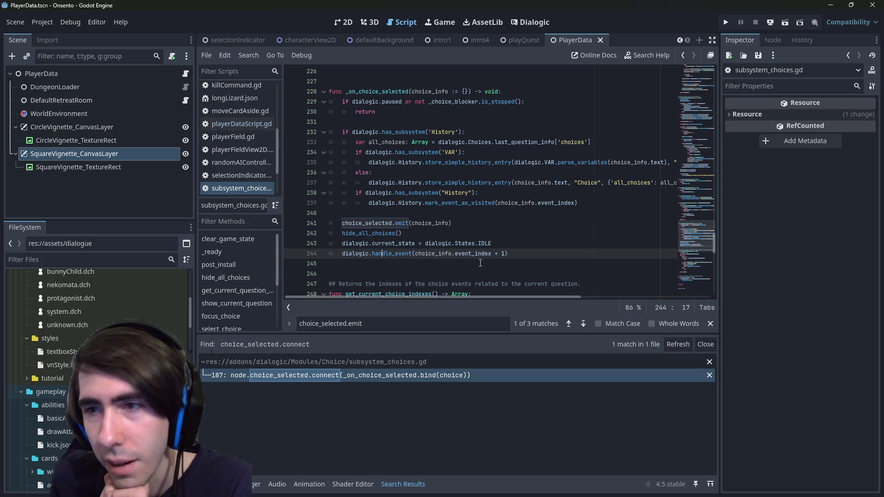
pyautogui.keyDown('ctrl'); pyautogui.click(395, 254); pyautogui.keyUp('ctrl')
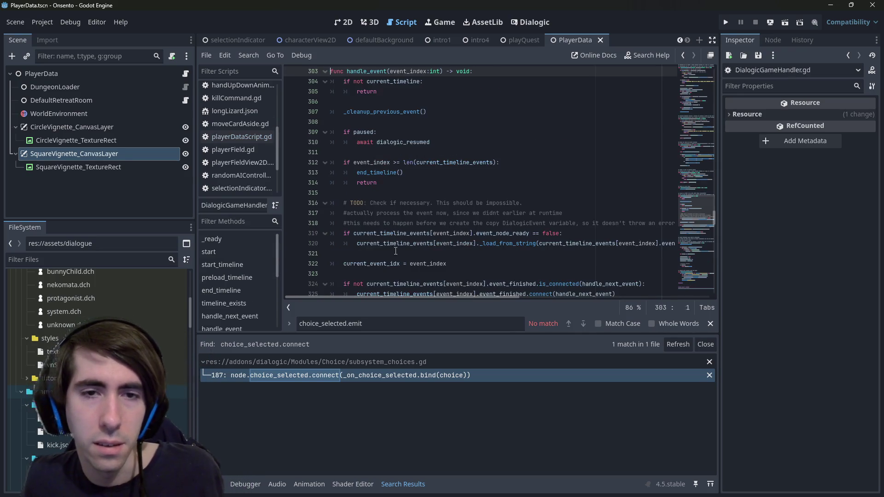
pyautogui.doubleClick(410, 74)
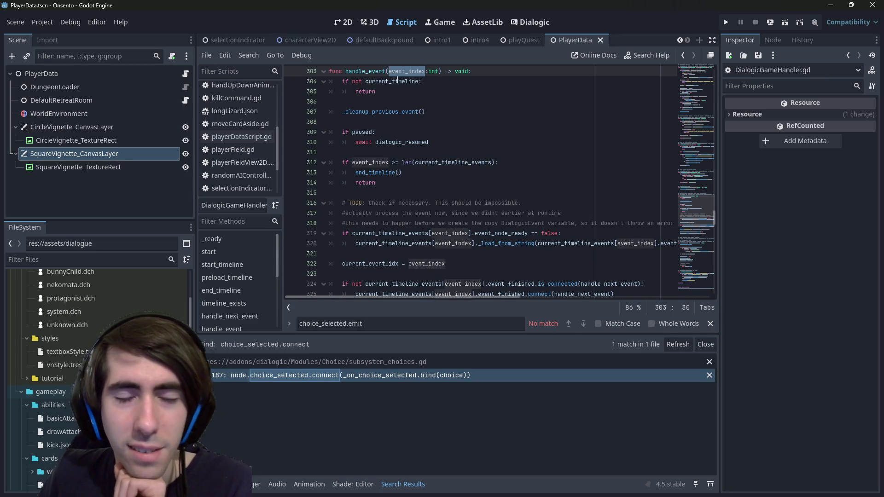
pyautogui.doubleClick(397, 81)
pyautogui.moveTo(399, 82)
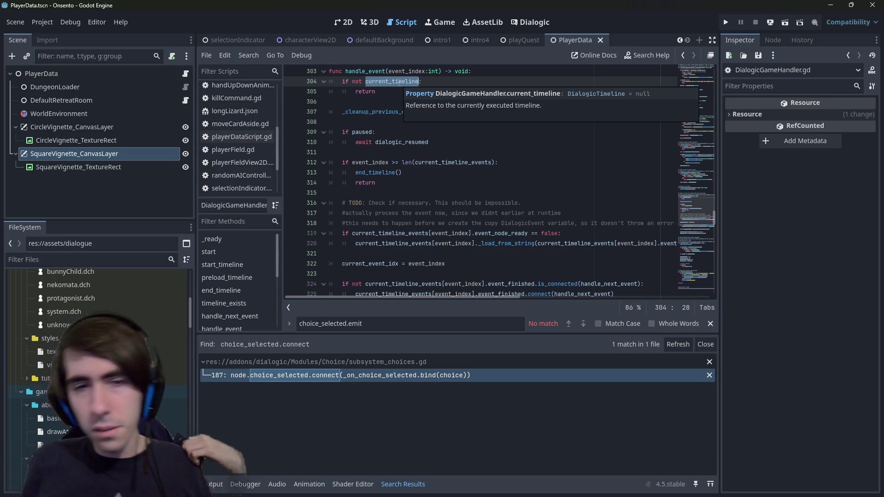
pyautogui.doubleClick(362, 131)
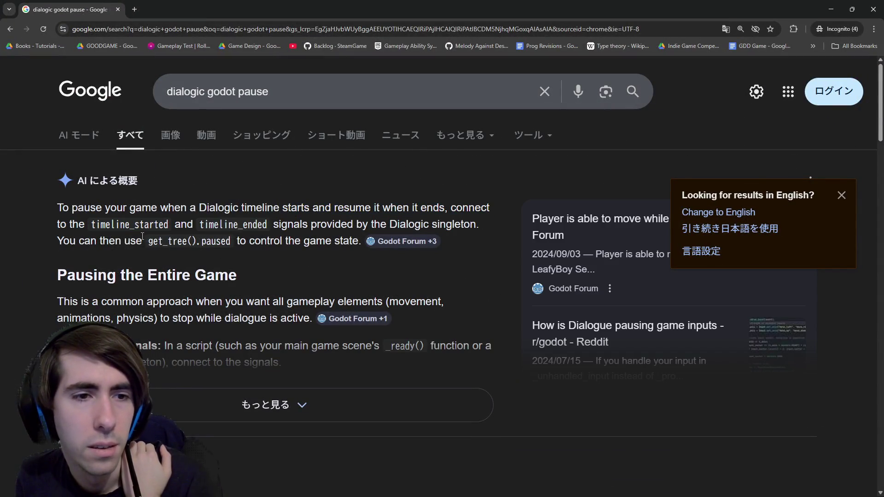
# Expand and read the AI overview for the current Dialogic search
pyautogui.scroll(-2, 322, 239)
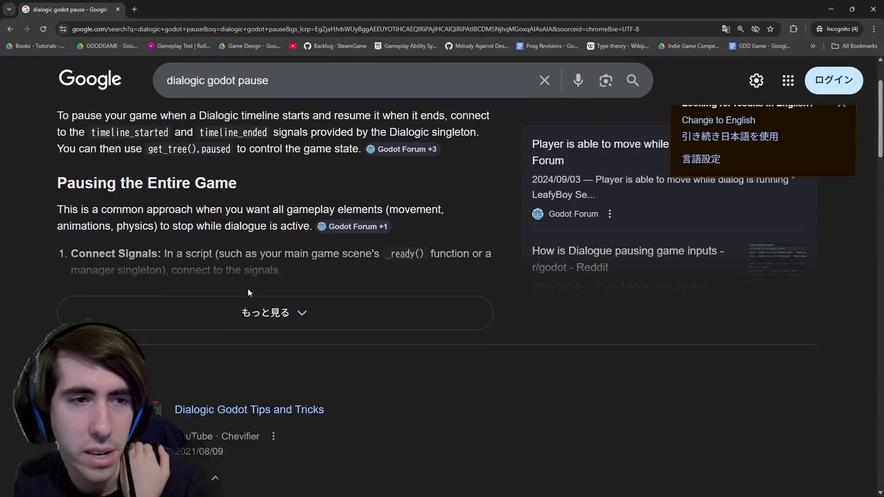
pyautogui.click(244, 306)
pyautogui.scroll(-6, 248, 289)
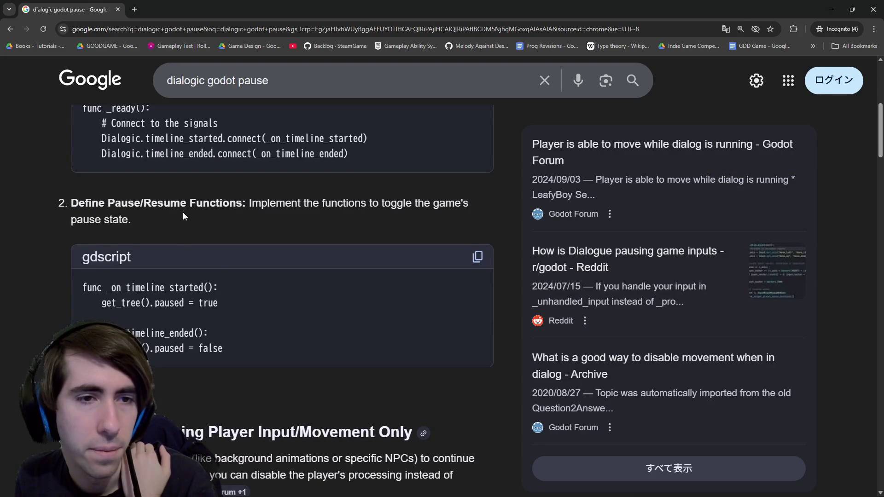
pyautogui.scroll(-4, 184, 213)
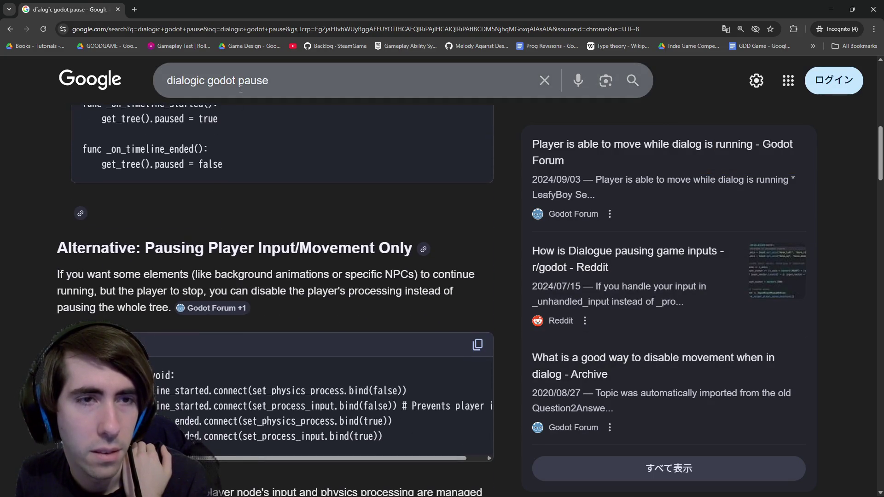
# Reword the query to 'godot dialogic pause' and search
pyautogui.doubleClick(230, 76)
pyautogui.press('BackSpace')
pyautogui.press('Home')
pyautogui.write('godot')
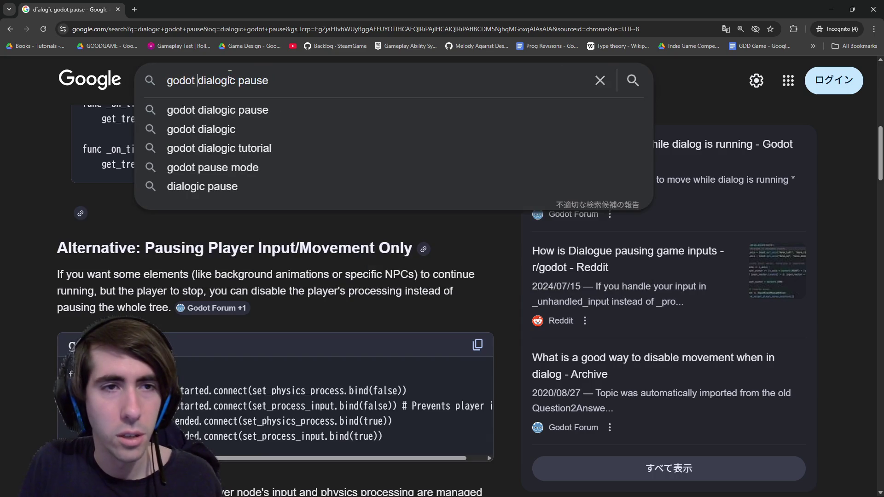
pyautogui.press('Return')
# Rearrange the query to 'godot pause dialogic' and search again
pyautogui.doubleClick(253, 89)
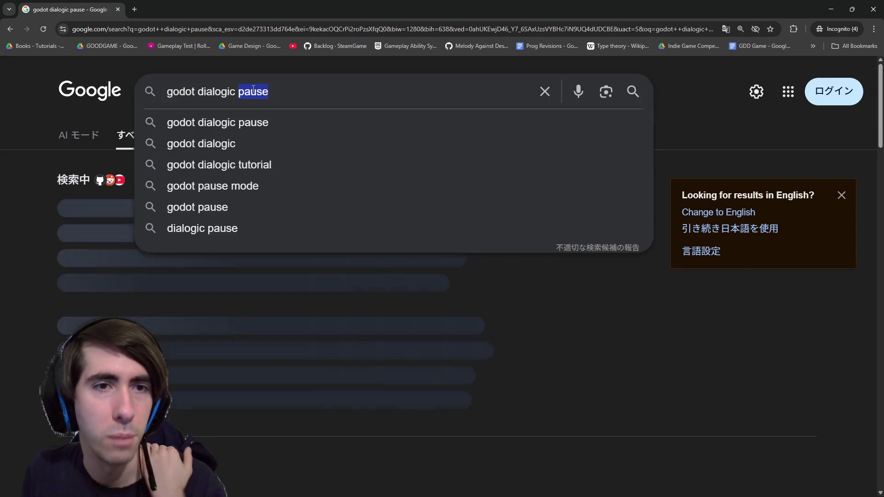
pyautogui.press('Escape')
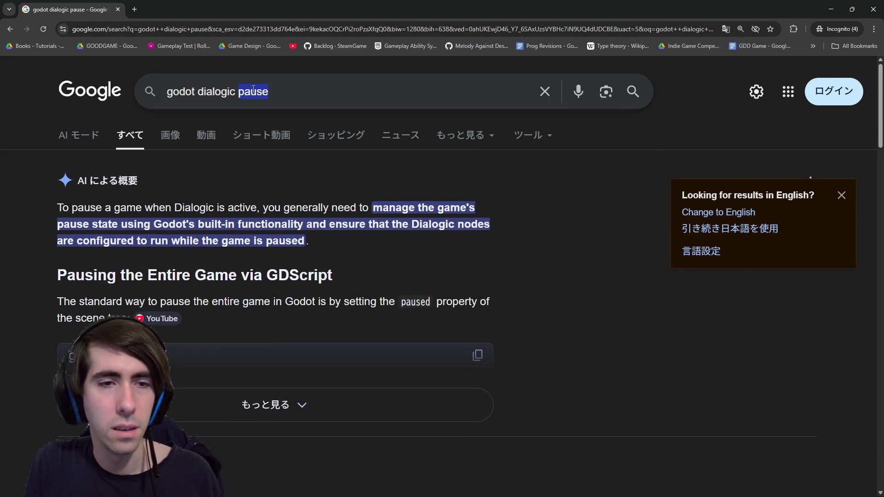
pyautogui.press('BackSpace')
pyautogui.hotkey('ctrl', 'Left')
pyautogui.write('pause')
pyautogui.press('Return')
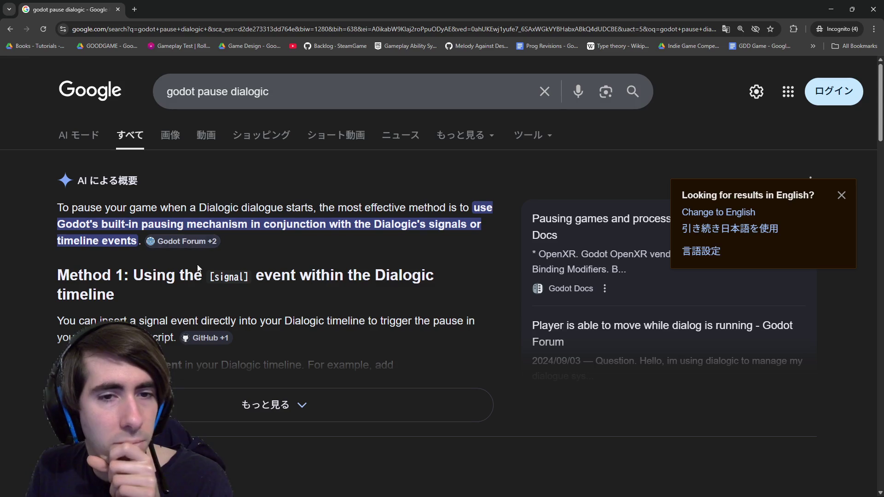
# Expand the new AI overview and read through the Dialogic pausing methods
pyautogui.click(193, 392)
pyautogui.scroll(-3, 206, 329)
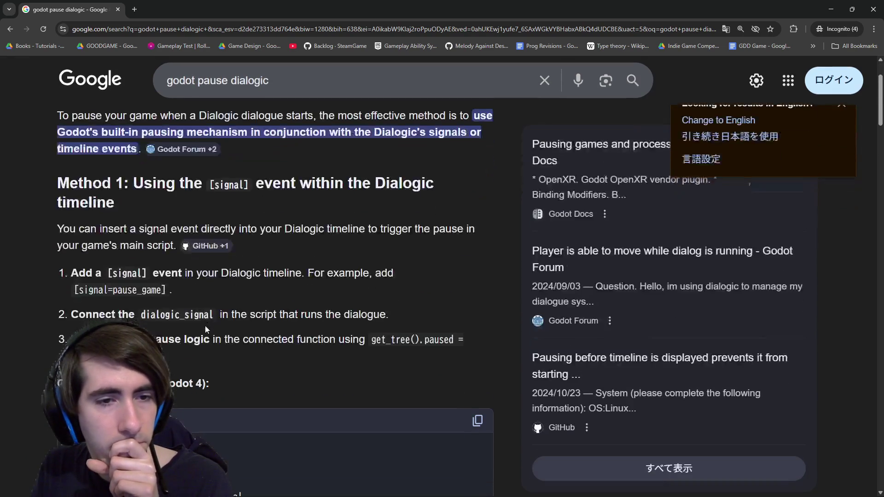
pyautogui.scroll(-4, 205, 330)
pyautogui.scroll(1, 177, 321)
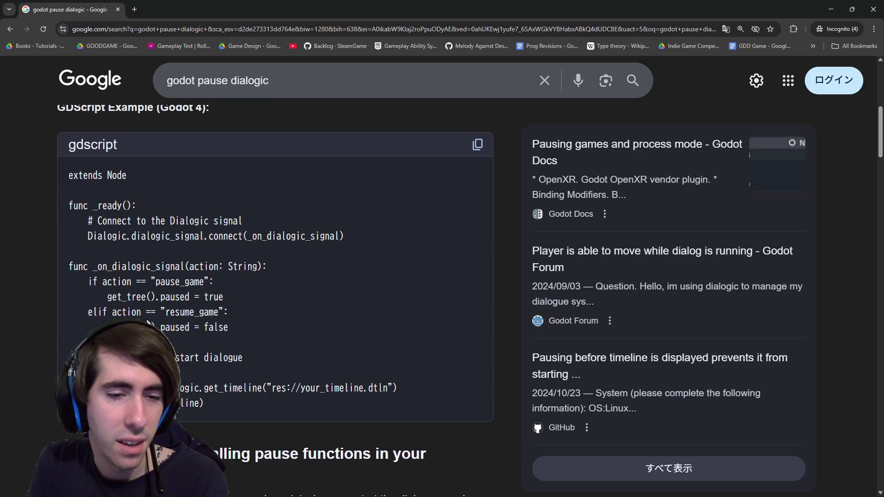
pyautogui.scroll(-5, 148, 320)
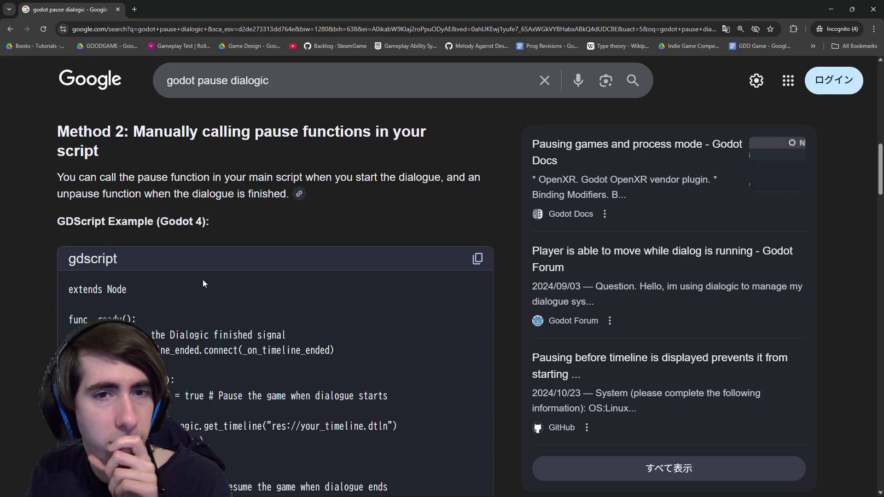
pyautogui.scroll(-8, 203, 280)
pyautogui.scroll(5, 202, 287)
pyautogui.scroll(-3, 198, 303)
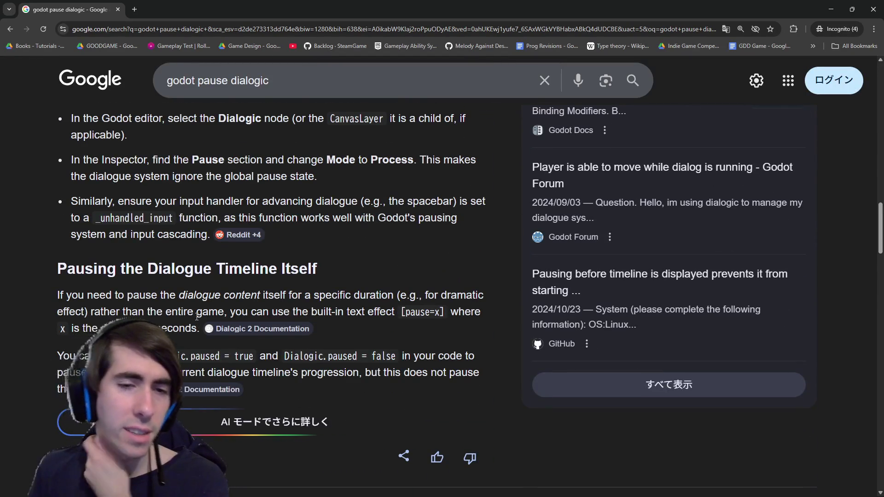
# Highlight phrases explaining how to pause the dialogue timeline, then return to Godot
pyautogui.moveTo(180, 296); pyautogui.dragTo(318, 297)
pyautogui.click(230, 312)
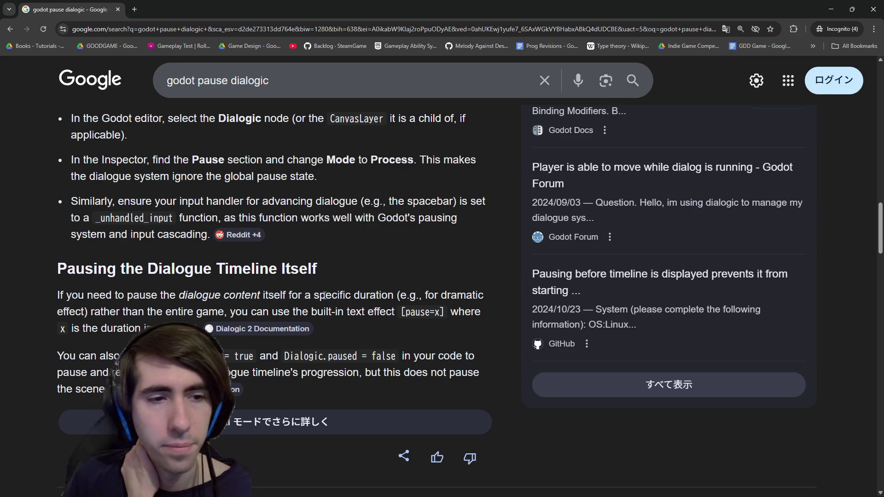
pyautogui.moveTo(230, 312); pyautogui.dragTo(343, 322)
pyautogui.click(335, 308)
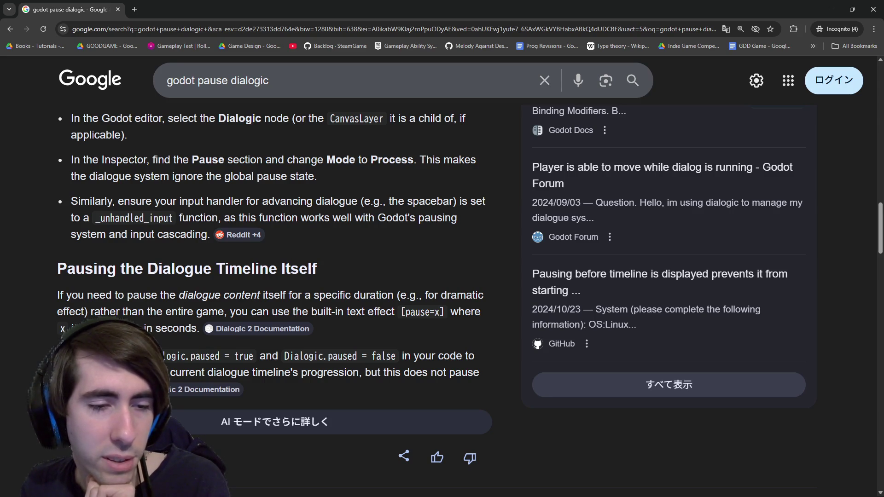
pyautogui.hotkey('alt', 'Tab')
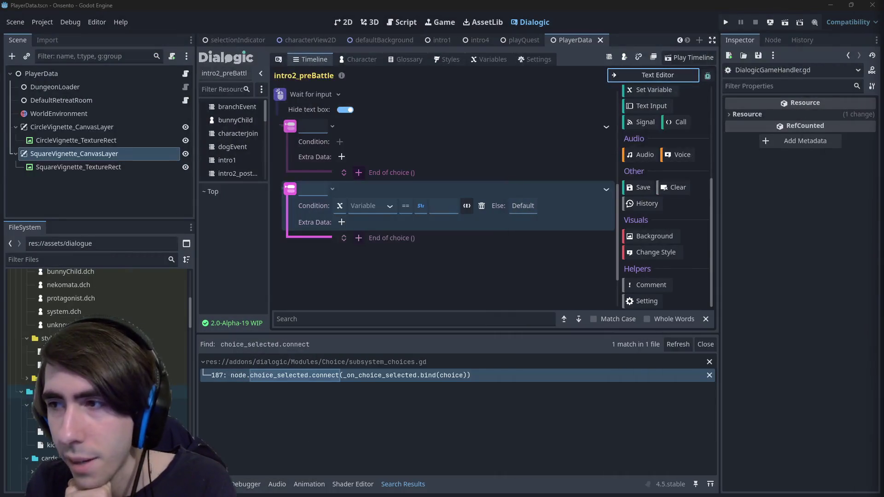
# Delete both choice events and the Wait for input event, then undo to restore events
pyautogui.rightClick(290, 186)
pyautogui.click(324, 289)
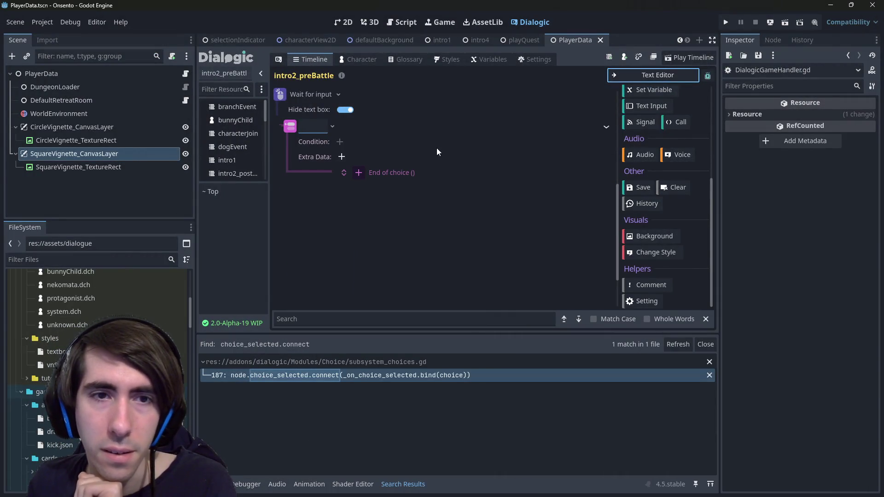
pyautogui.rightClick(297, 130)
pyautogui.click(319, 234)
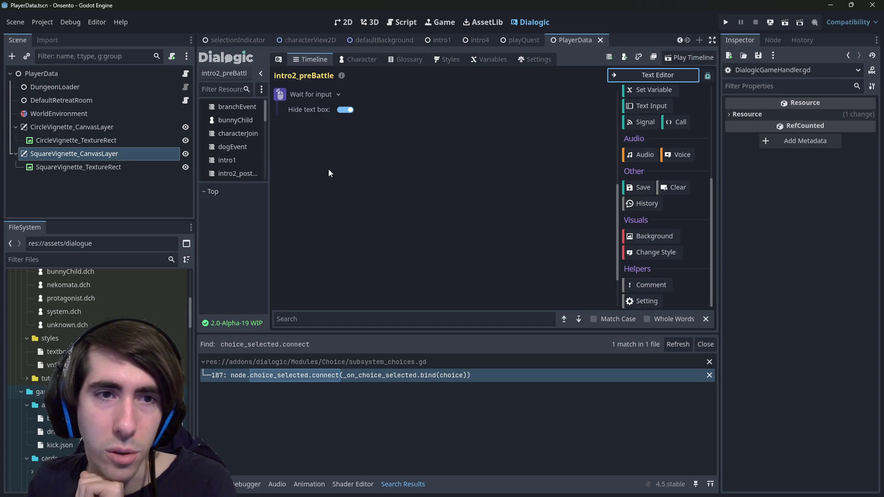
pyautogui.rightClick(282, 94)
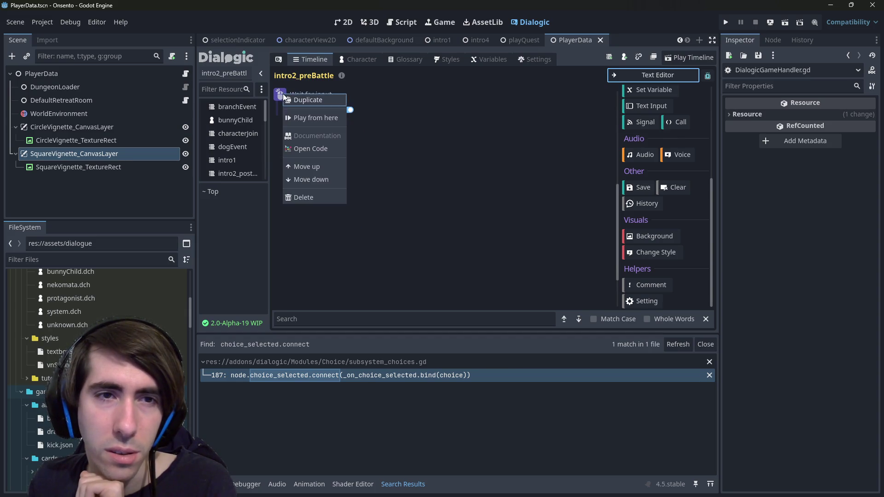
pyautogui.click(299, 197)
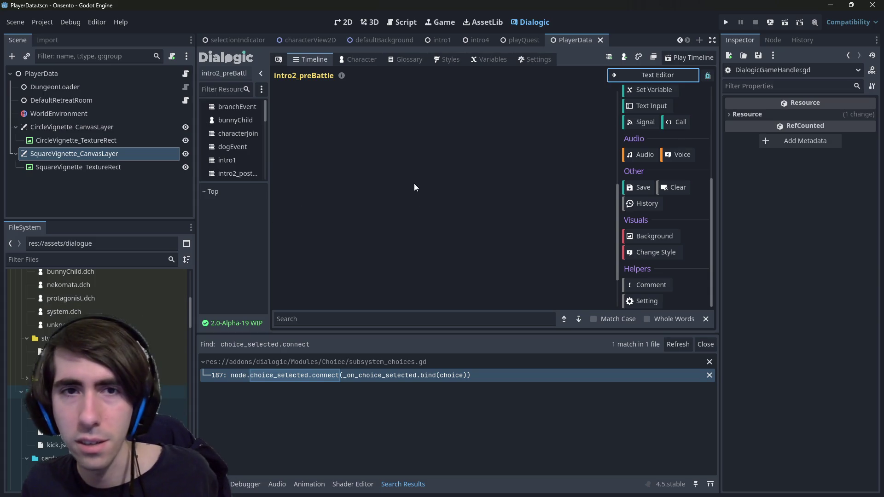
pyautogui.hotkey('ctrl', 'z')
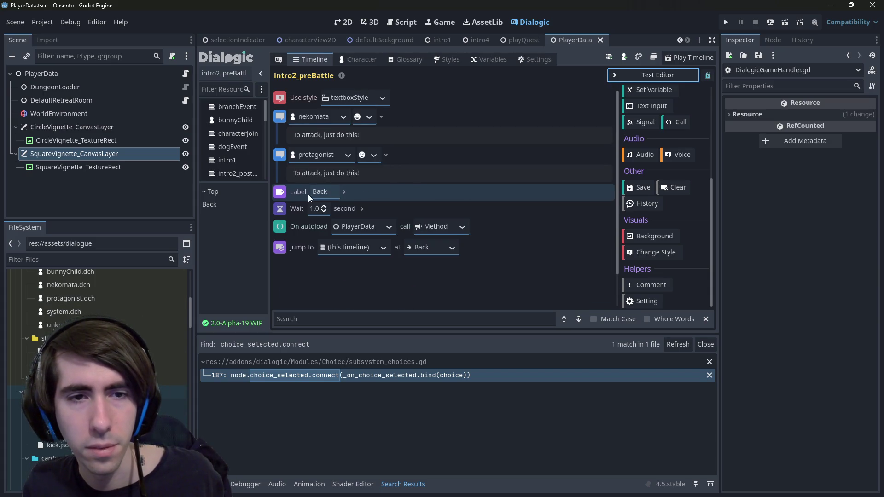
# Delete the Label Back, Wait and Jump to events from the timeline
pyautogui.press('Delete')
pyautogui.rightClick(291, 194)
pyautogui.click(304, 296)
pyautogui.rightClick(292, 198)
pyautogui.click(460, 252)
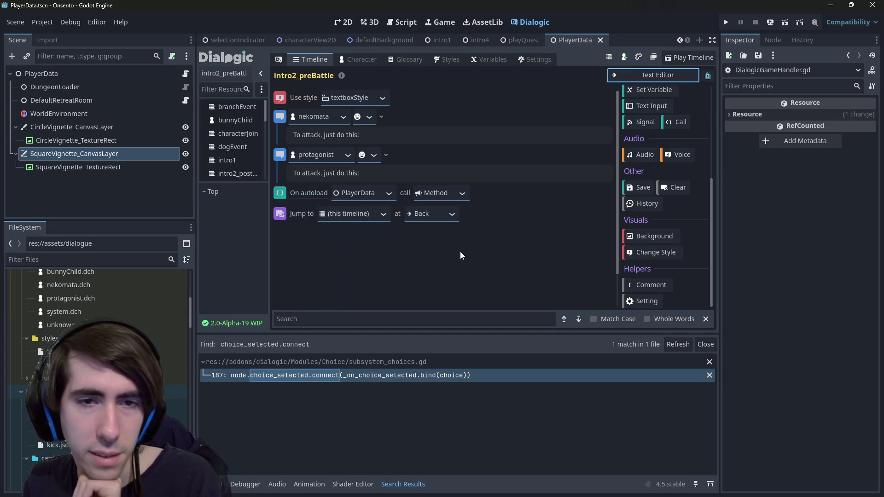
pyautogui.rightClick(281, 213)
pyautogui.click(307, 315)
# Set the PlayerData call's method to dialogueWaitForTrigger
pyautogui.click(465, 191)
pyautogui.scroll(-5, 454, 268)
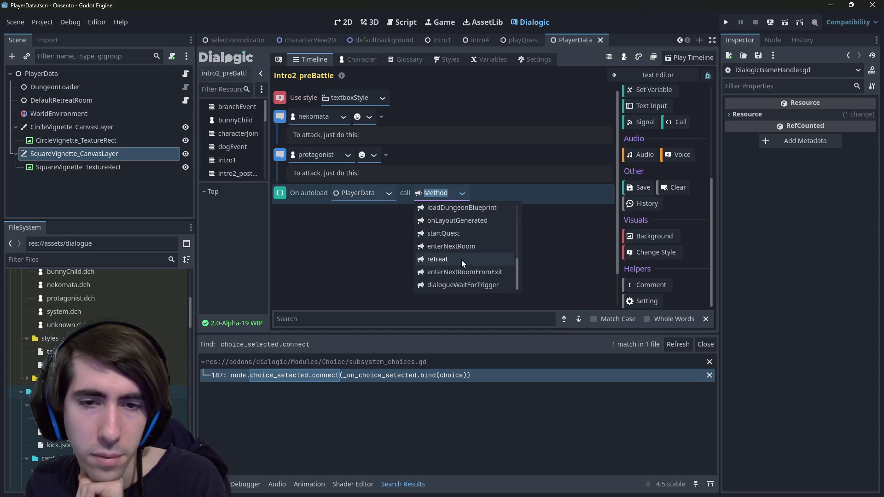
pyautogui.click(470, 285)
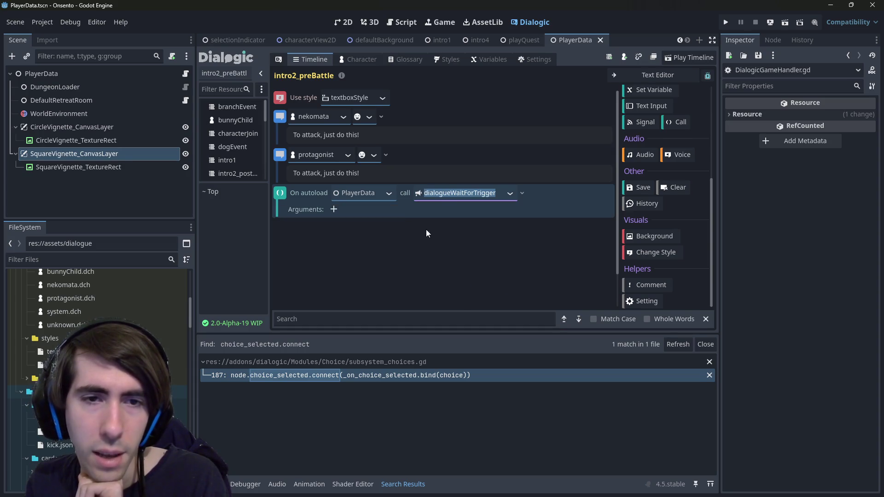
pyautogui.click(293, 194)
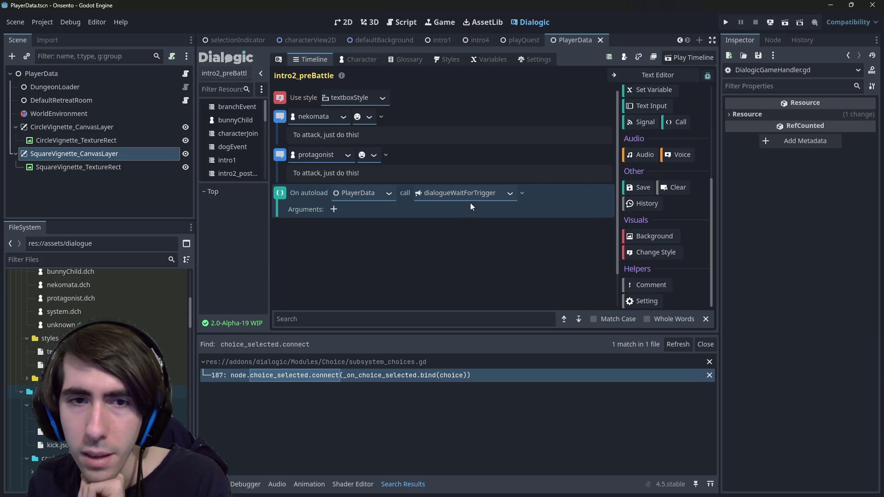
# In playerDataScript.gd replace 'await onTrigger' with 'Dialogic.paused = true', then open tutorial3
pyautogui.click(404, 23)
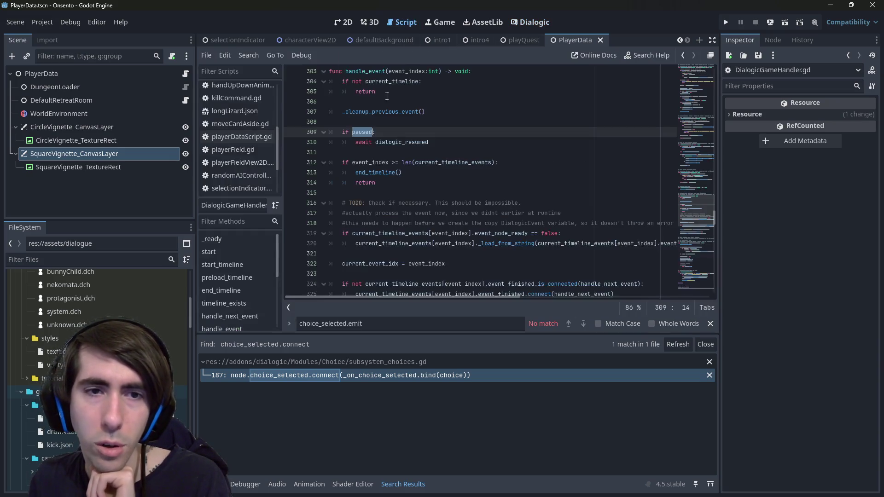
pyautogui.click(263, 134)
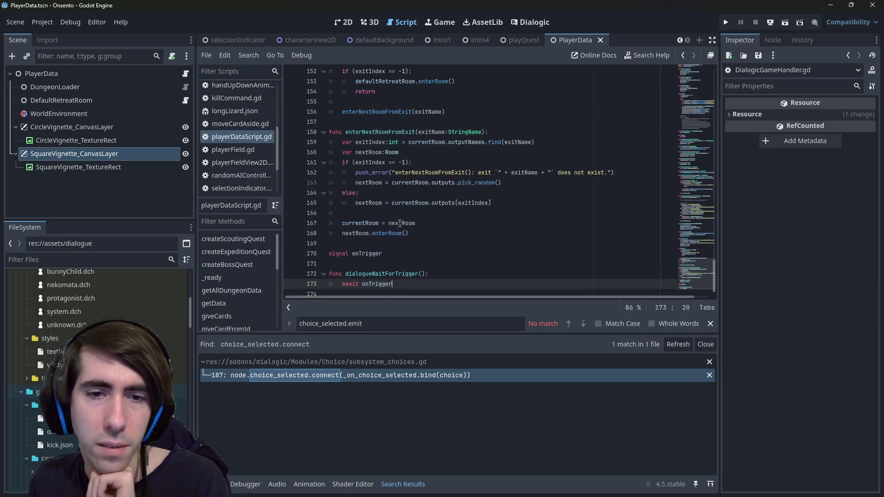
pyautogui.hotkey('shift', 'Home')
pyautogui.press('BackSpace')
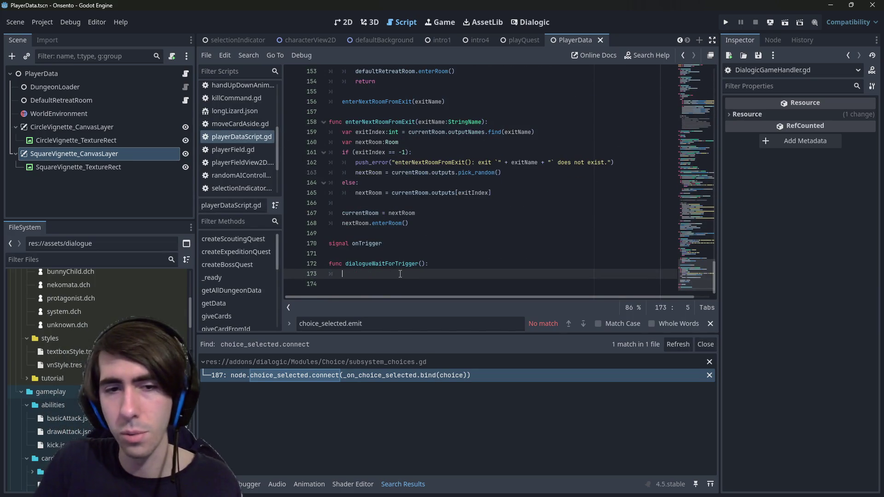
pyautogui.write('Dialogic.pa')
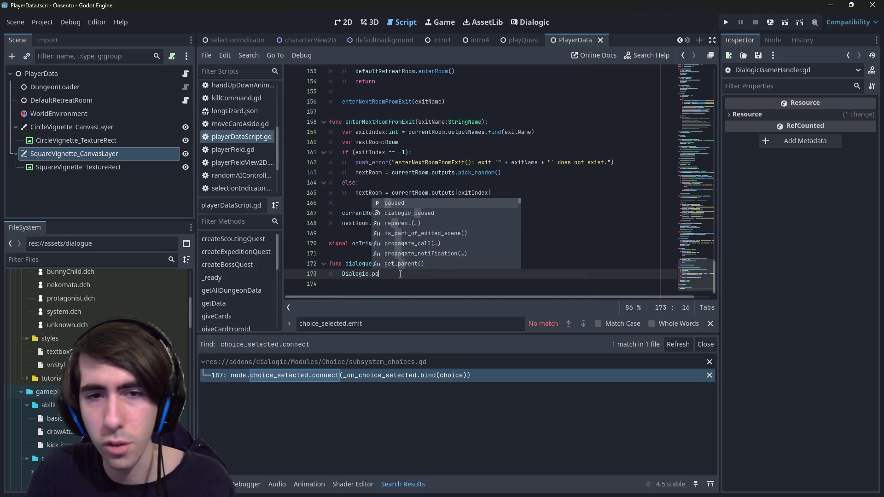
pyautogui.write('used = true')
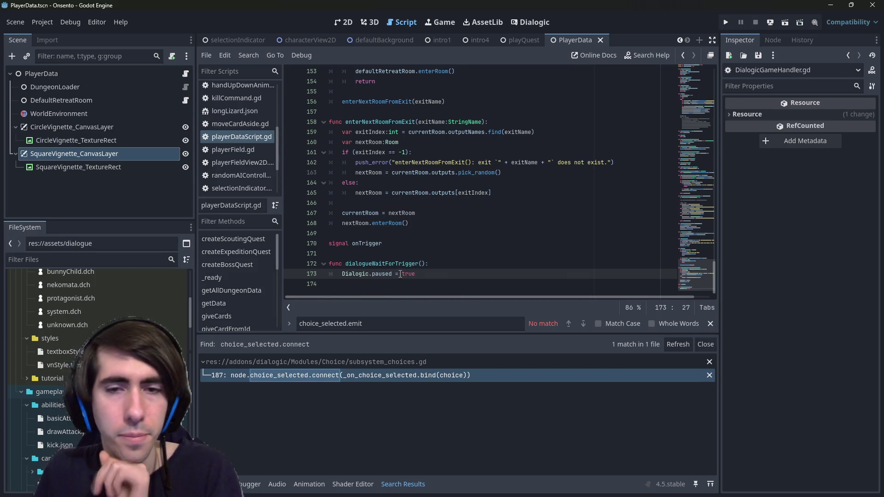
pyautogui.scroll(5, 405, 40)
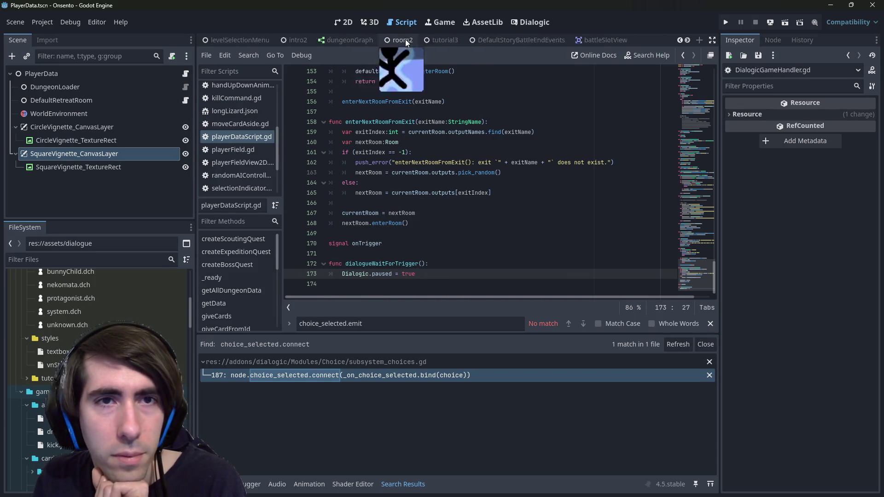
pyautogui.click(567, 43)
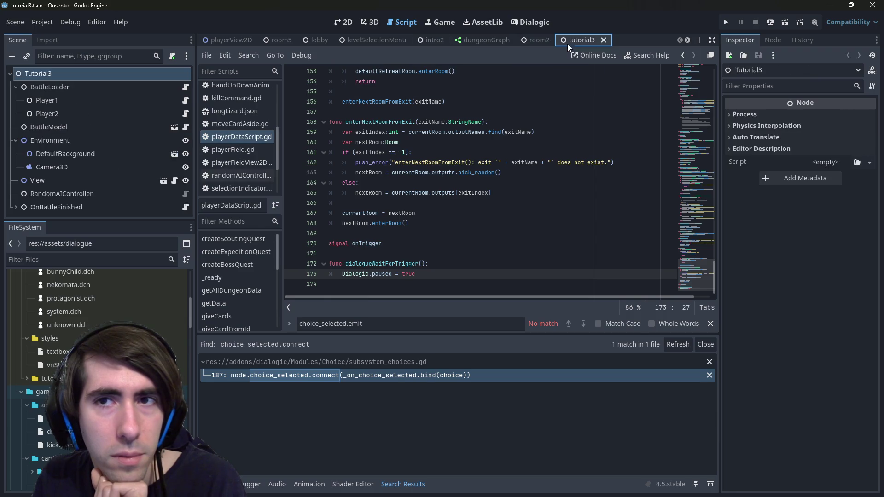
# Test-run the scene, click through its dialogue, close the game and reopen the Dialogic editor
pyautogui.click(781, 23)
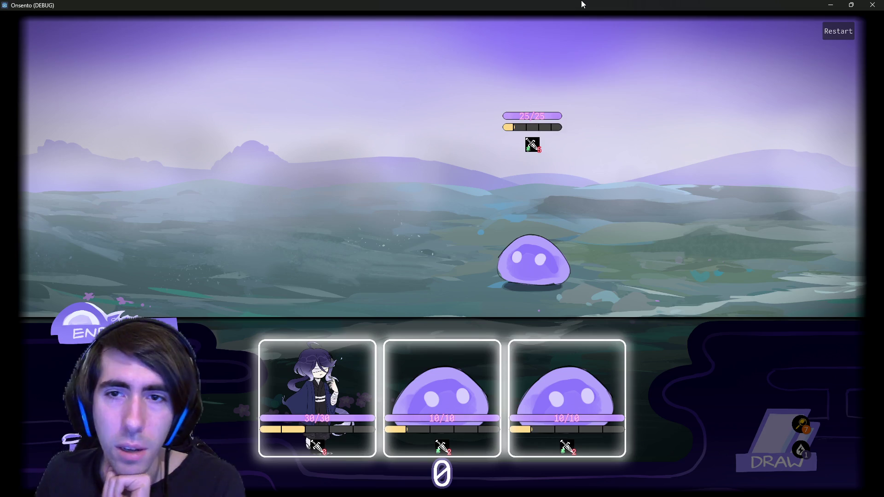
pyautogui.click(871, 4)
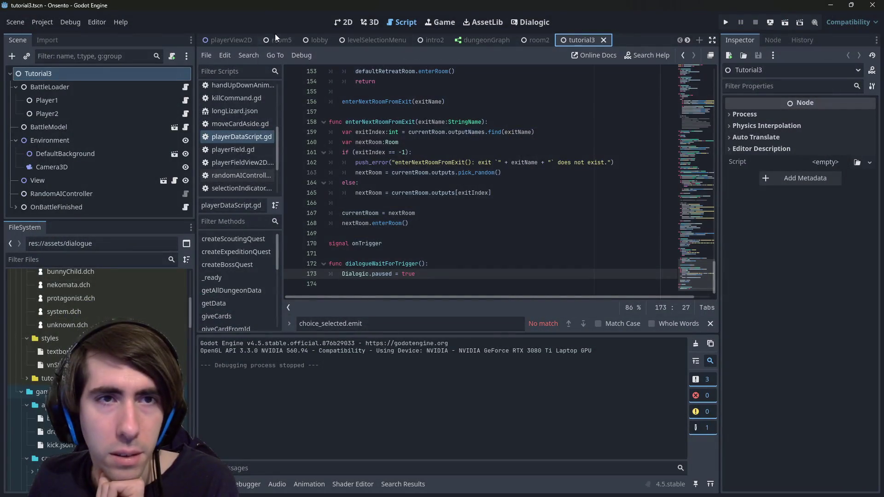
pyautogui.click(416, 122)
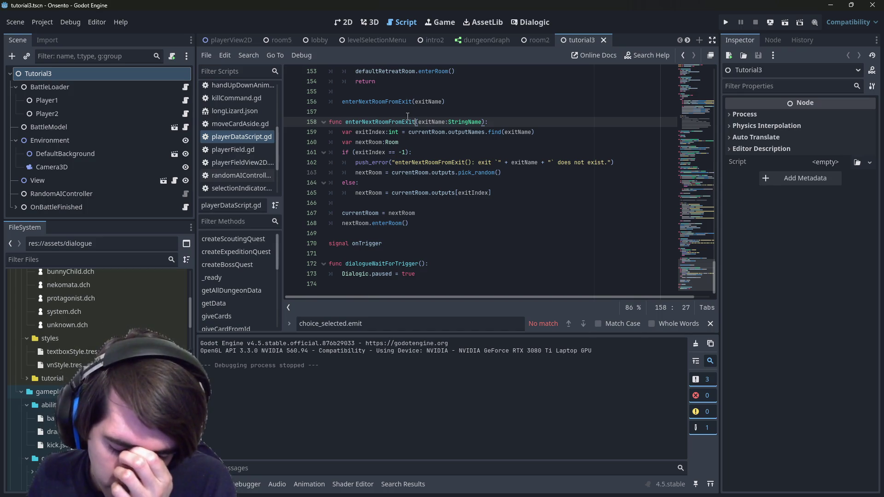
pyautogui.click(432, 40)
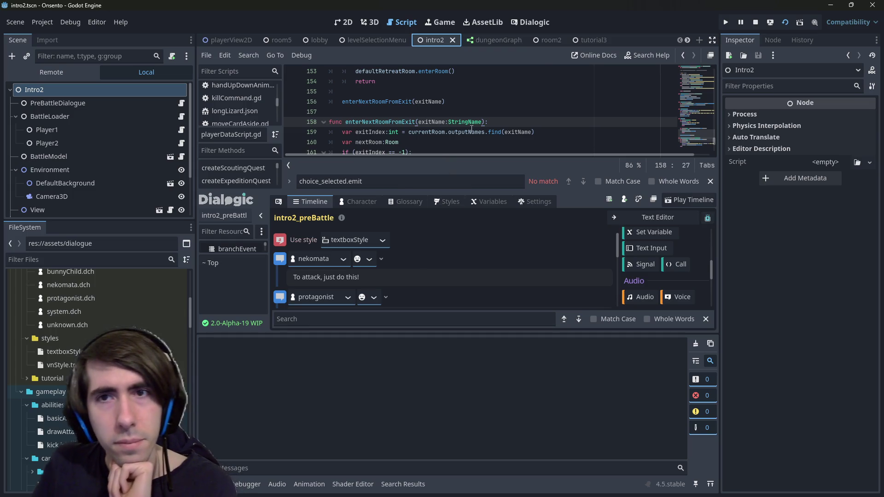
pyautogui.click(533, 21)
pyautogui.click(403, 22)
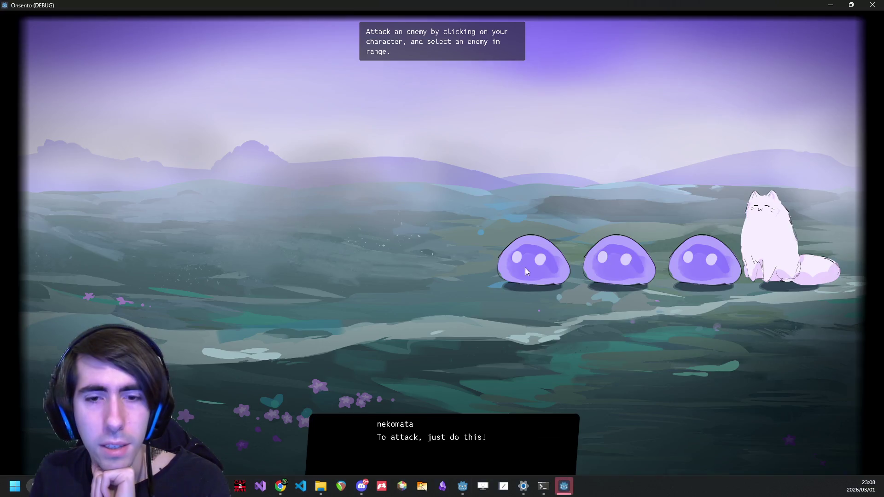
pyautogui.click(525, 267)
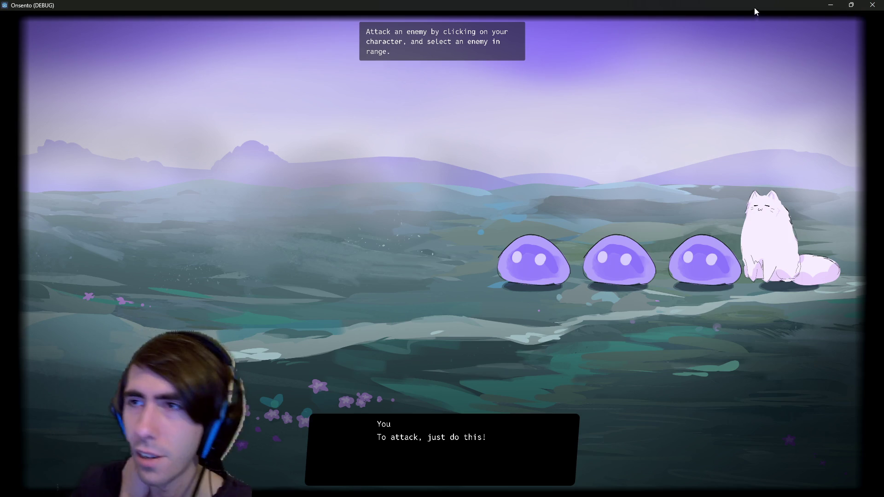
pyautogui.click(872, 5)
pyautogui.click(532, 22)
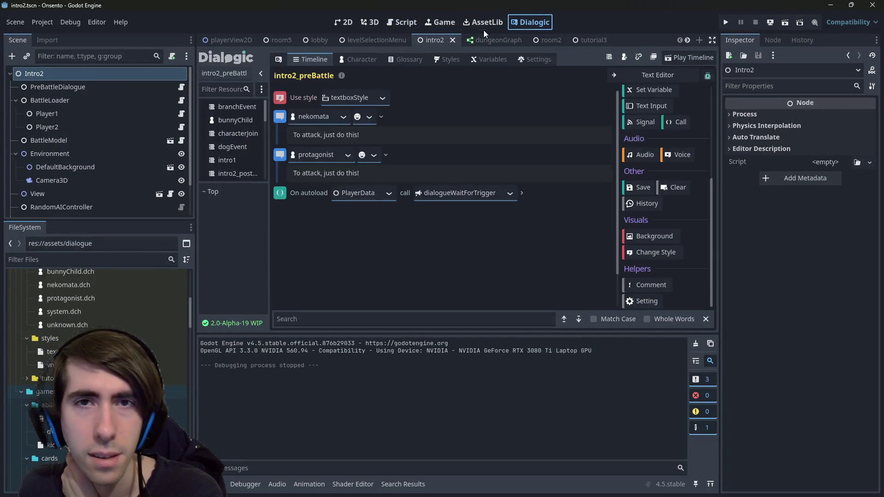
# Review the nekomata text event and its portrait choices, then open Dialogic's Styles editor
pyautogui.click(440, 22)
pyautogui.click(406, 27)
pyautogui.click(370, 22)
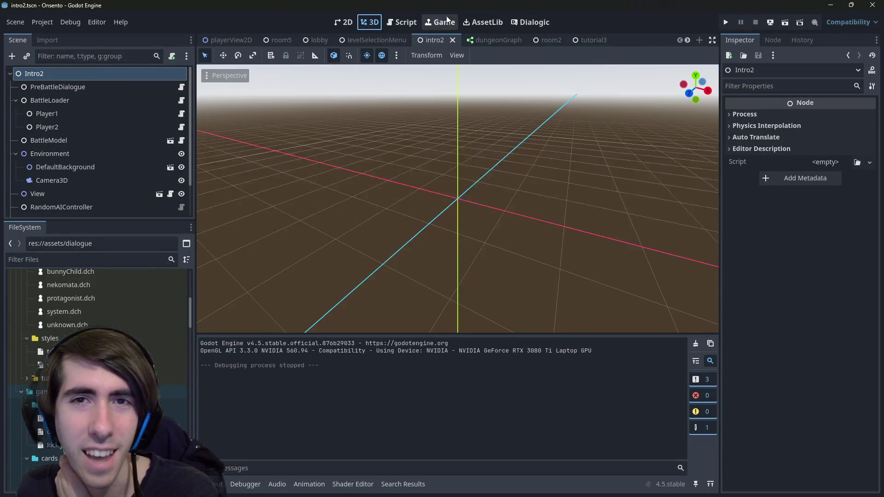
pyautogui.click(532, 22)
pyautogui.click(315, 116)
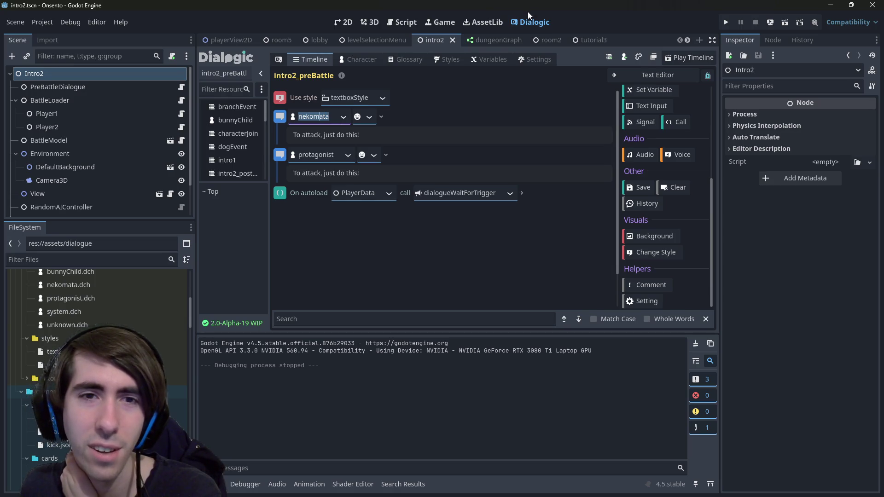
pyautogui.click(371, 120)
pyautogui.click(369, 116)
pyautogui.click(373, 132)
pyautogui.click(380, 117)
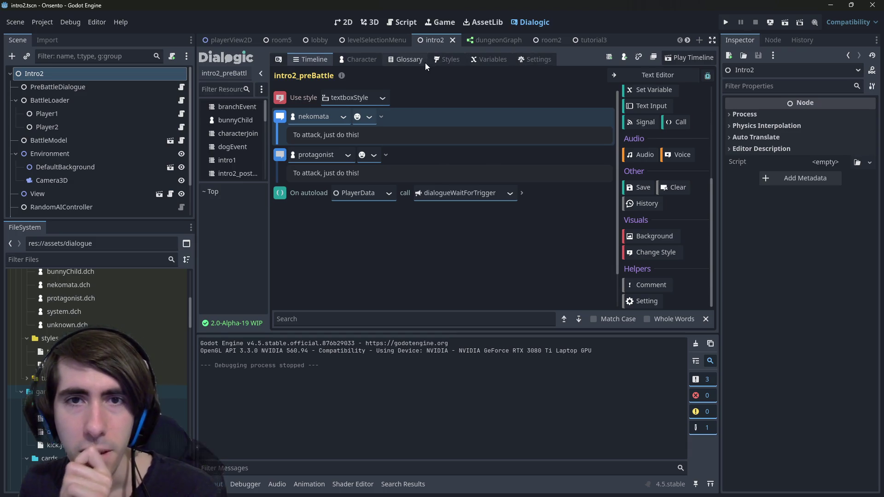
pyautogui.click(438, 59)
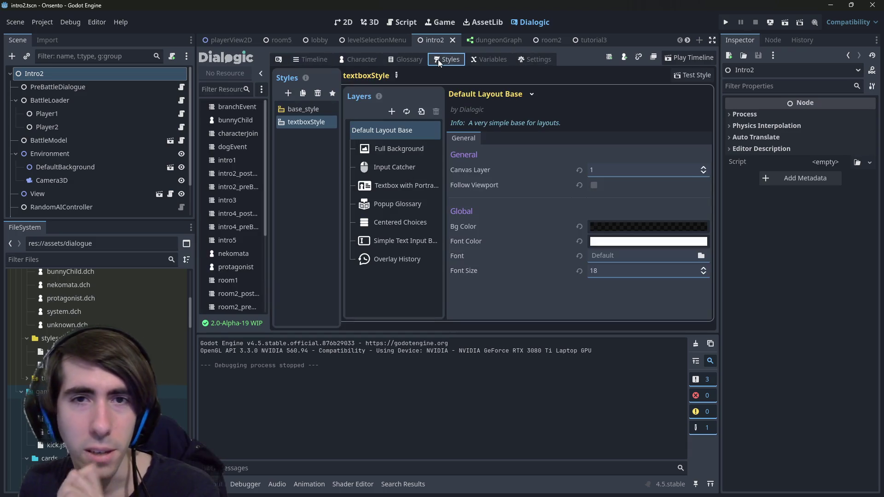
# Compare base_style with textboxStyle and select its Textbox with Portrait layer
pyautogui.click(287, 111)
pyautogui.click(296, 123)
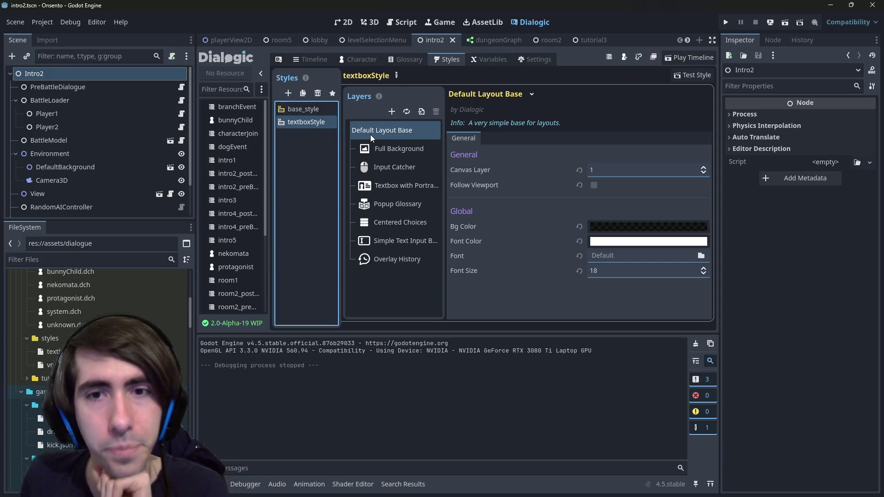
pyautogui.click(313, 113)
pyautogui.click(309, 122)
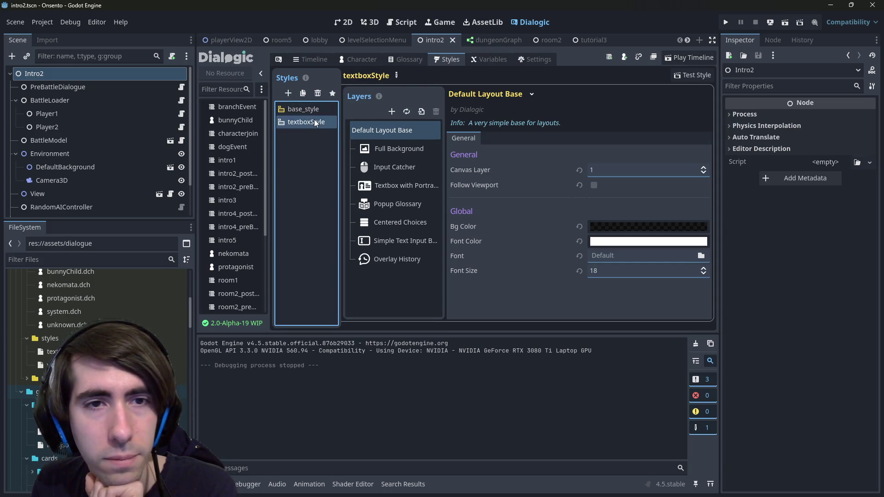
pyautogui.click(397, 240)
pyautogui.click(393, 207)
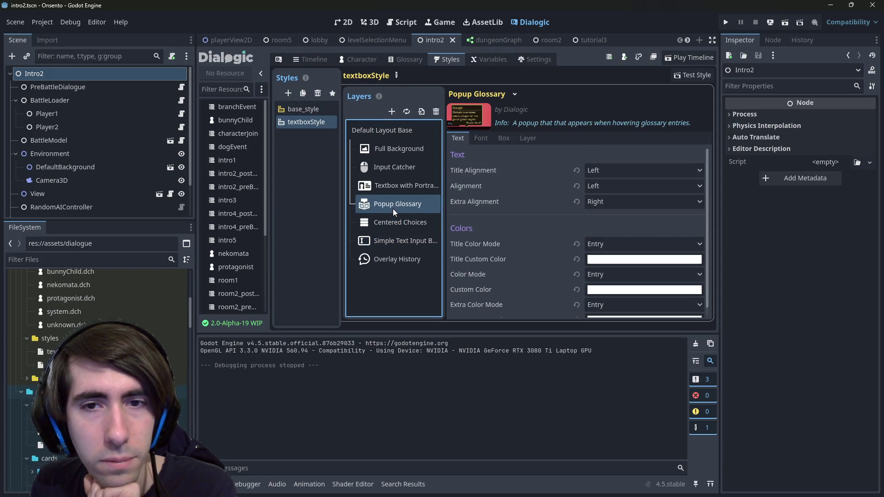
pyautogui.click(388, 190)
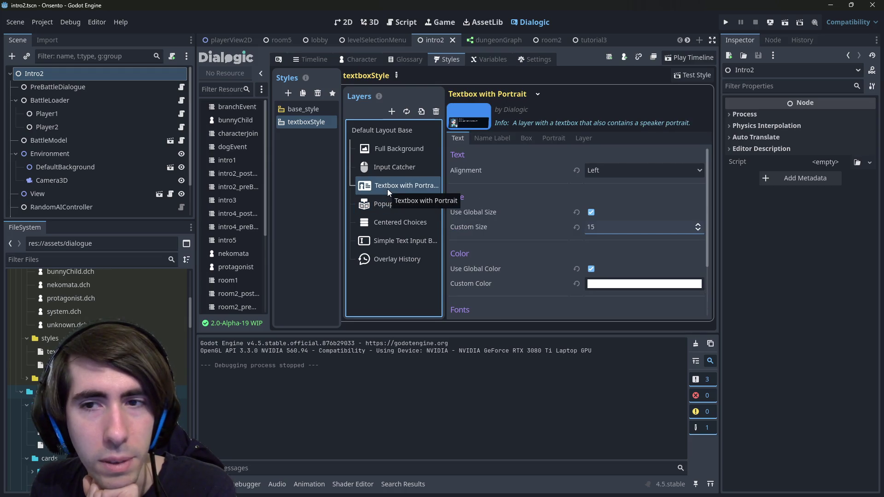
# Browse the layer's Name Label, Portrait and Box tabs showing the 600×160 box, then return to 2D
pyautogui.scroll(-3, 512, 241)
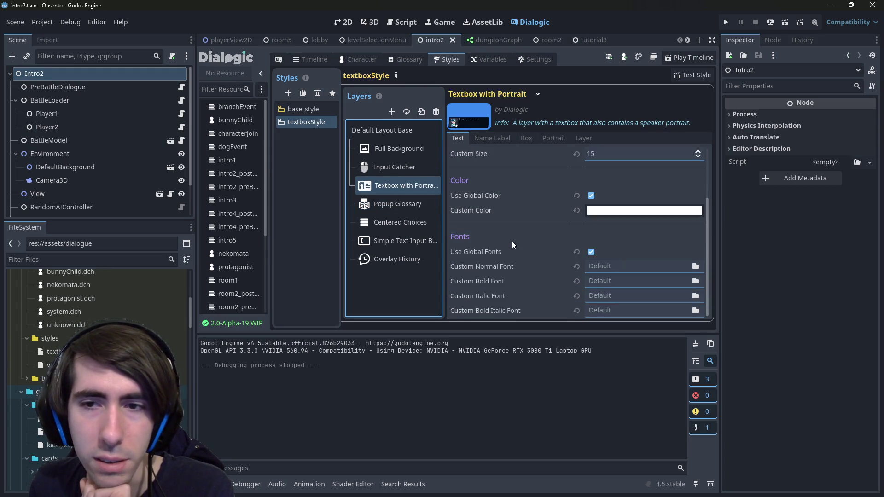
pyautogui.scroll(3, 522, 262)
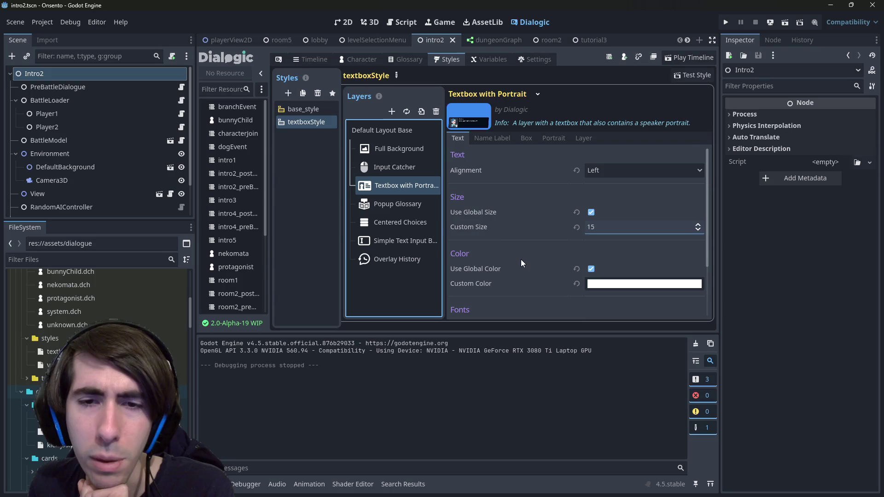
pyautogui.click(505, 137)
pyautogui.scroll(-1, 517, 180)
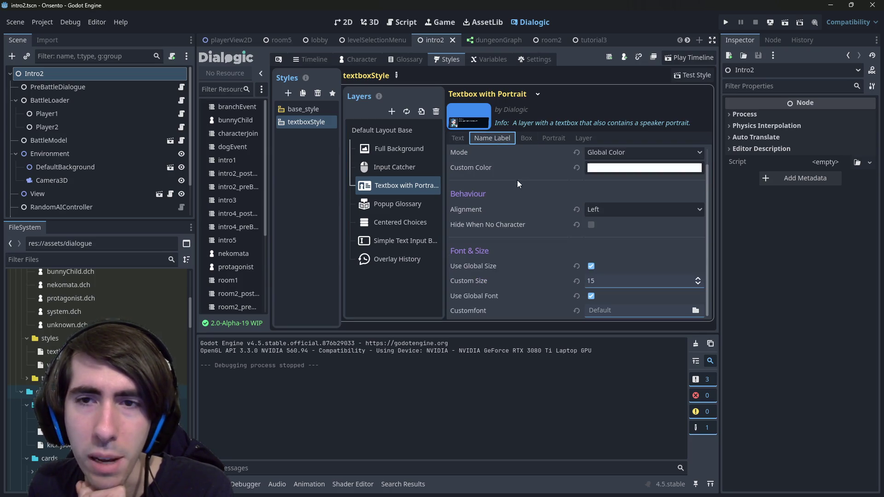
pyautogui.click(527, 140)
pyautogui.click(553, 139)
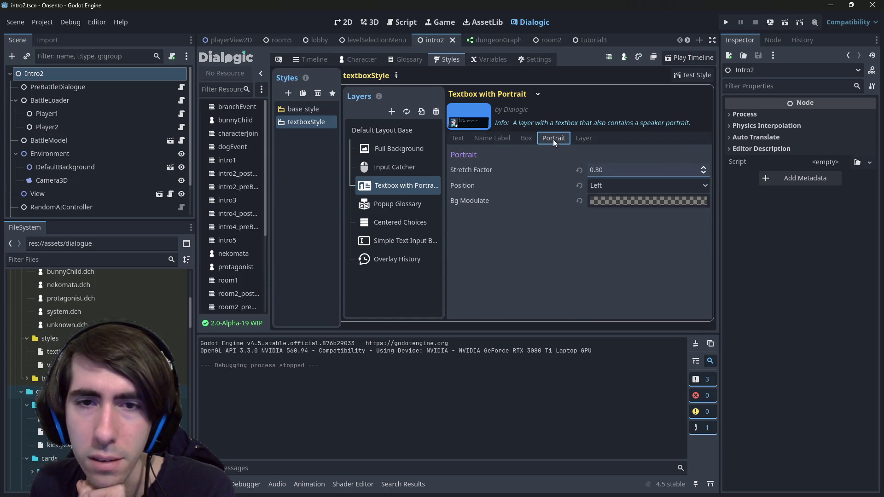
pyautogui.click(576, 136)
pyautogui.click(549, 136)
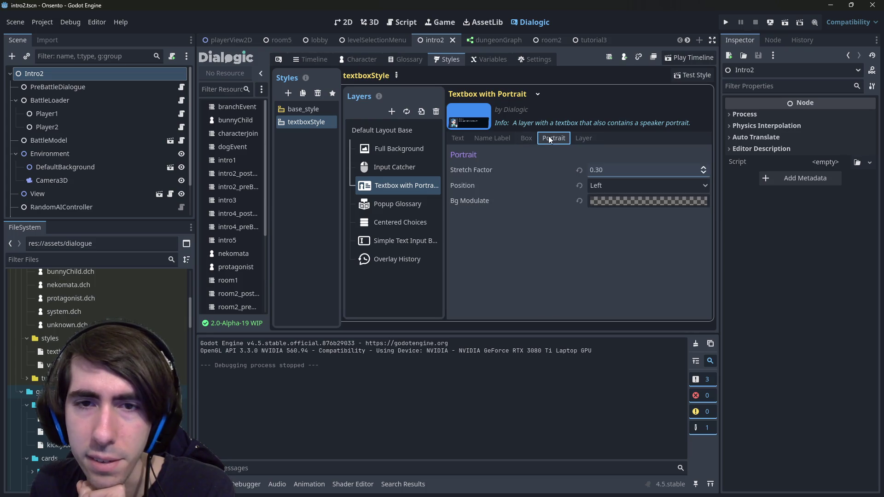
pyautogui.click(527, 139)
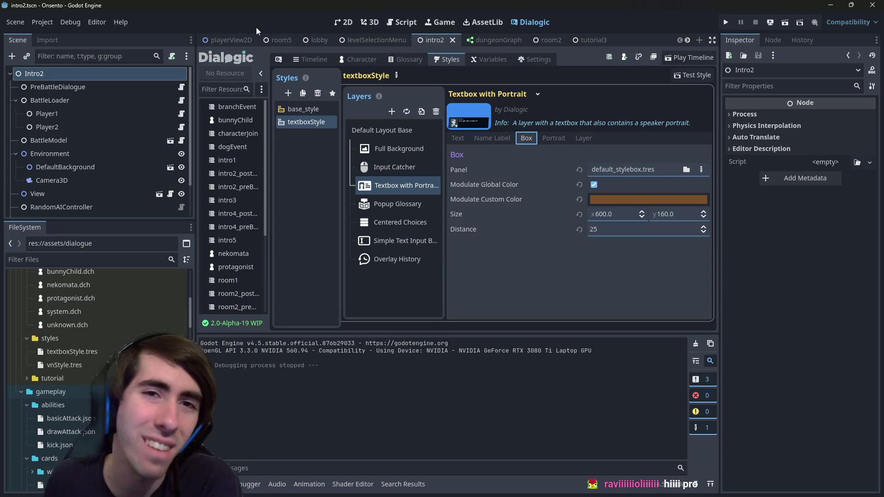
pyautogui.click(343, 22)
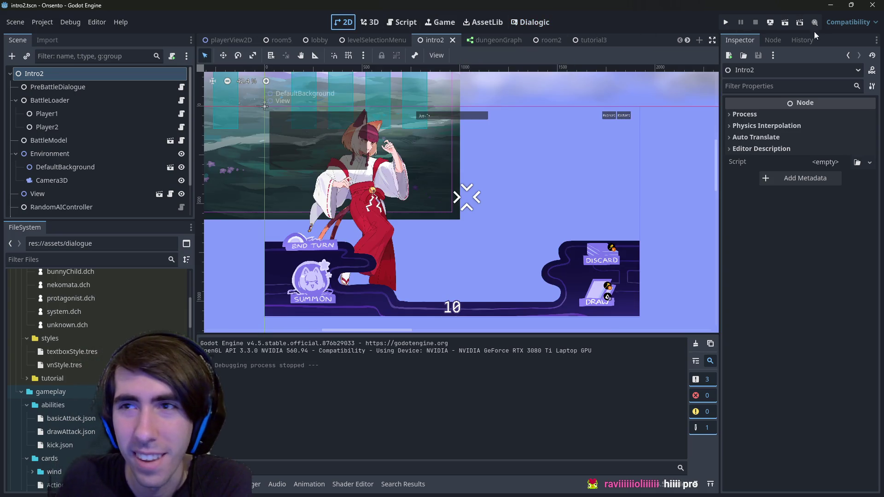
# Briefly test-run the intro2 and tutorial3 scenes and stop them
pyautogui.click(785, 22)
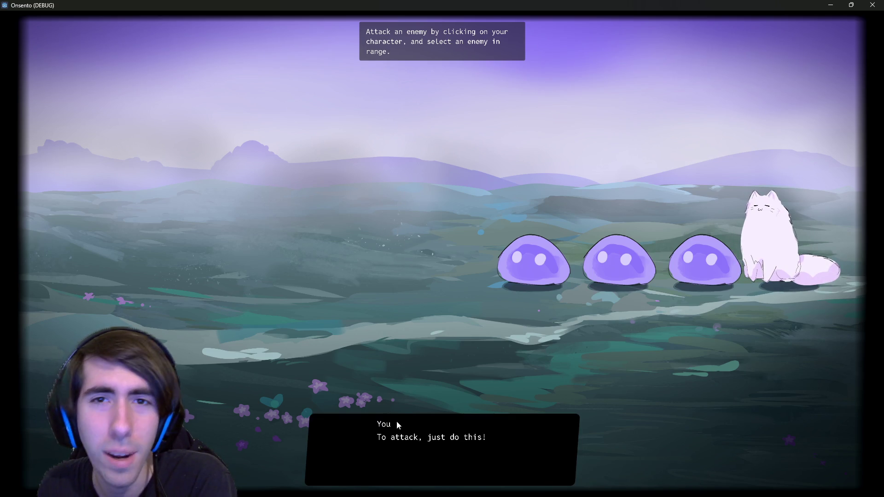
pyautogui.click(873, 4)
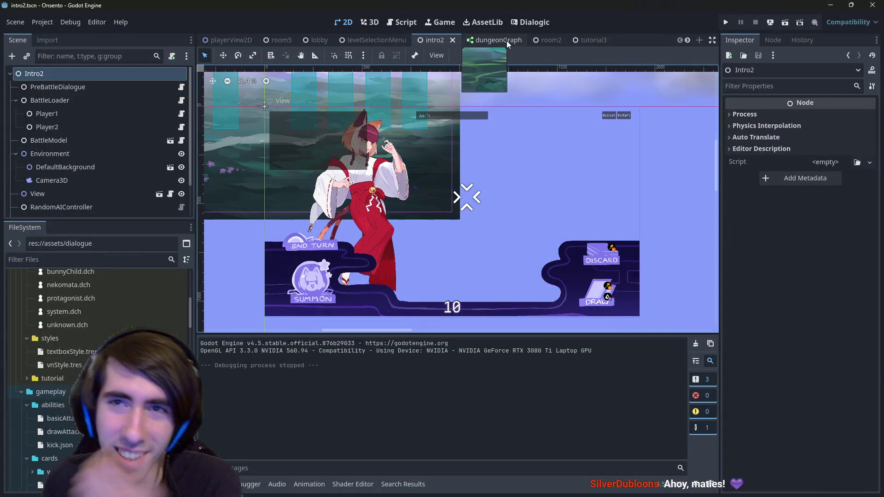
pyautogui.click(583, 41)
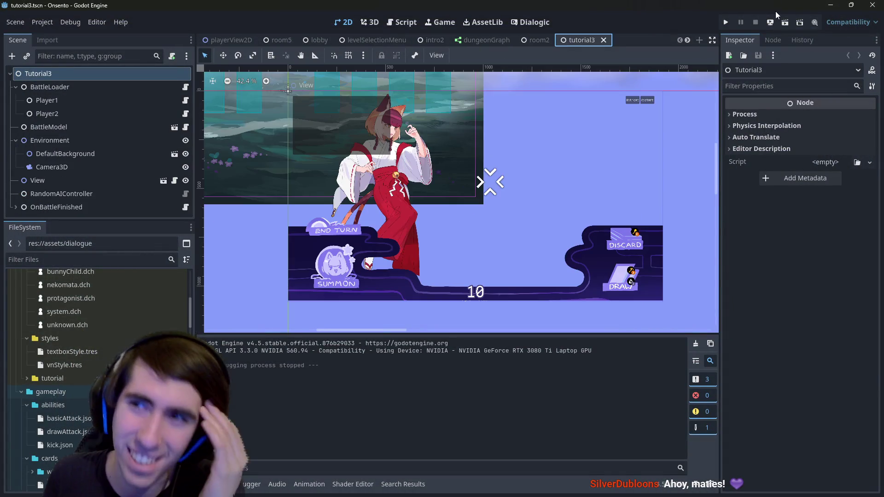
pyautogui.click(781, 17)
pyautogui.click(757, 22)
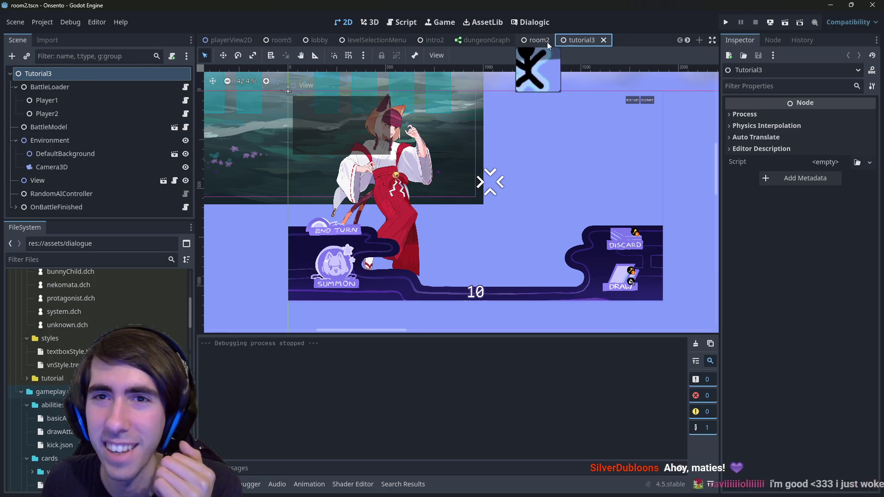
# Run room2, skip the dialogue, place the dark-haired character and fox-girl, and end the turn
pyautogui.click(538, 41)
pyautogui.click(784, 23)
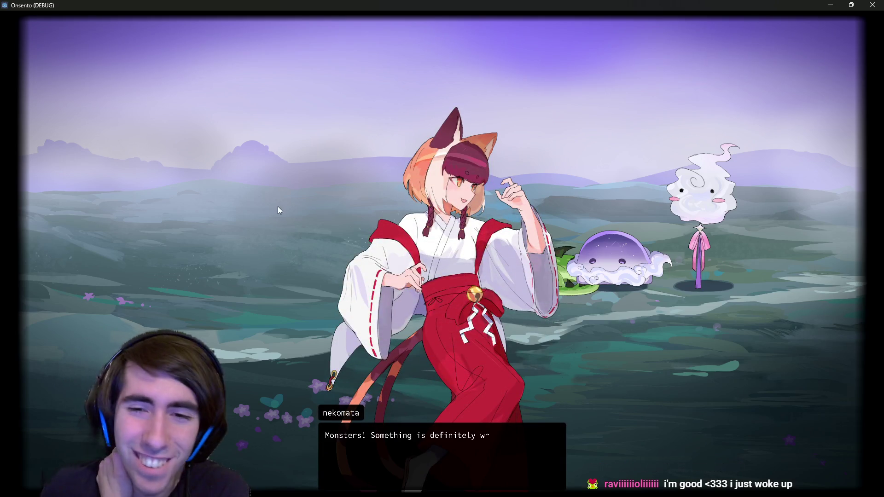
pyautogui.click(357, 197)
pyautogui.click(357, 197)
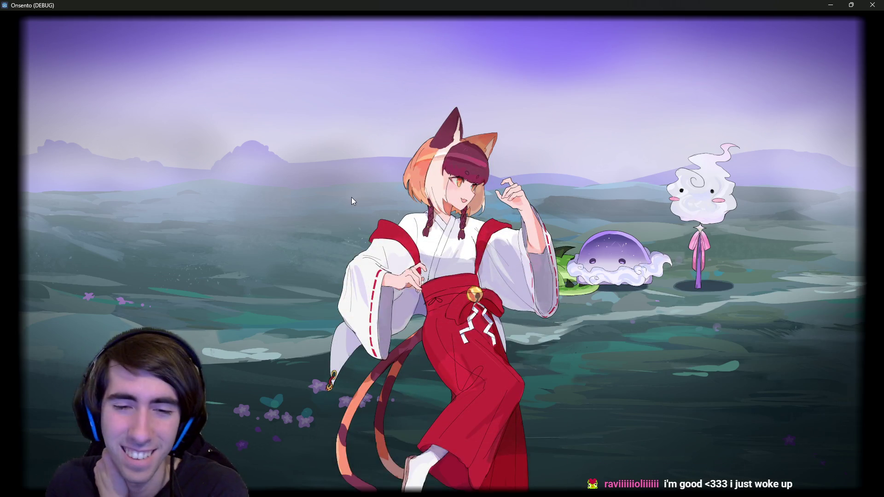
pyautogui.moveTo(377, 366); pyautogui.dragTo(350, 211)
pyautogui.moveTo(389, 339); pyautogui.dragTo(258, 213)
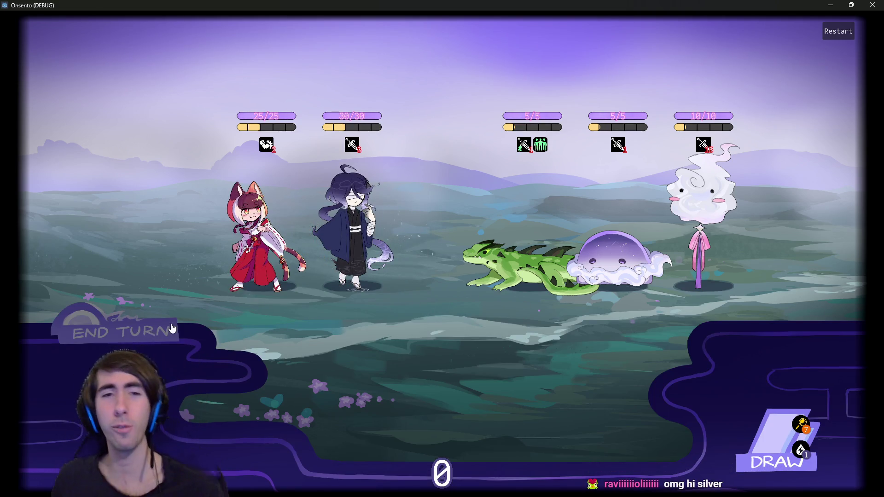
pyautogui.click(156, 337)
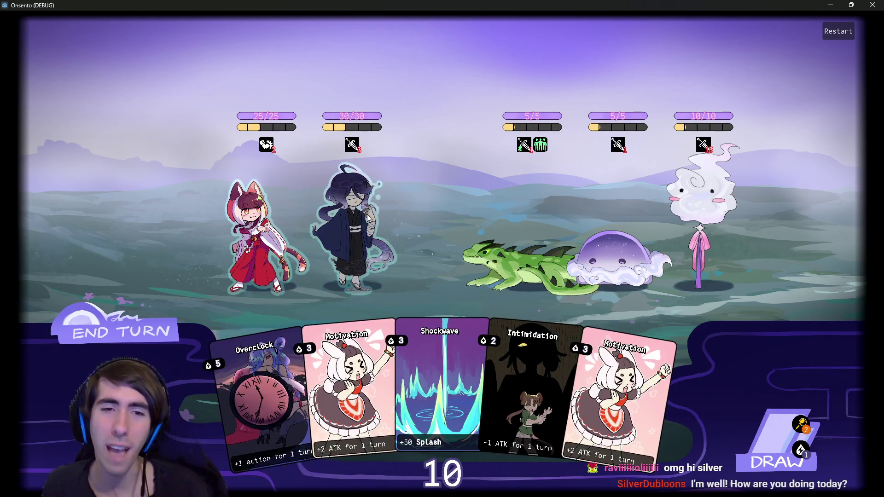
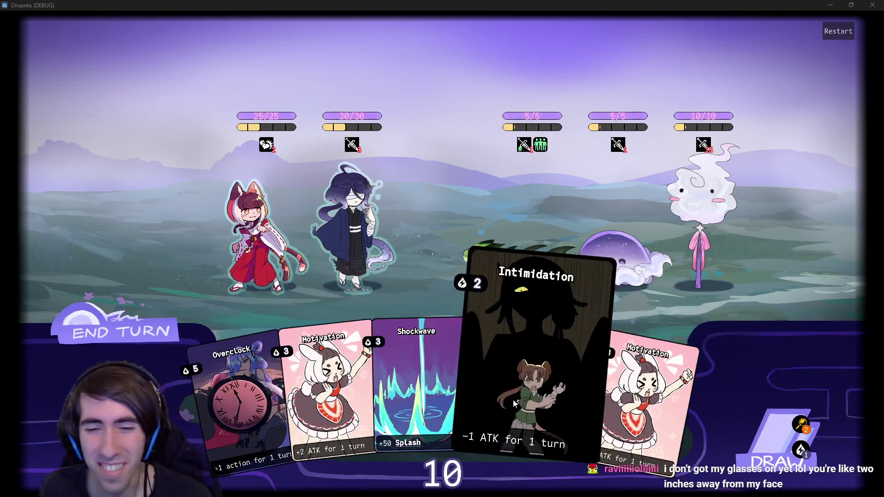
# Play the Motivation card on the cat-girl ally for 3 energy, then close the game
pyautogui.moveTo(612, 378); pyautogui.dragTo(255, 258)
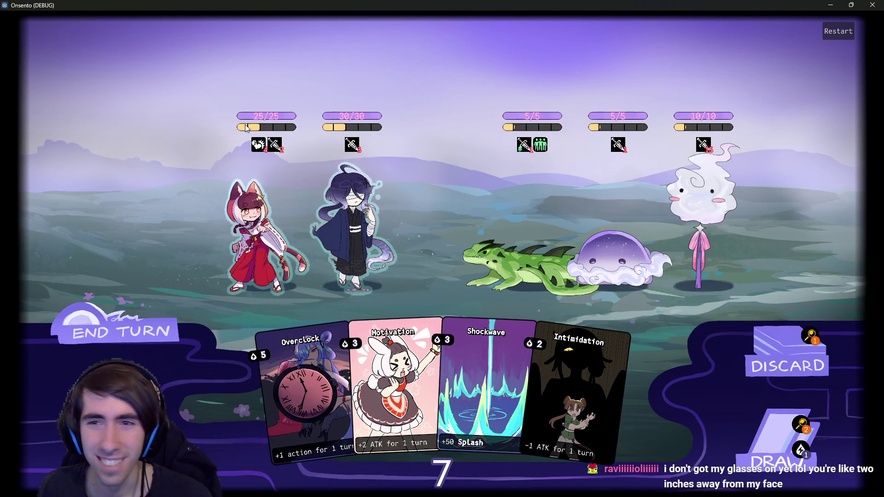
pyautogui.click(872, 5)
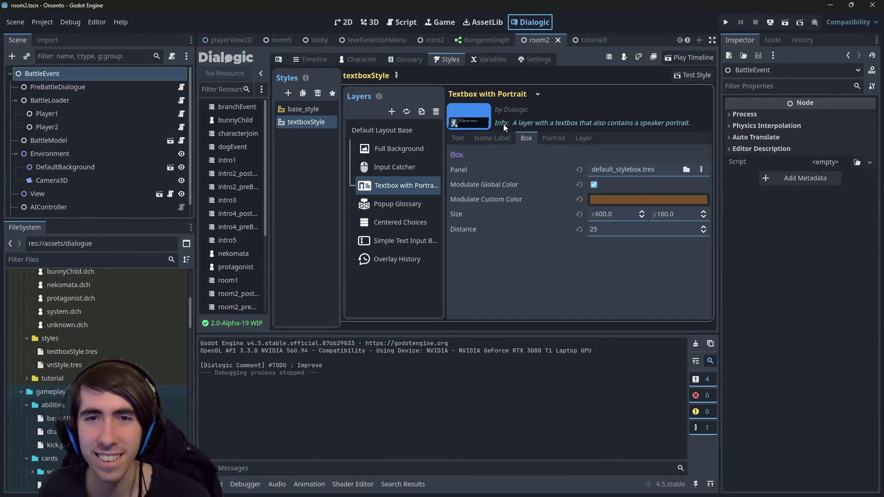
# Switch between the Dialogic editor and the 2D scene view, ending on 2D
pyautogui.click(441, 22)
pyautogui.click(341, 21)
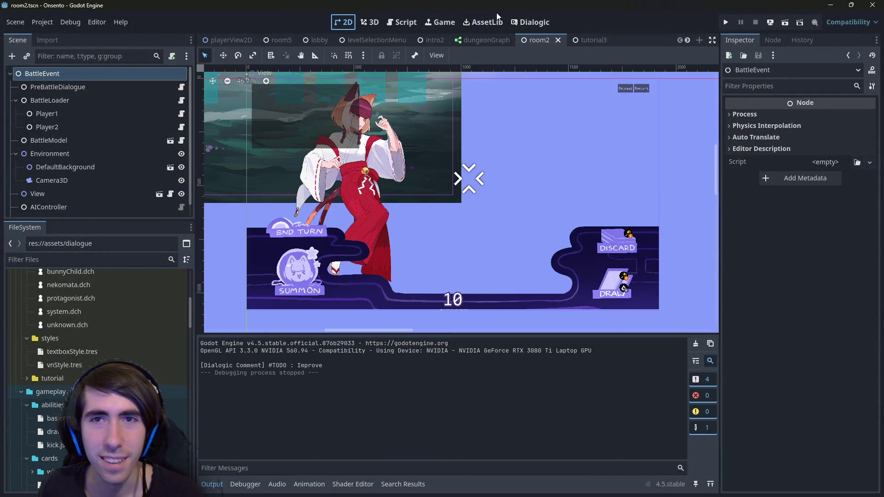
pyautogui.click(534, 22)
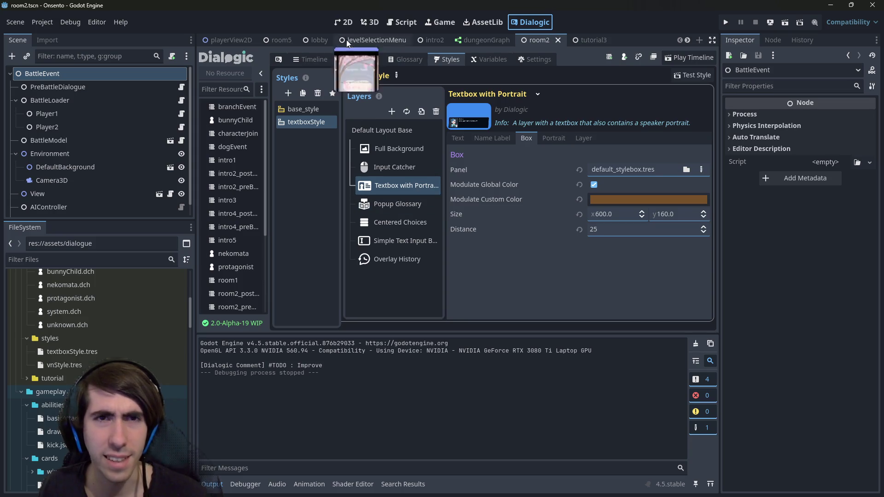
pyautogui.click(343, 22)
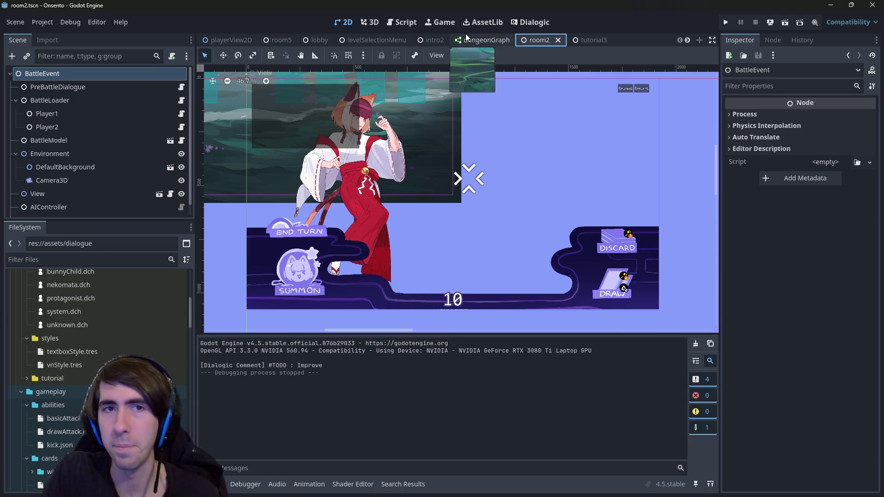
# Open intro1.dtl through quick resource search and run the current scene
pyautogui.hotkey('shift', 'alt', 'o')
pyautogui.write('intro1')
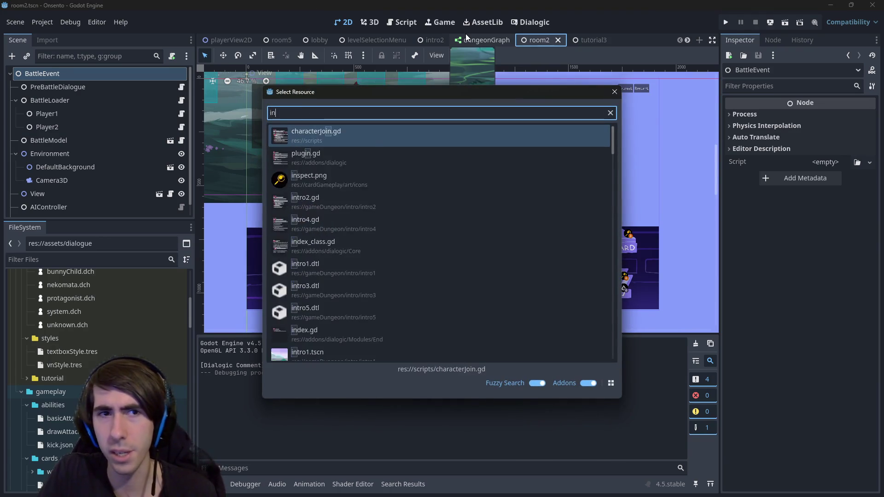
pyautogui.press('Return')
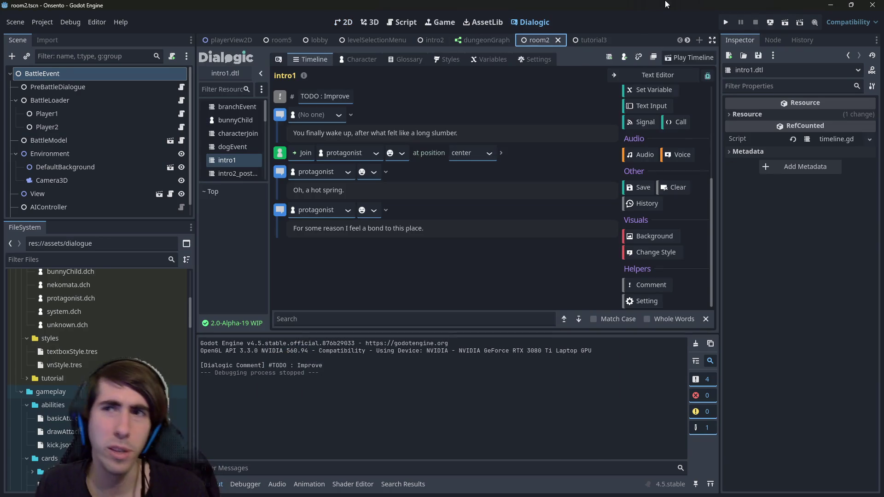
pyautogui.click(782, 25)
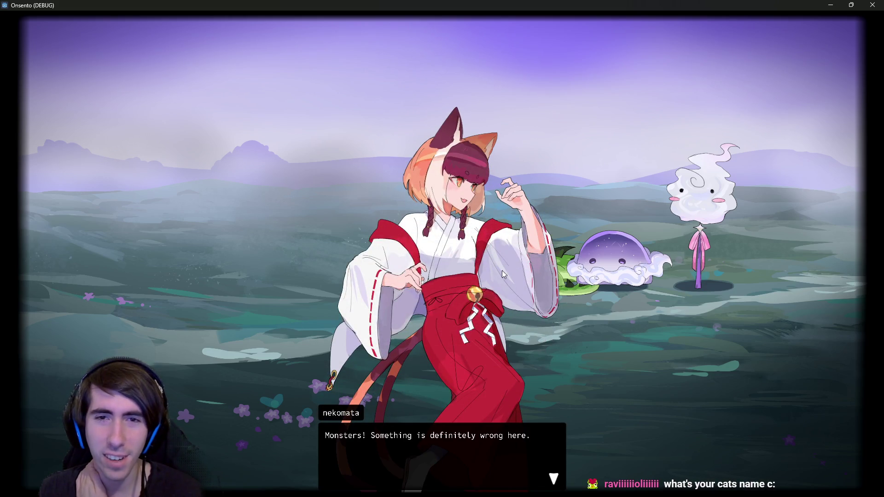
# Advance through the nekomata's pre-battle lines, close the game, and return to the 2D view
pyautogui.click(449, 456)
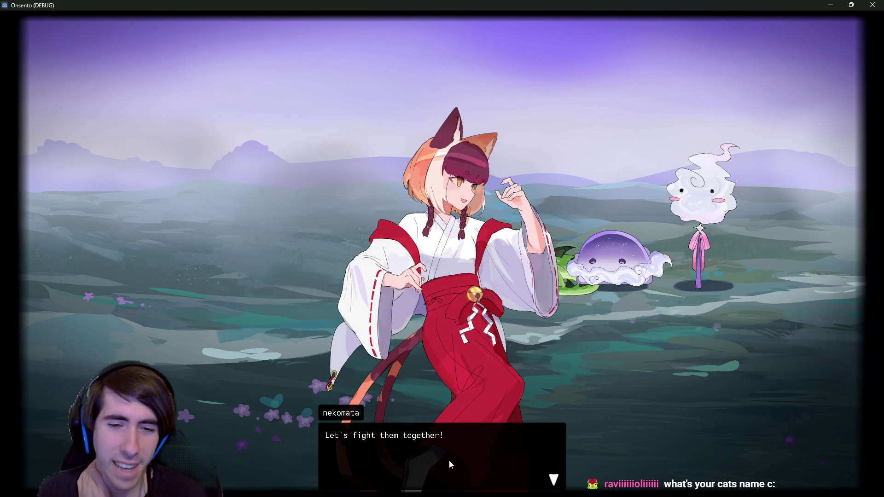
pyautogui.click(449, 459)
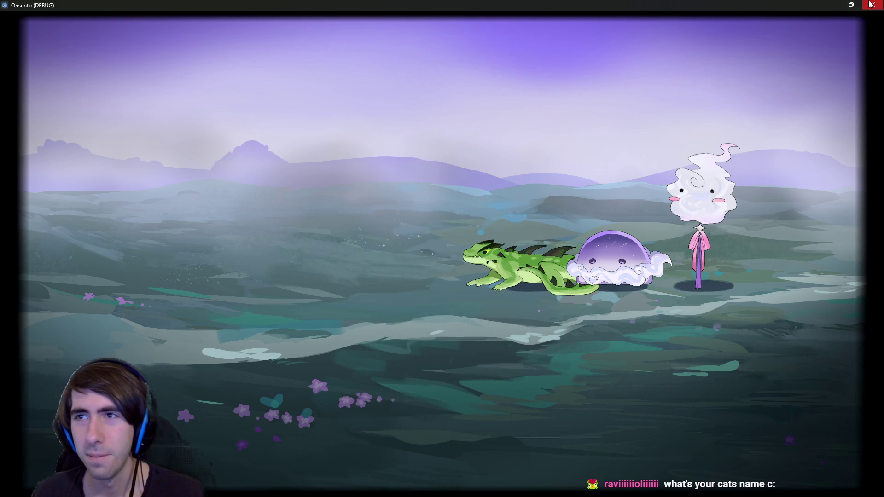
pyautogui.click(873, 5)
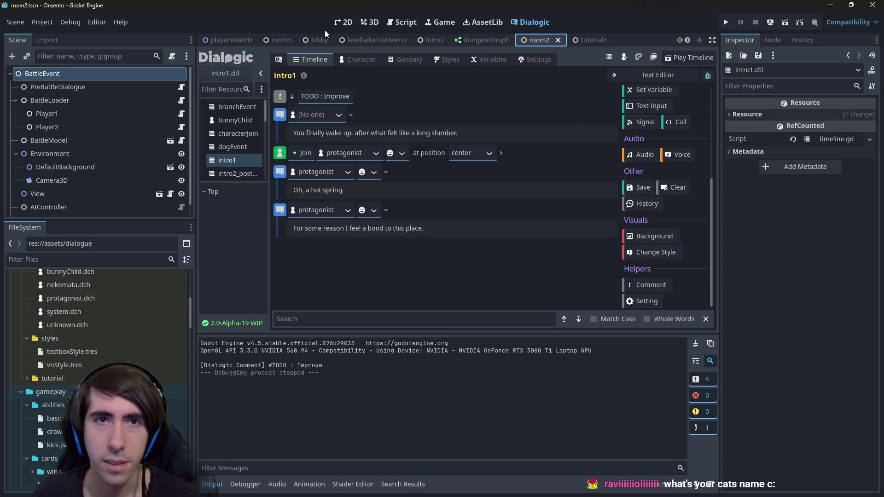
pyautogui.click(343, 22)
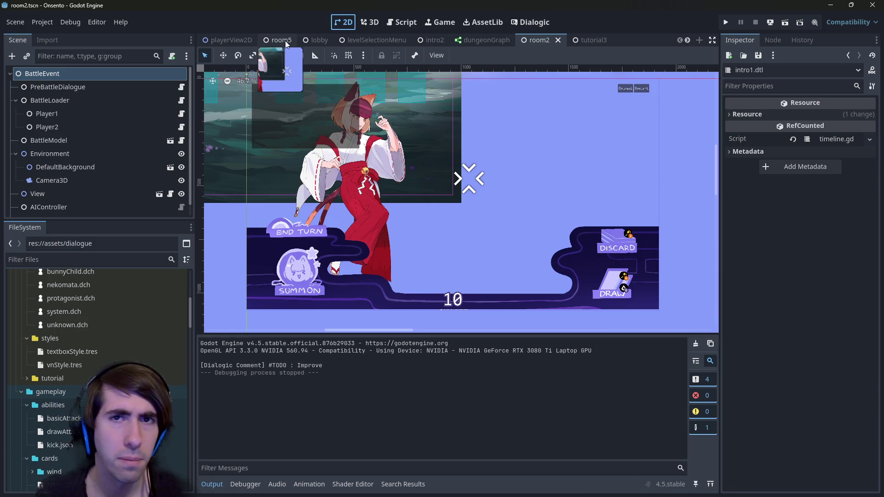
# Run the intro2 scene, advance the dialogue to the attack tutorial prompt, then close it
pyautogui.click(426, 40)
pyautogui.click(784, 23)
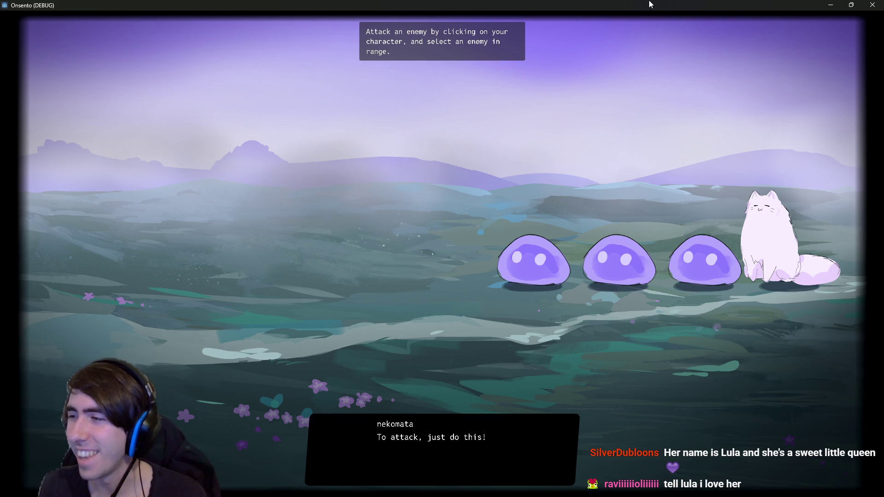
pyautogui.click(445, 131)
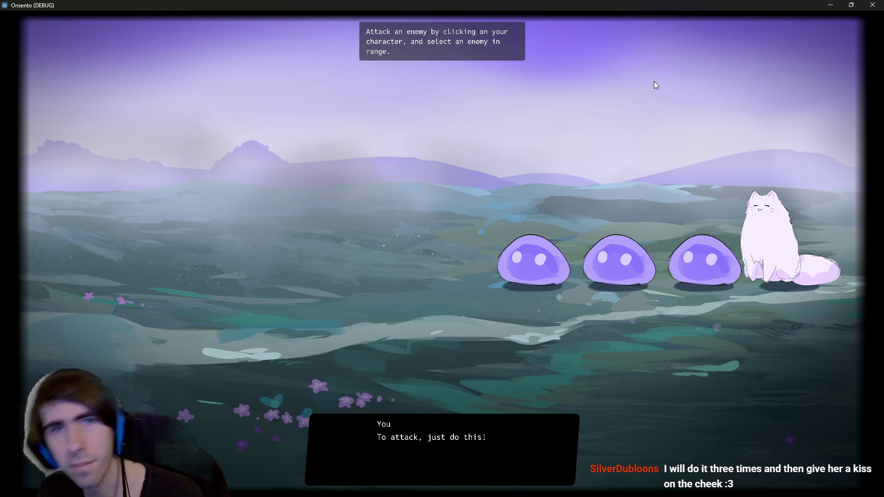
pyautogui.click(871, 5)
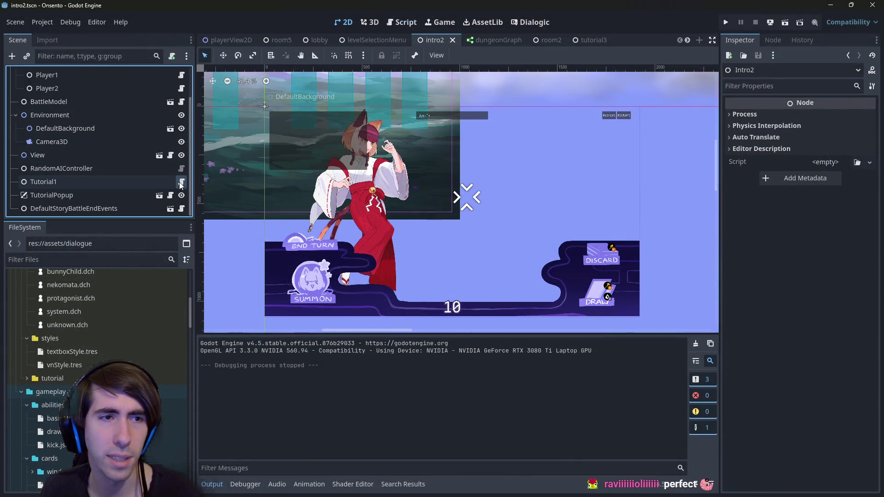
# Select the Tutorial1 node and filter FileSystem by 'tutorial' to find its script files
pyautogui.click(180, 182)
pyautogui.scroll(-3, 430, 183)
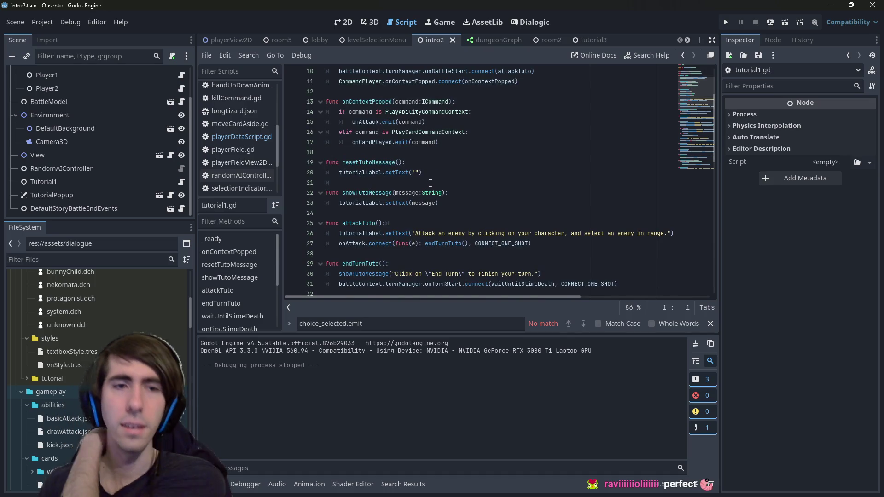
pyautogui.click(98, 183)
pyautogui.scroll(3, 303, 162)
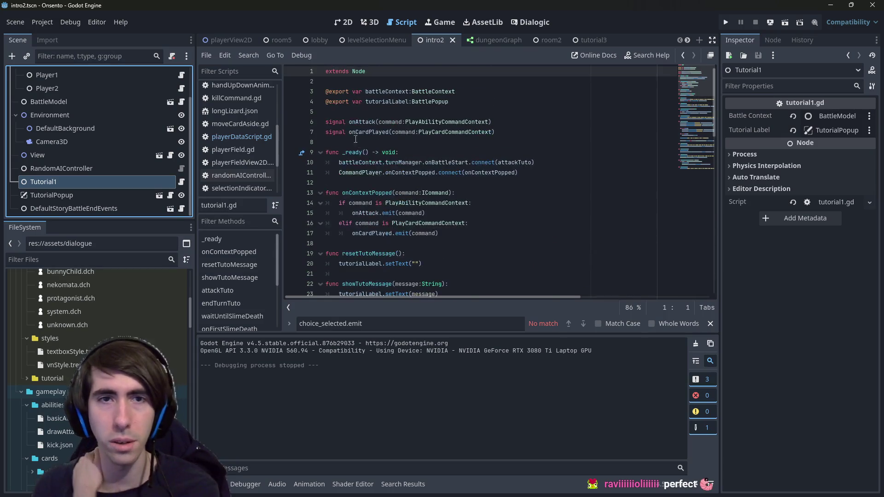
pyautogui.click(113, 258)
pyautogui.write('tut')
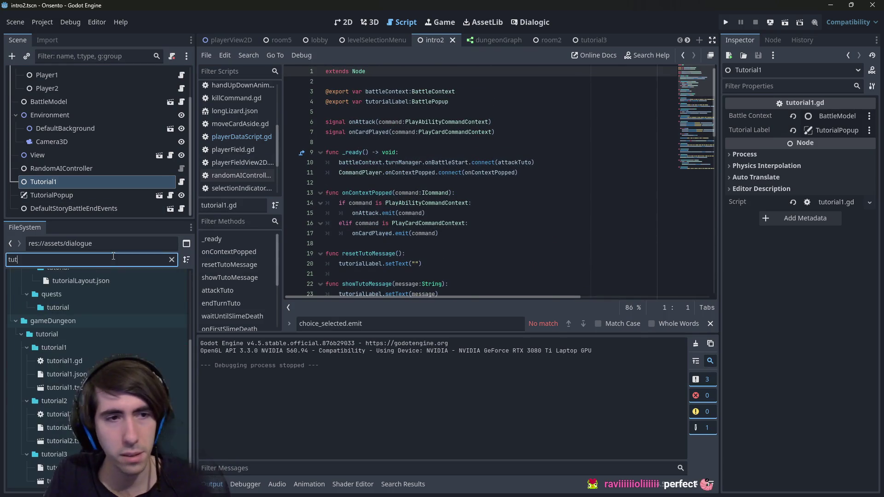
pyautogui.write('orial')
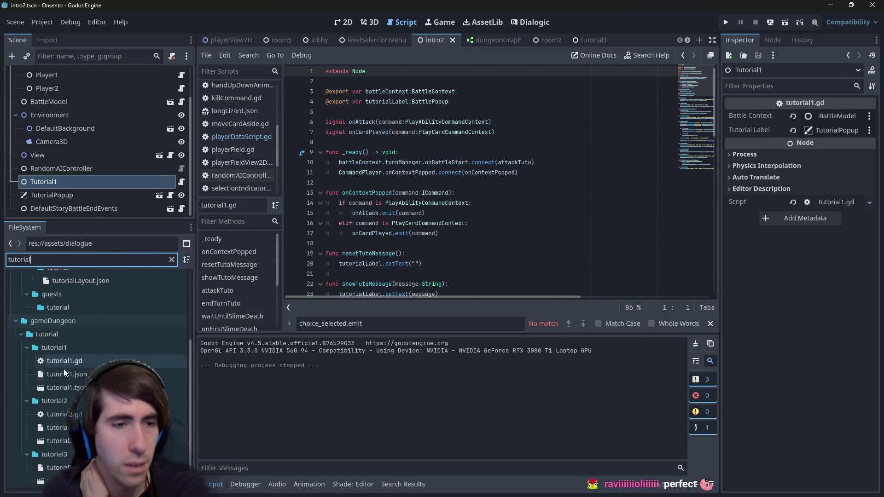
pyautogui.click(63, 358)
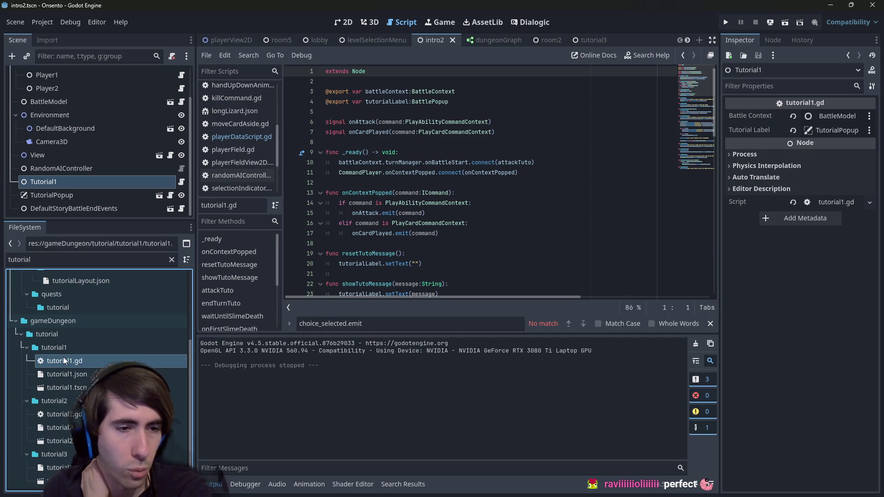
pyautogui.click(171, 259)
pyautogui.scroll(-5, 113, 333)
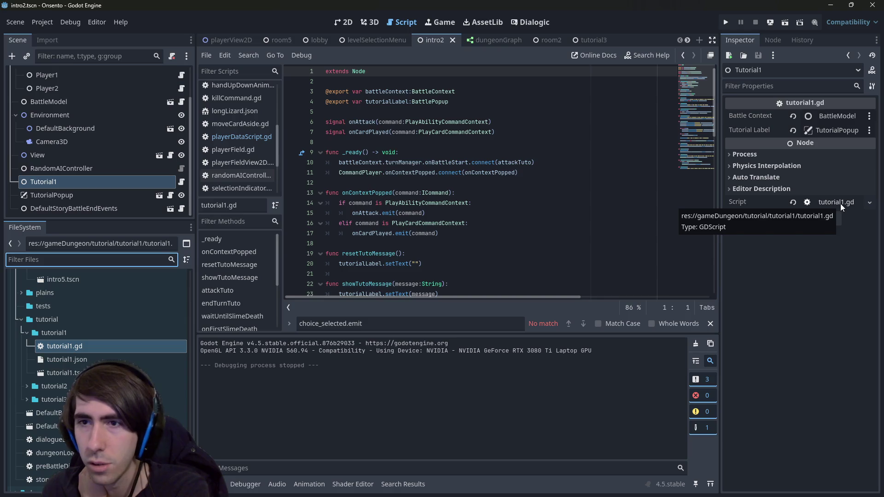
pyautogui.scroll(8, 89, 388)
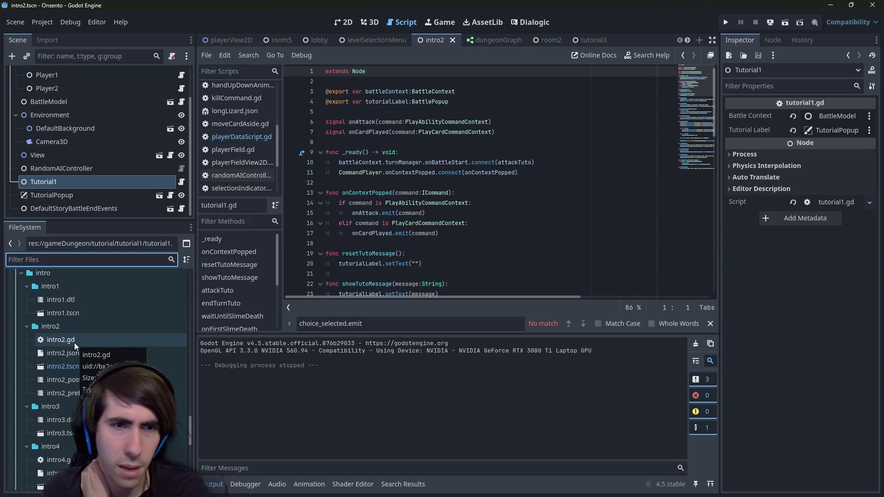
# Assign intro2.gd as the Tutorial1 node's script and save the scene
pyautogui.moveTo(74, 343)
pyautogui.mouseDown()
pyautogui.moveTo(855, 201)
pyautogui.moveTo(841, 201)
pyautogui.mouseUp()
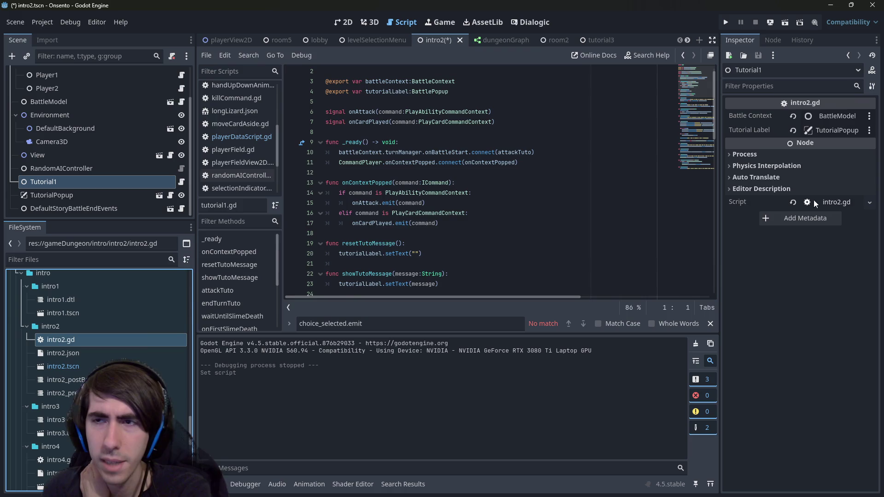
pyautogui.click(422, 253)
pyautogui.hotkey('ctrl', 's')
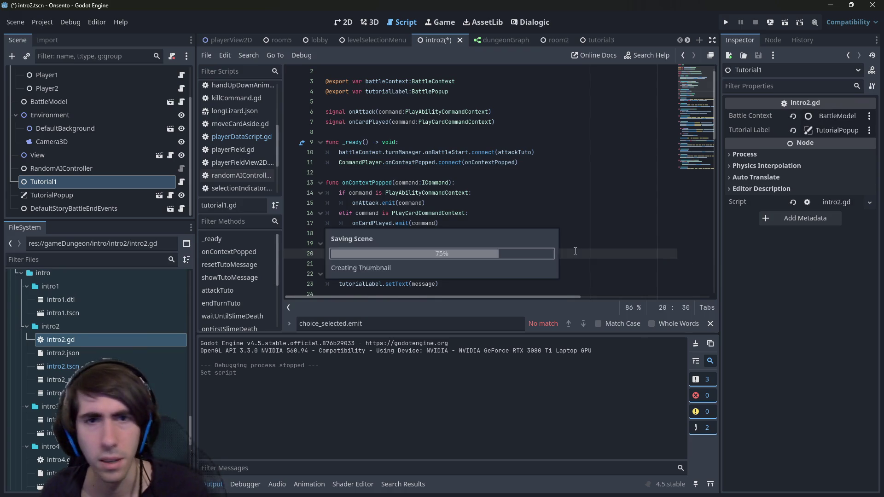
pyautogui.click(182, 182)
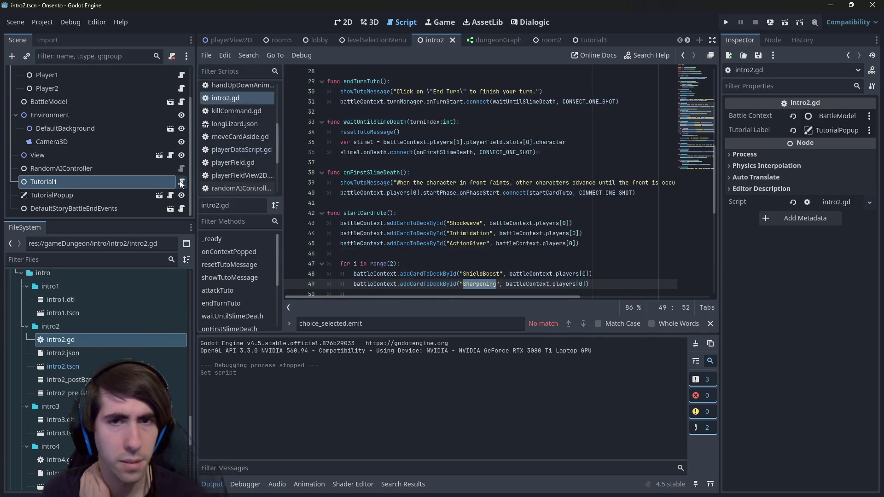
# Rename the node to Intro2, passing through Tutorial2, and save the scene
pyautogui.doubleClick(78, 181)
pyautogui.write('Tutorial2')
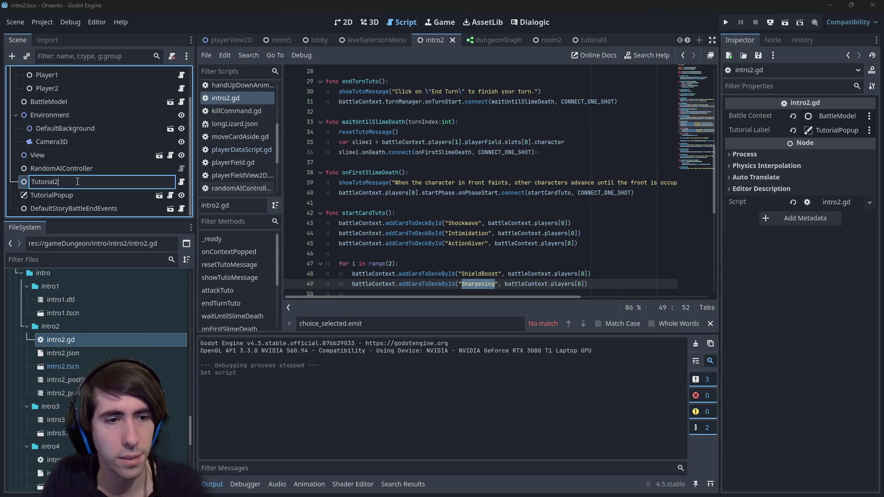
pyautogui.press('Return')
pyautogui.doubleClick(76, 181)
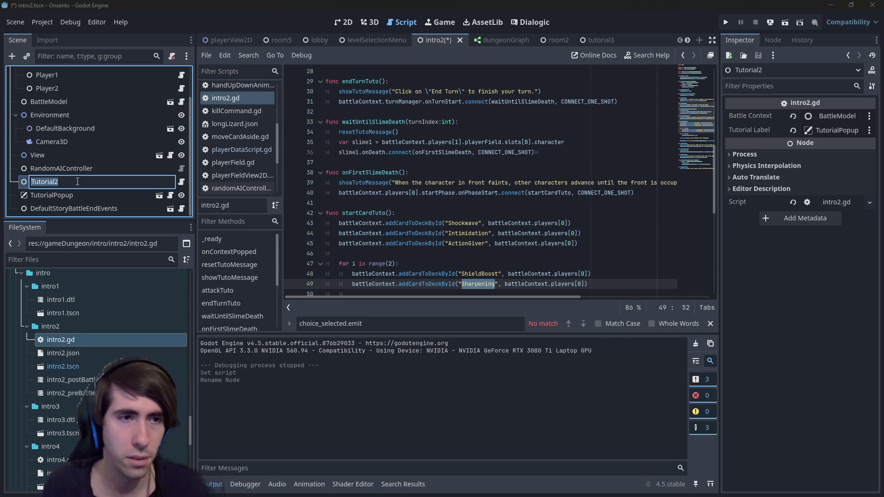
pyautogui.write('Intro2')
pyautogui.press('Return')
pyautogui.hotkey('ctrl', 's')
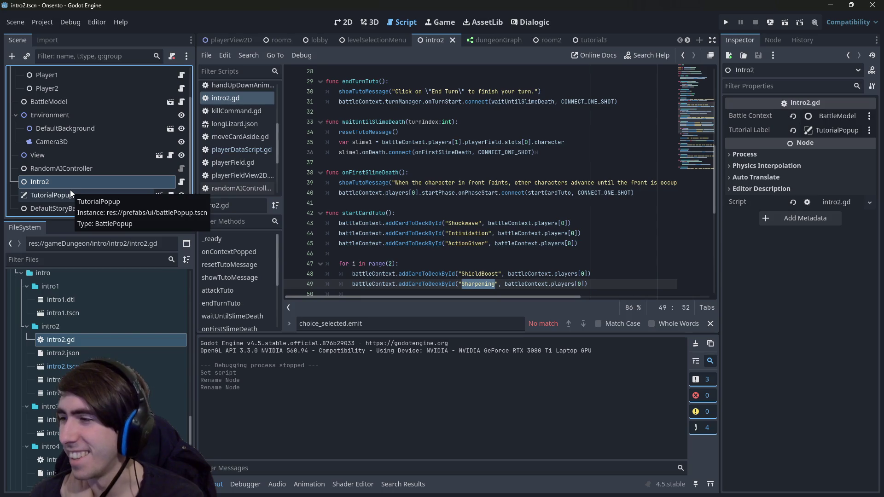
pyautogui.scroll(5, 580, 220)
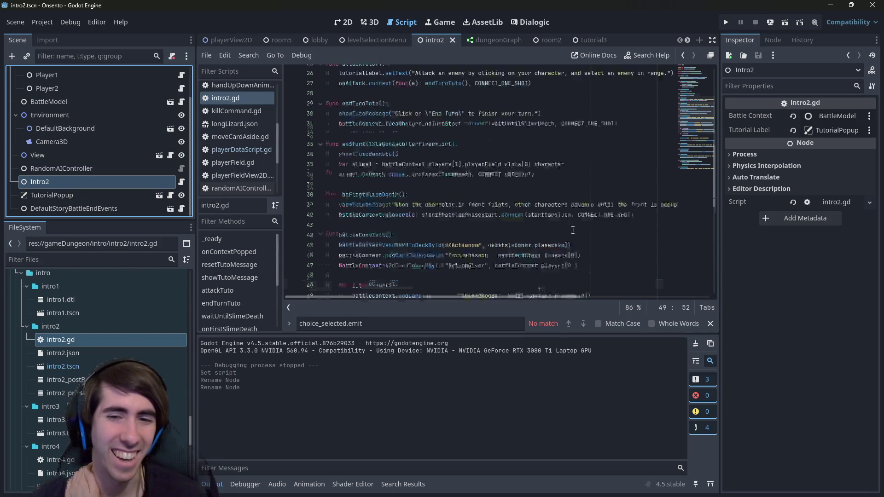
# Read through intro2.gd's tutorial messages, starting from the onAttack signal line
pyautogui.scroll(4, 581, 220)
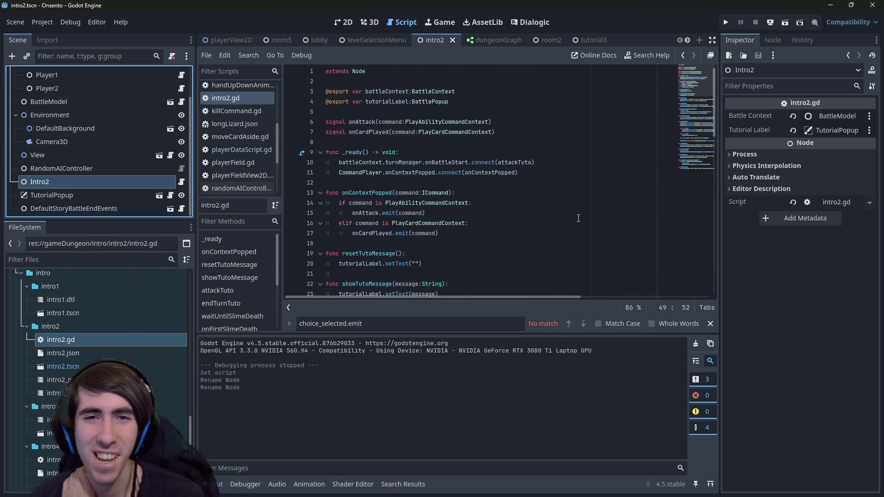
pyautogui.click(181, 181)
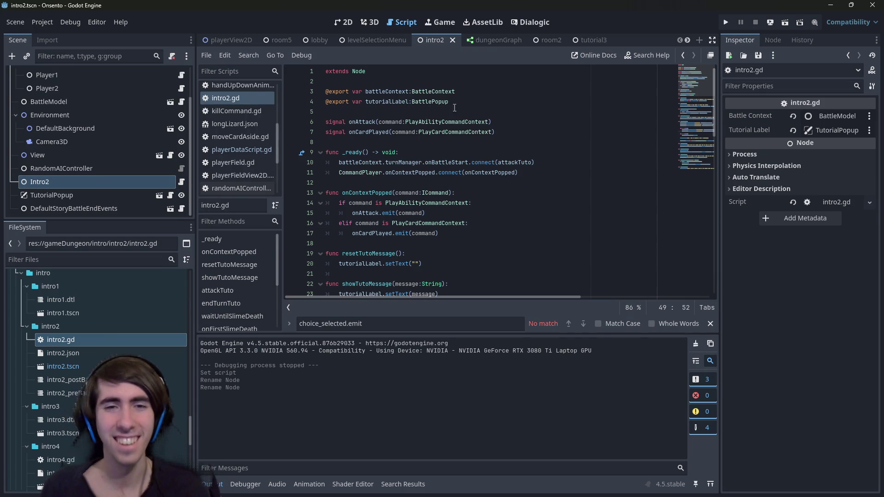
pyautogui.click(341, 115)
pyautogui.click(356, 121)
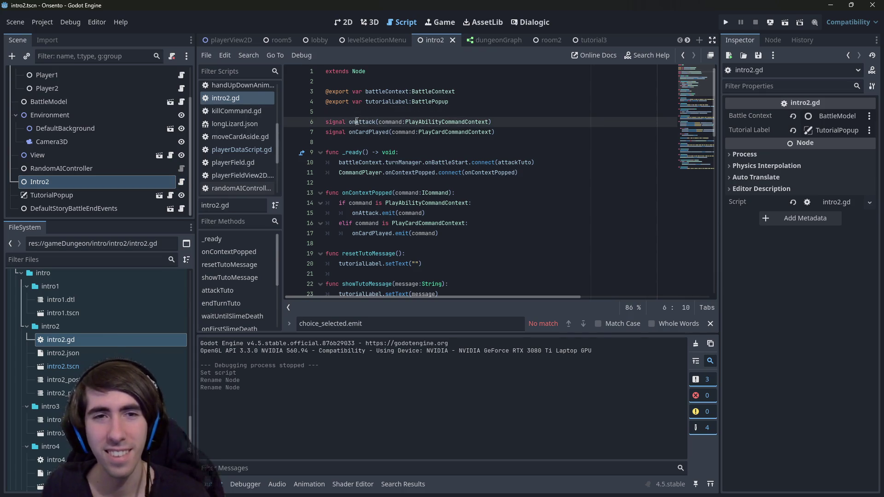
pyautogui.scroll(-3, 352, 119)
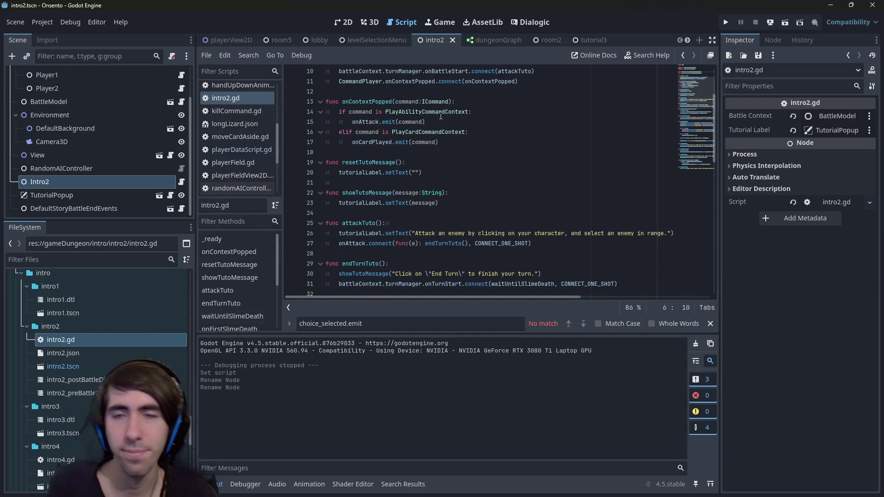
pyautogui.scroll(2, 441, 116)
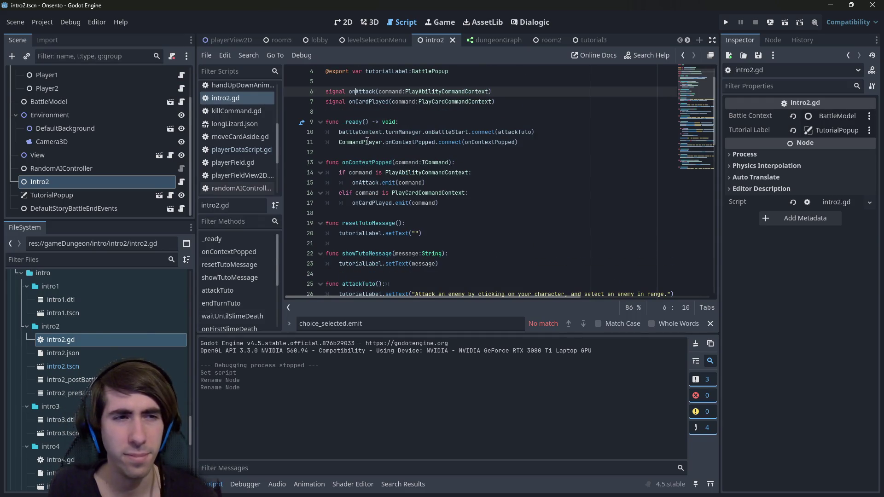
pyautogui.scroll(-13, 368, 140)
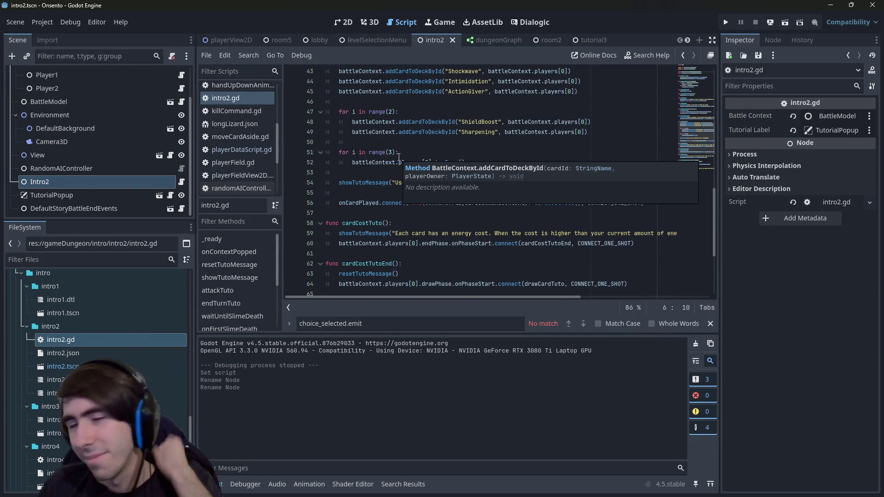
pyautogui.scroll(-1, 399, 157)
pyautogui.scroll(-2, 415, 141)
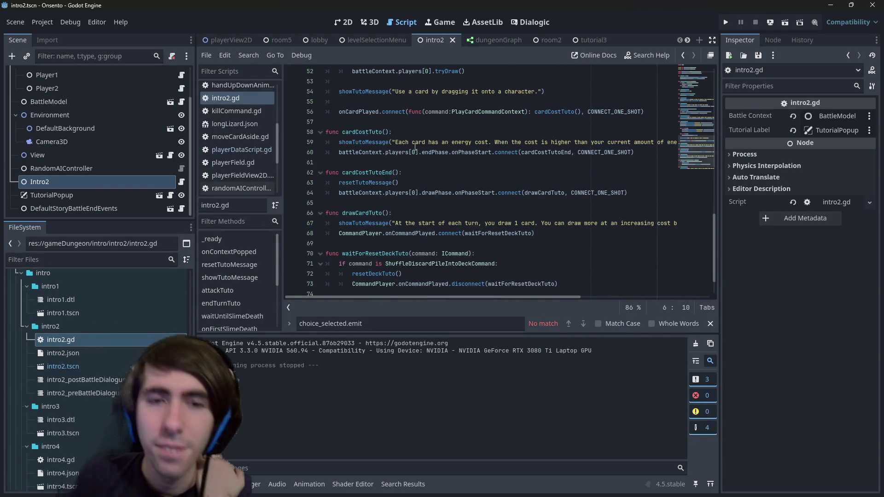
pyautogui.scroll(-2, 428, 139)
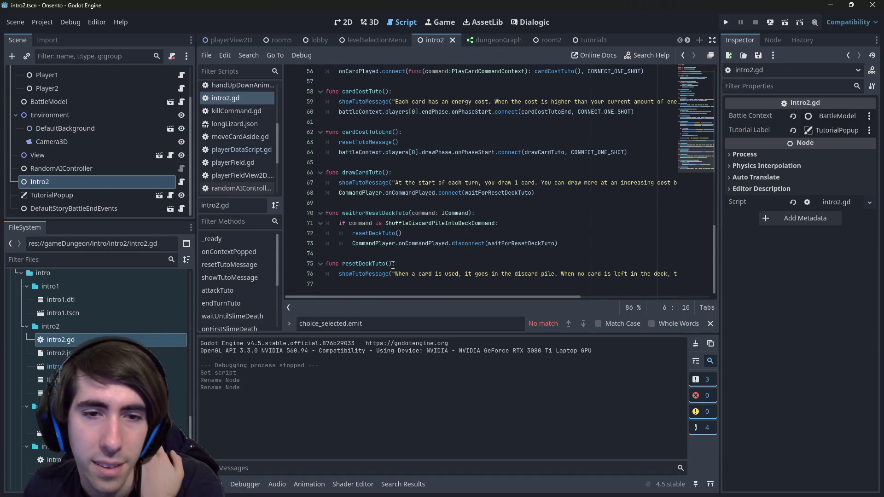
# Scroll back up and open preBattleDialogue.gd from the PreBattleDialogue node
pyautogui.scroll(14, 392, 263)
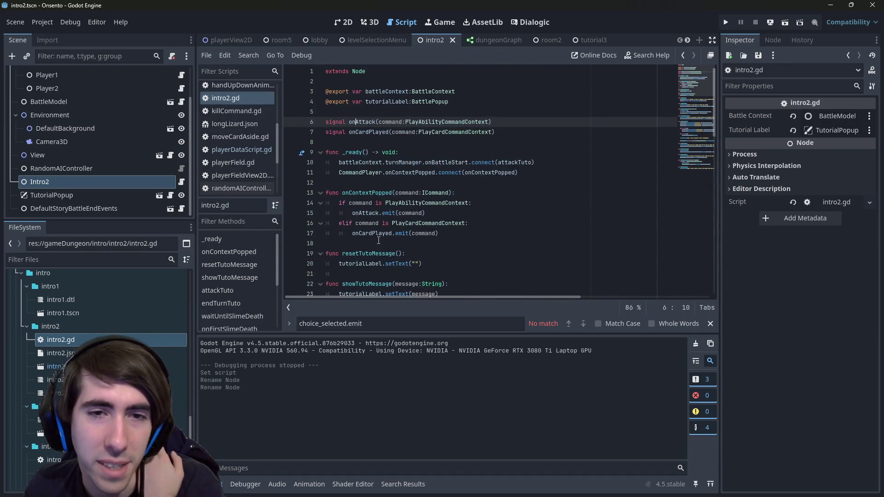
pyautogui.scroll(3, 390, 188)
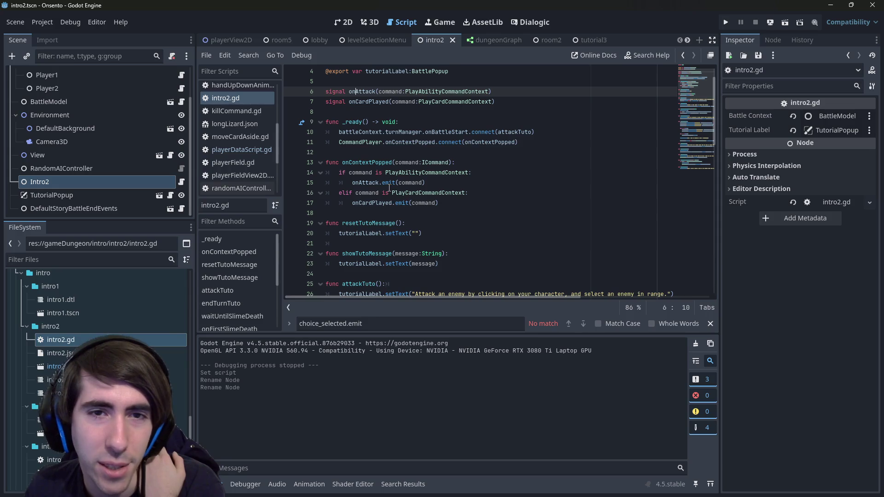
pyautogui.scroll(3, 153, 123)
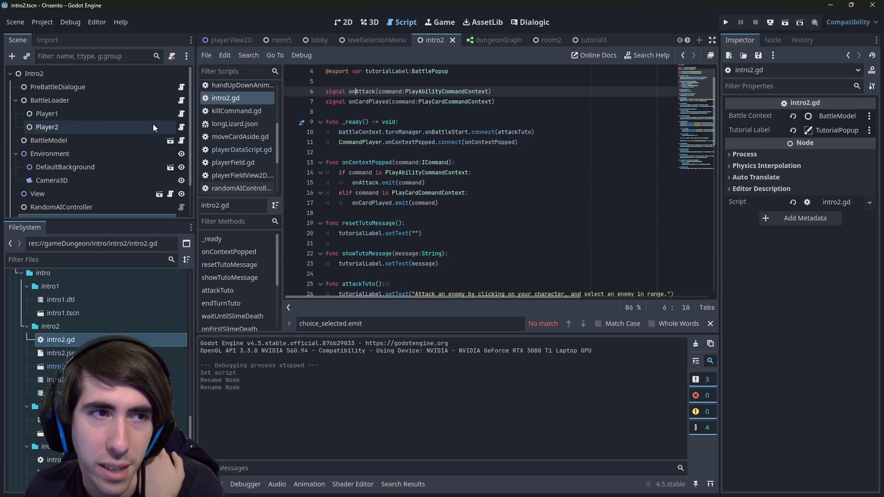
pyautogui.click(165, 85)
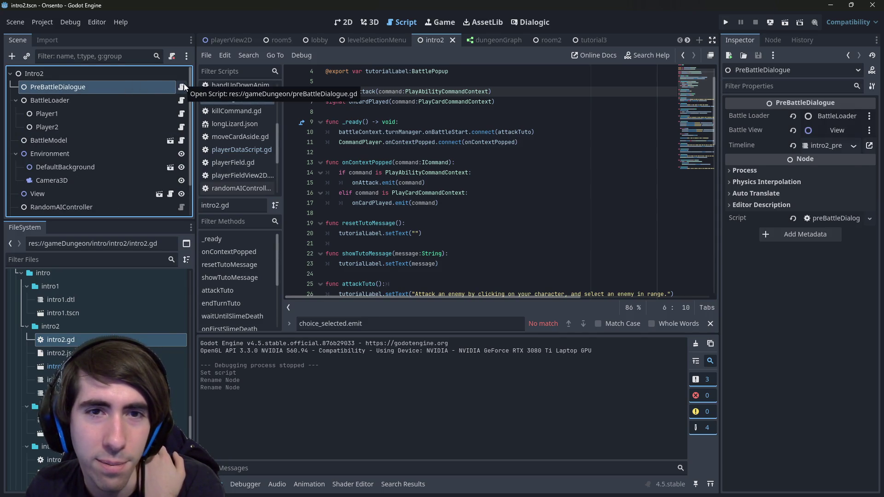
pyautogui.click(184, 84)
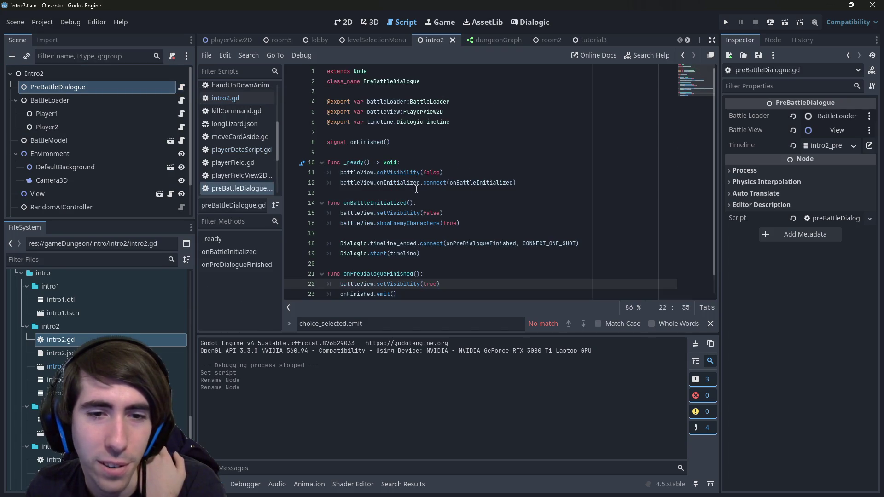
# Duplicate the Dialogic.timeline_ended connect line on line 18
pyautogui.scroll(-1, 426, 187)
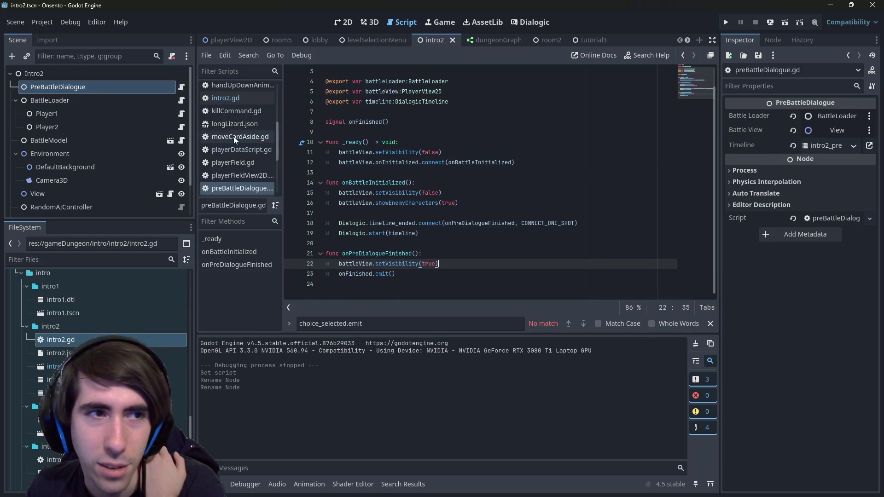
pyautogui.click(411, 232)
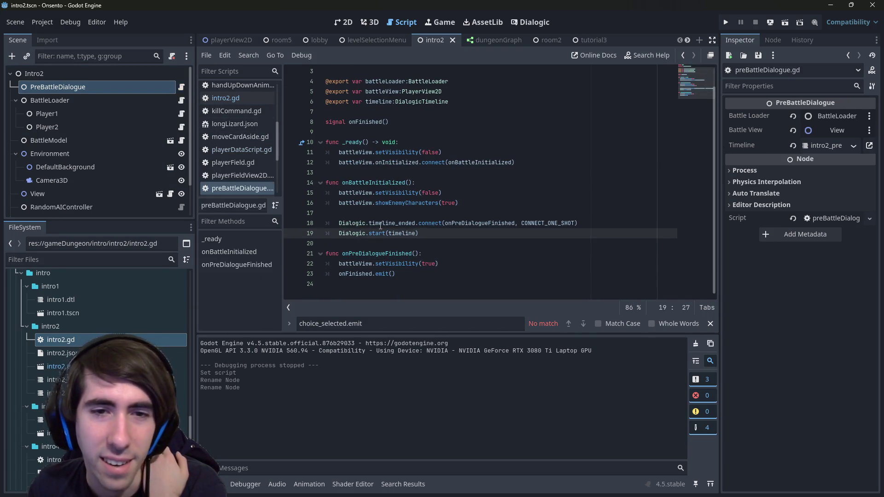
pyautogui.doubleClick(391, 223)
pyautogui.tripleClick(607, 225)
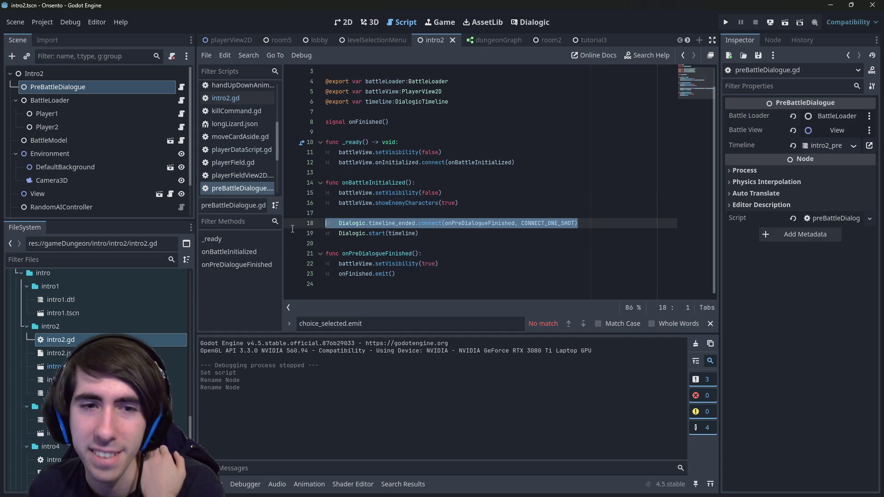
pyautogui.press('Right')
pyautogui.press('Return')
pyautogui.hotkey('ctrl', 'v')
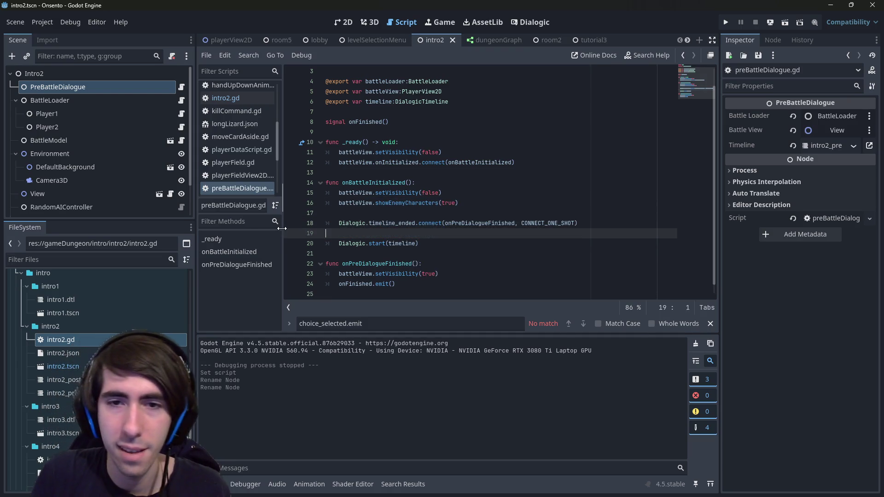
# Change the duplicated line to connect Dialogic.text_signal instead of timeline_ended
pyautogui.doubleClick(392, 233)
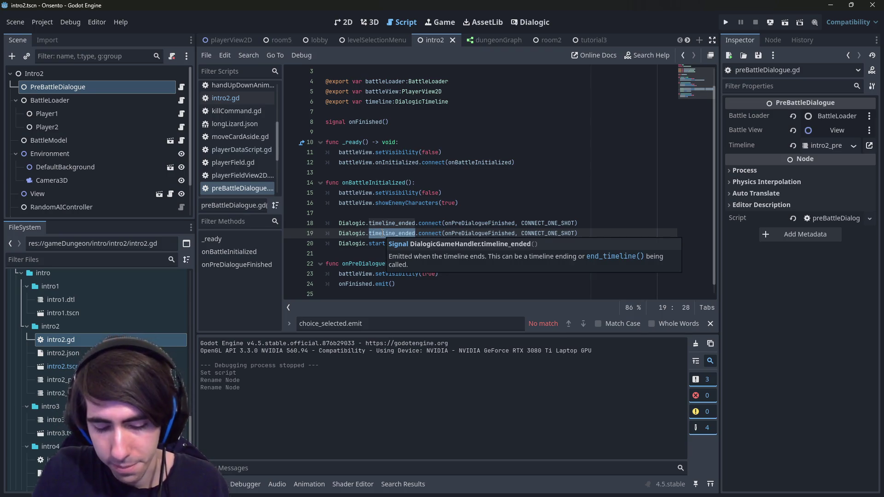
pyautogui.write('d')
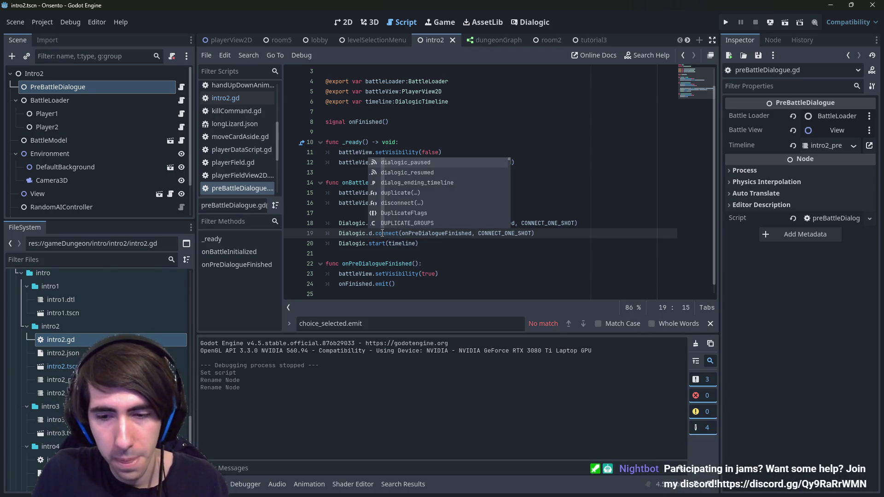
pyautogui.press('BackSpace')
pyautogui.write('call')
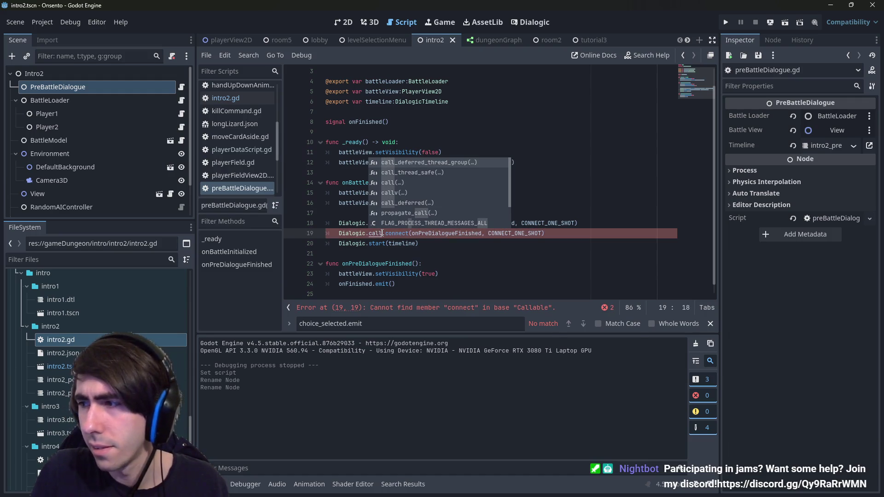
pyautogui.press('BackSpace')
pyautogui.press('BackSpace')
pyautogui.press('BackSpace')
pyautogui.write('t')
pyautogui.press('BackSpace')
pyautogui.write('s')
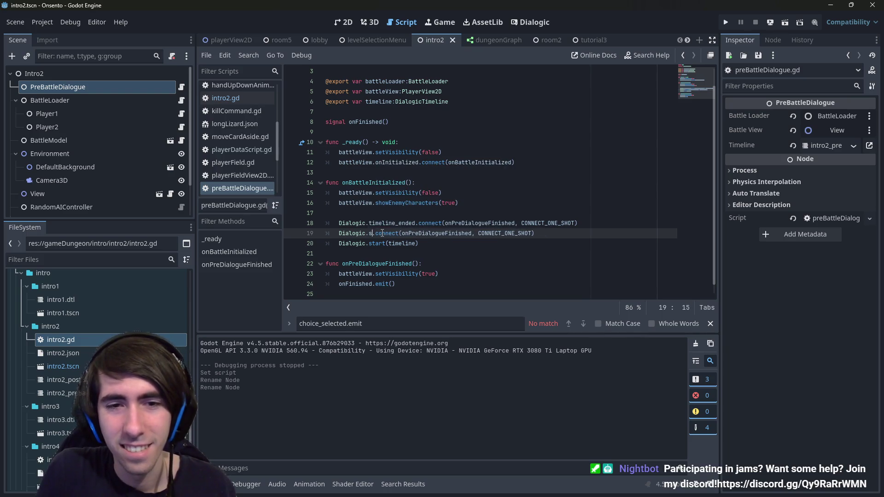
pyautogui.write('ignal')
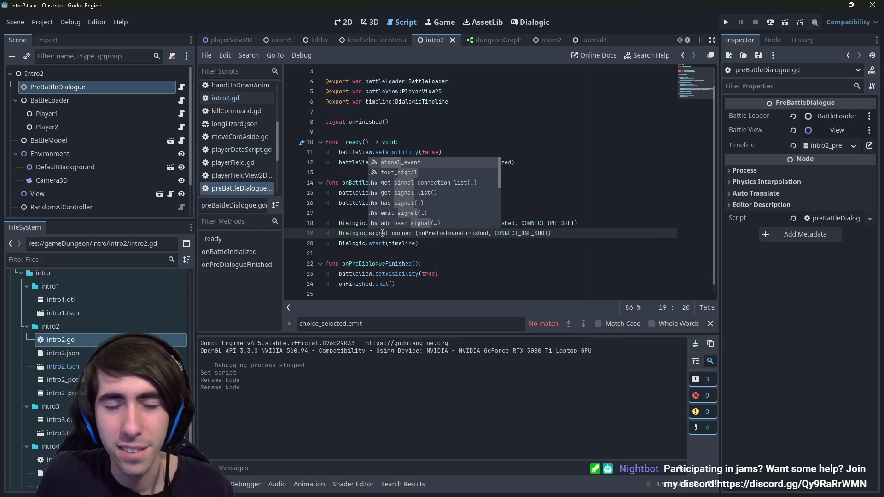
pyautogui.press('Down')
pyautogui.press('Return')
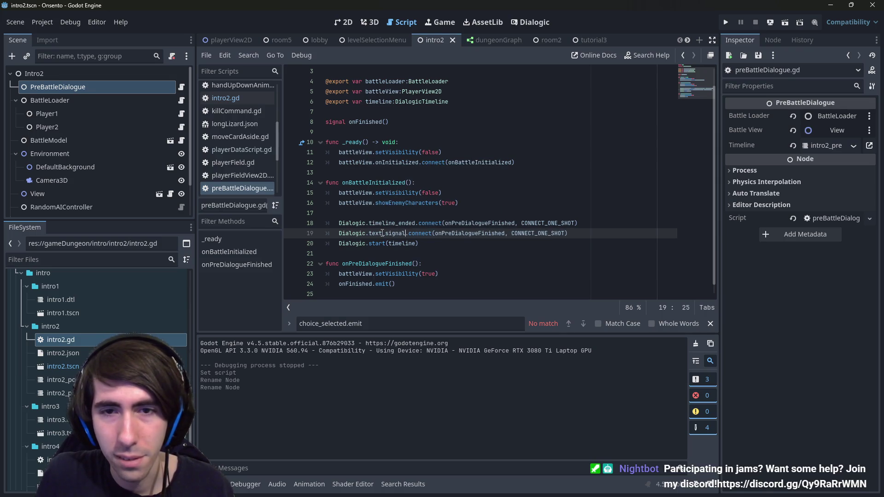
# Declare an empty onTextSignal() function and pass onTextSignal as the text_signal callback
pyautogui.click(408, 254)
pyautogui.press('Return')
pyautogui.press('Return')
pyautogui.press('Up')
pyautogui.write('func on Tex')
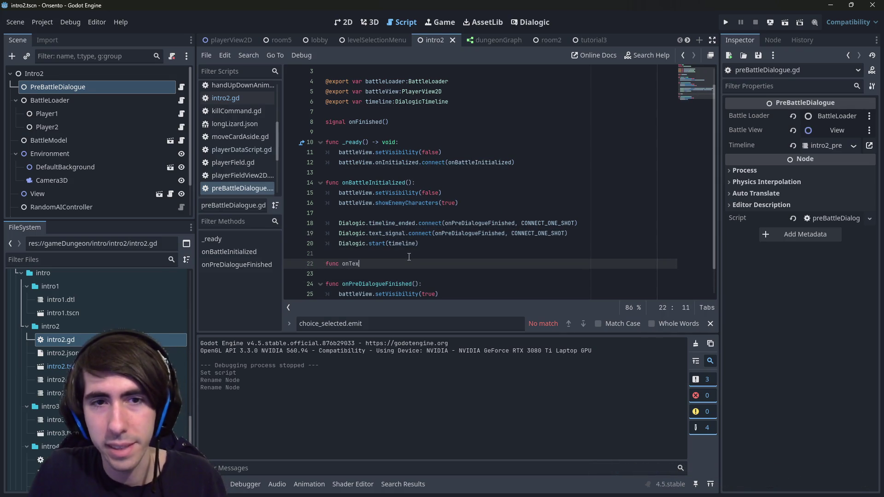
pyautogui.write('nal()')
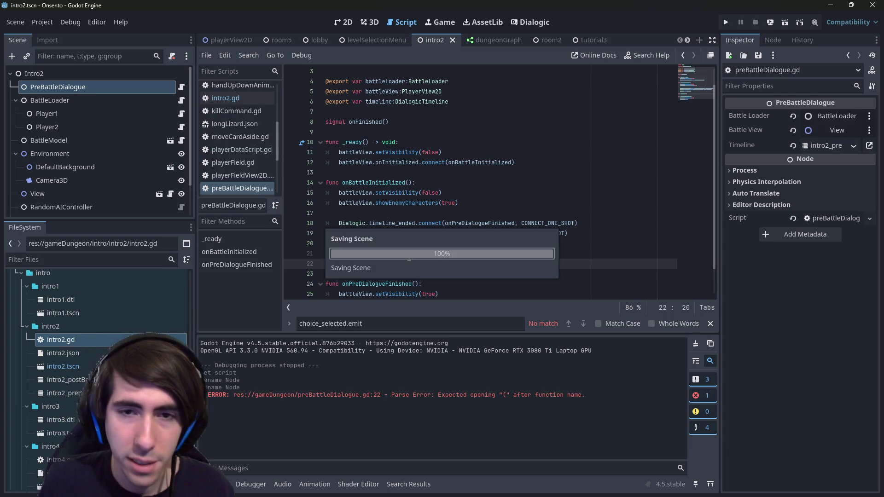
pyautogui.doubleClick(440, 235)
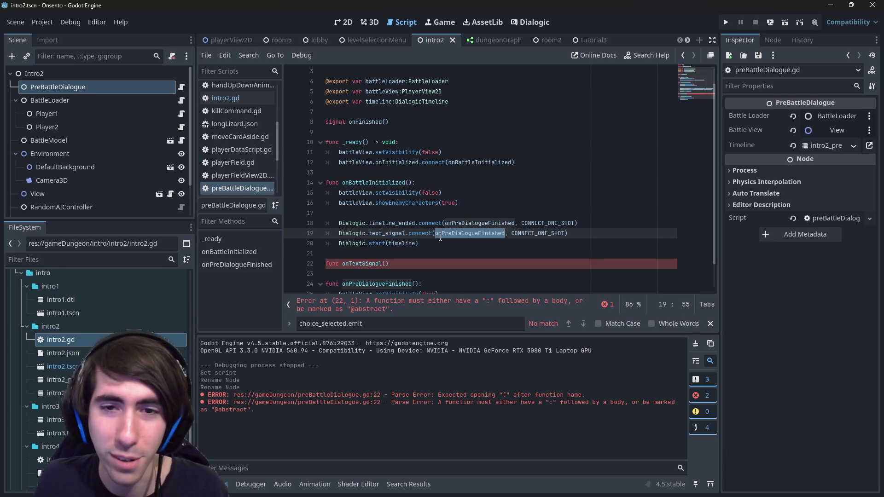
pyautogui.doubleClick(381, 264)
pyautogui.hotkey('ctrl', 'c')
pyautogui.doubleClick(448, 234)
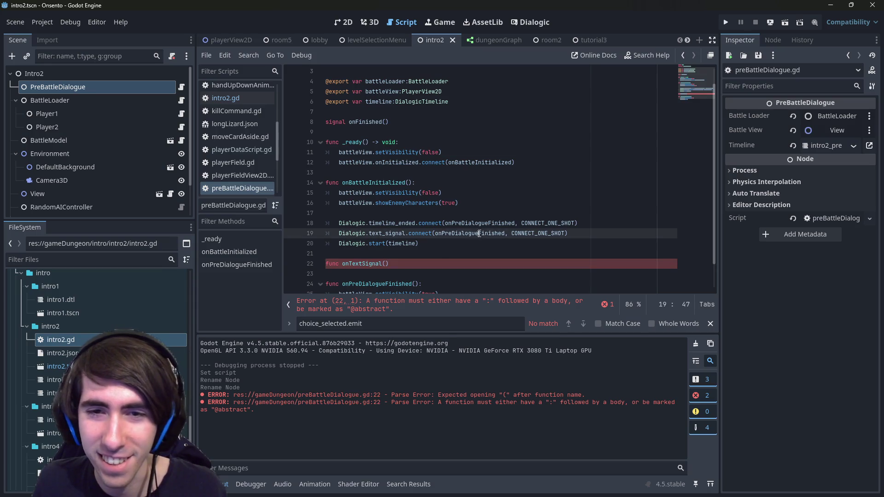
pyautogui.hotkey('ctrl', 'v')
pyautogui.scroll(-1, 448, 235)
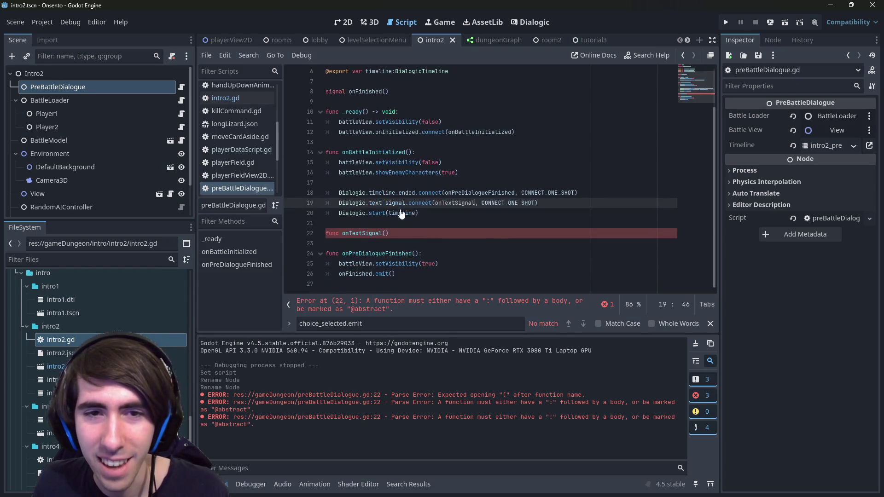
pyautogui.keyDown('ctrl'); pyautogui.click(389, 205); pyautogui.keyUp('ctrl')
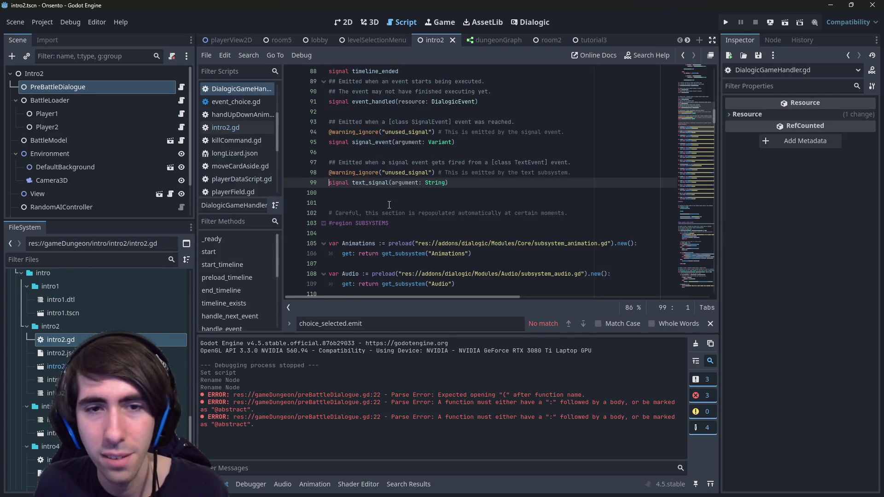
# Copy text_signal's argument: String parameter into the onTextSignal(argument:String) header
pyautogui.scroll(-20, 389, 205)
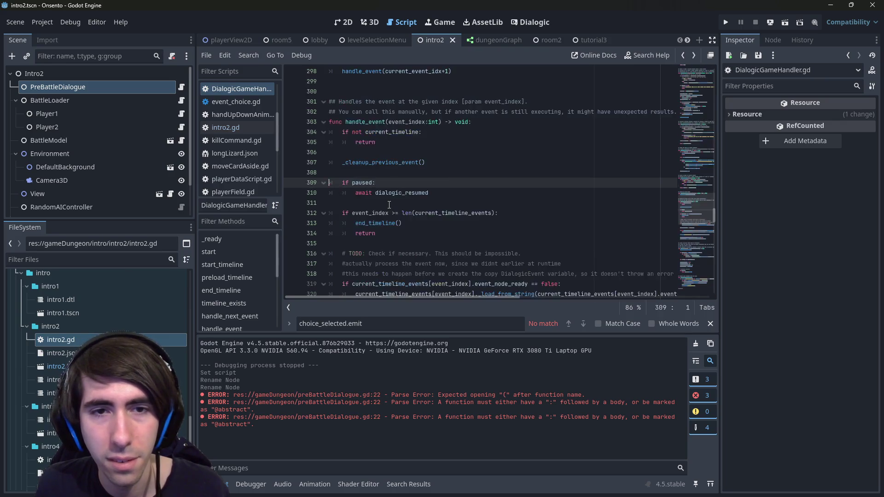
pyautogui.hotkey('alt', 'Left')
pyautogui.keyDown('ctrl'); pyautogui.click(389, 205); pyautogui.keyUp('ctrl')
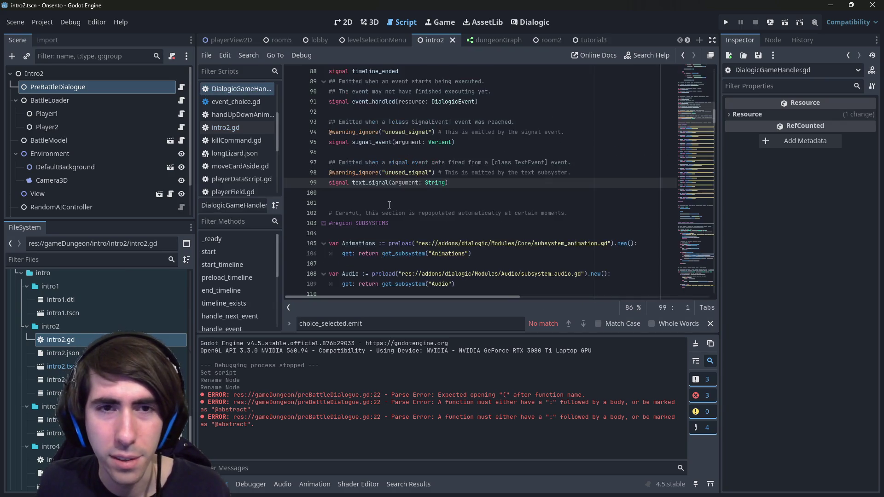
pyautogui.moveTo(392, 182); pyautogui.dragTo(446, 183)
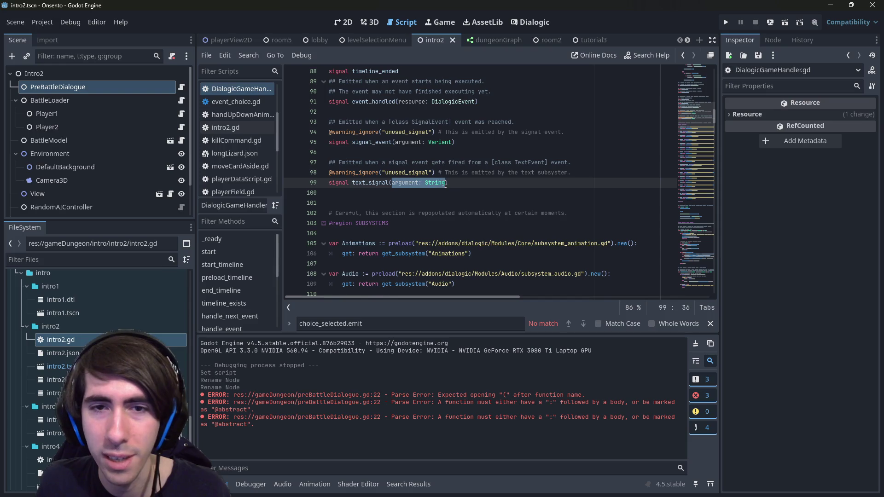
pyautogui.hotkey('alt', 'Left')
pyautogui.press('Down')
pyautogui.press('Down')
pyautogui.press('Down')
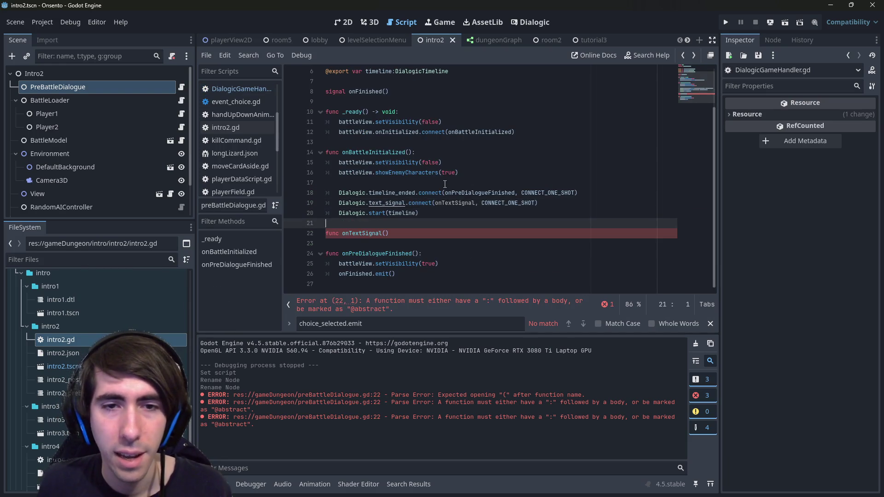
pyautogui.press('Up')
pyautogui.hotkey('ctrl', 'v')
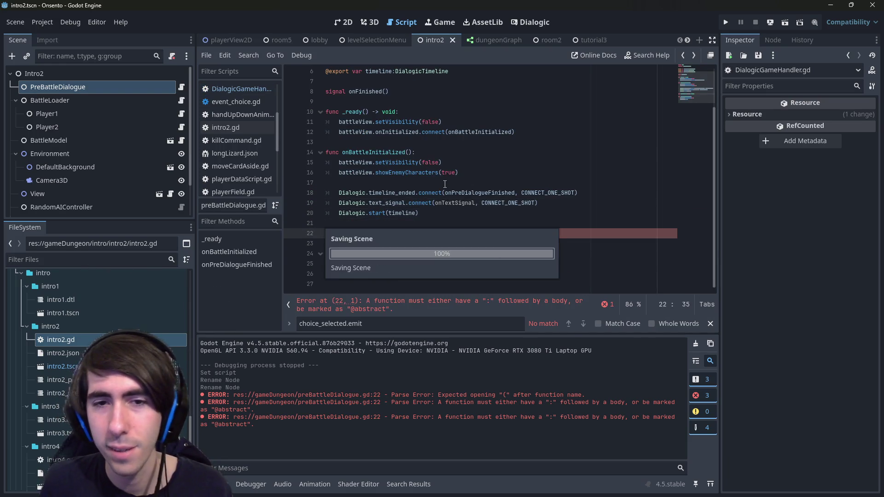
pyautogui.hotkey('ctrl', 'Left')
pyautogui.press('BackSpace')
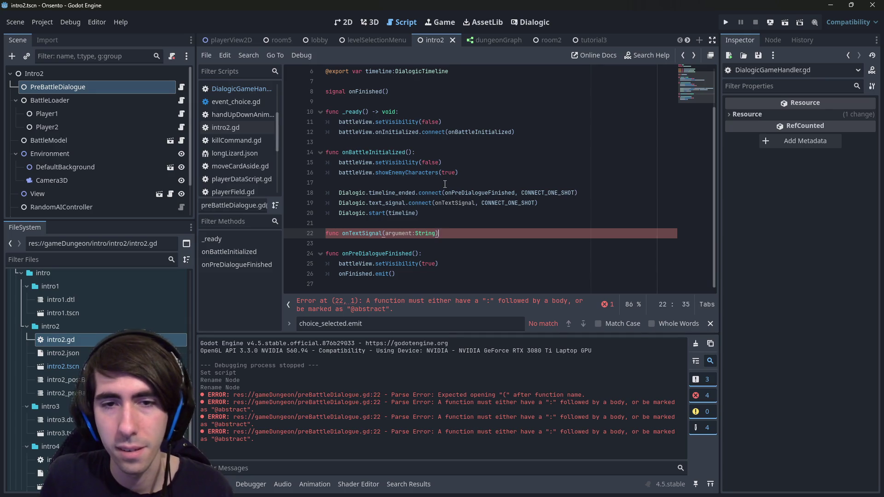
pyautogui.write(':')
pyautogui.press('Return')
# Add an if argument == "Continue" block that calls onPreDialogueFinished()
pyautogui.write('if argumen')
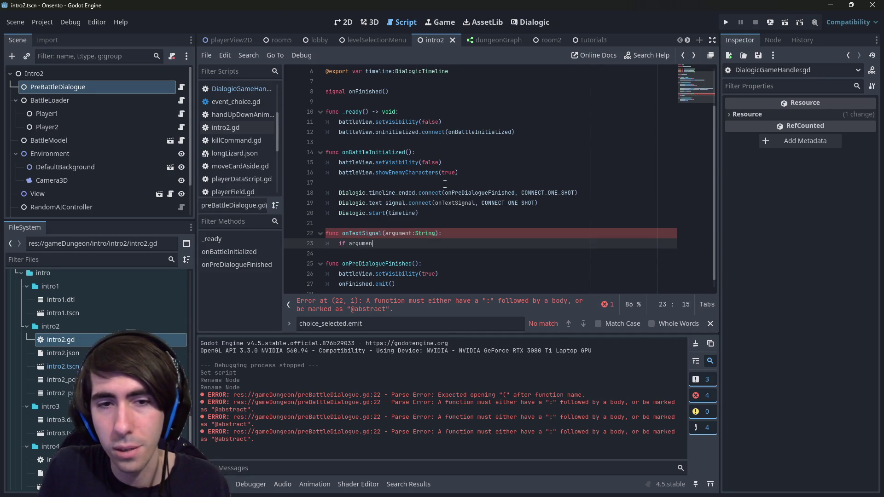
pyautogui.write('t == "Continue')
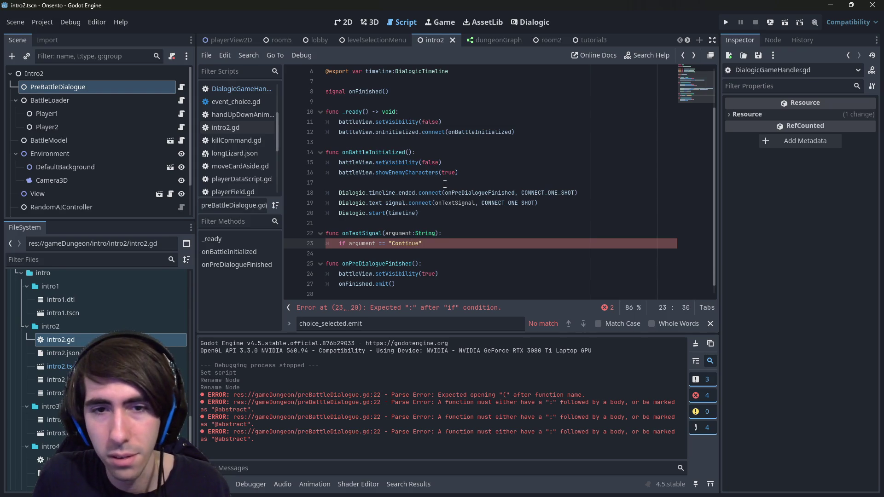
pyautogui.write(':')
pyautogui.press('Return')
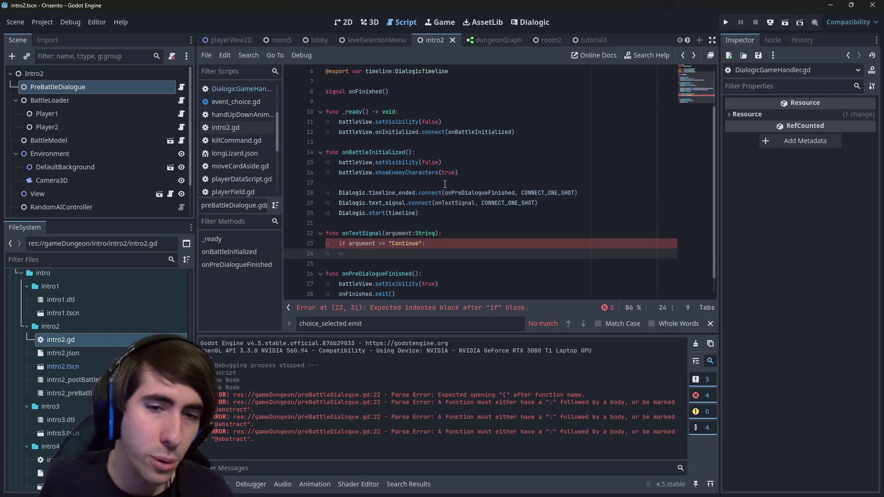
pyautogui.scroll(-1, 444, 184)
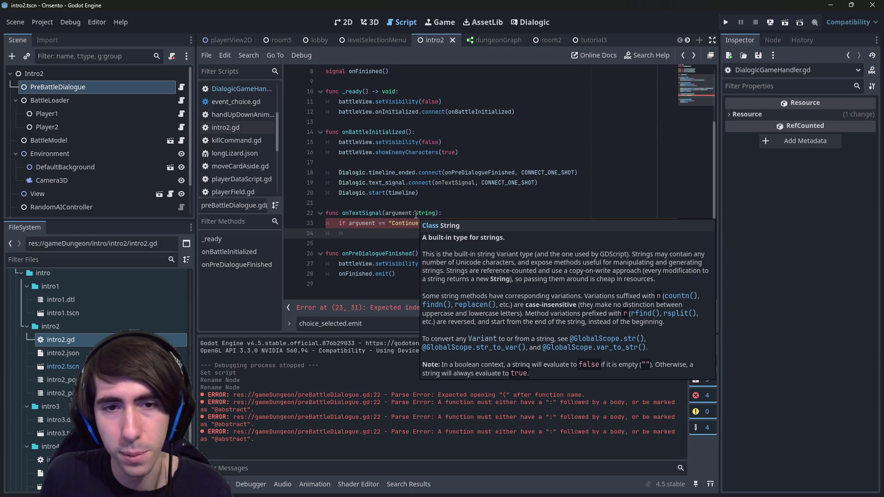
pyautogui.doubleClick(377, 254)
pyautogui.click(403, 233)
pyautogui.hotkey('ctrl', 'v')
pyautogui.write('()')
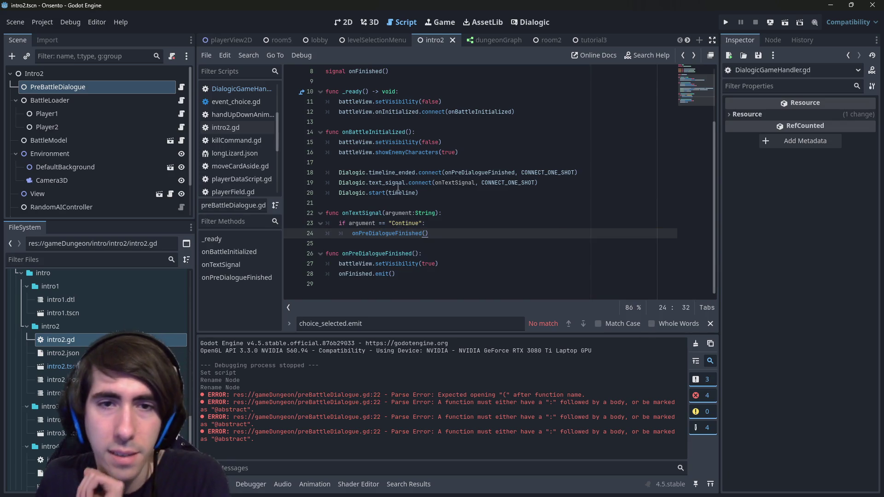
# Add a Dialogic.timeline_ended.disconnect(onPreDialogueFinished) call inside the if block
pyautogui.click(396, 172)
pyautogui.press('End')
pyautogui.hotkey('shift', 'Home')
pyautogui.hotkey('shift', 'Home')
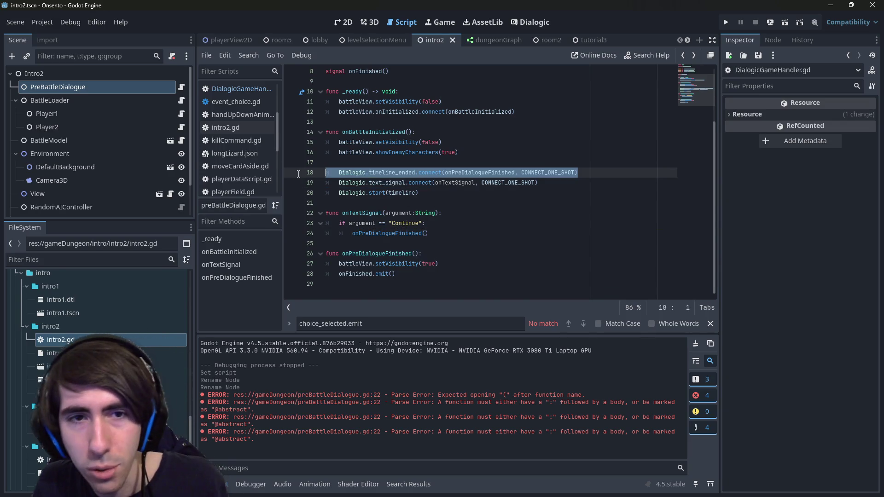
pyautogui.click(450, 225)
pyautogui.press('Return')
pyautogui.hotkey('ctrl', 'v')
pyautogui.doubleClick(440, 233)
pyautogui.write('disc')
pyautogui.press('Return')
pyautogui.doubleClick(559, 234)
pyautogui.press('BackSpace')
pyautogui.press('BackSpace')
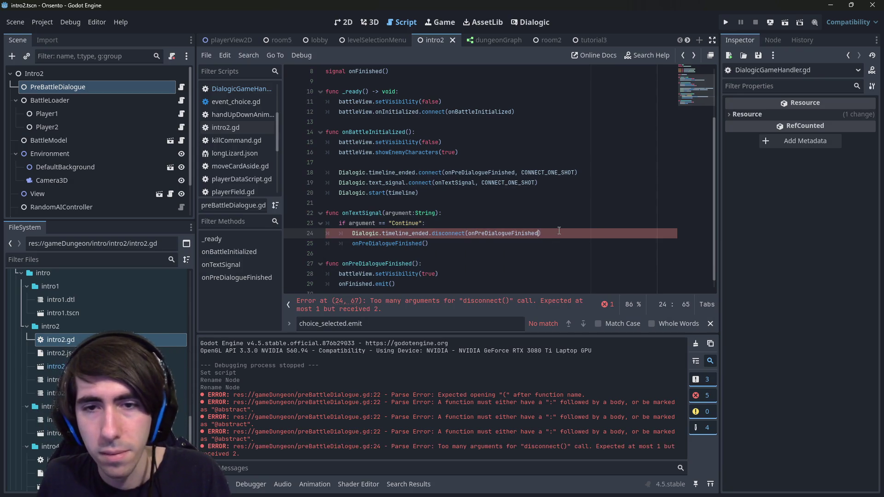
pyautogui.click(559, 233)
# Add a second disconnect line for Dialogic.text_signal and save
pyautogui.doubleClick(390, 183)
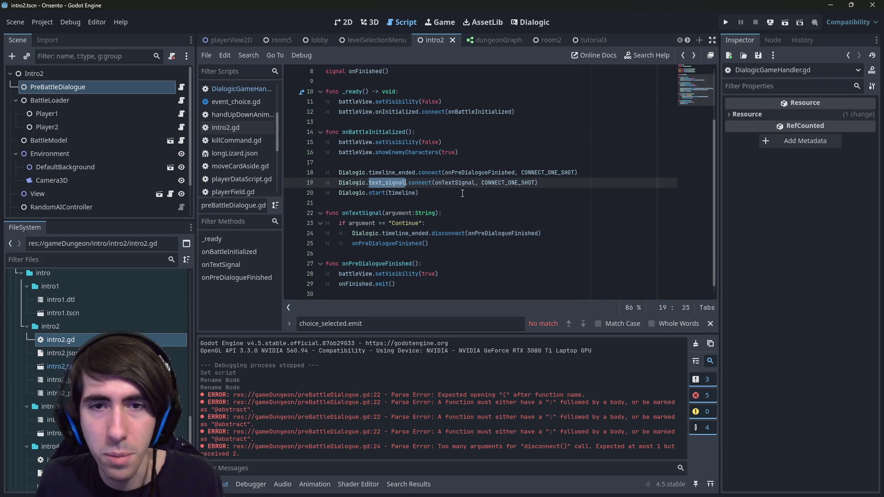
pyautogui.click(568, 234)
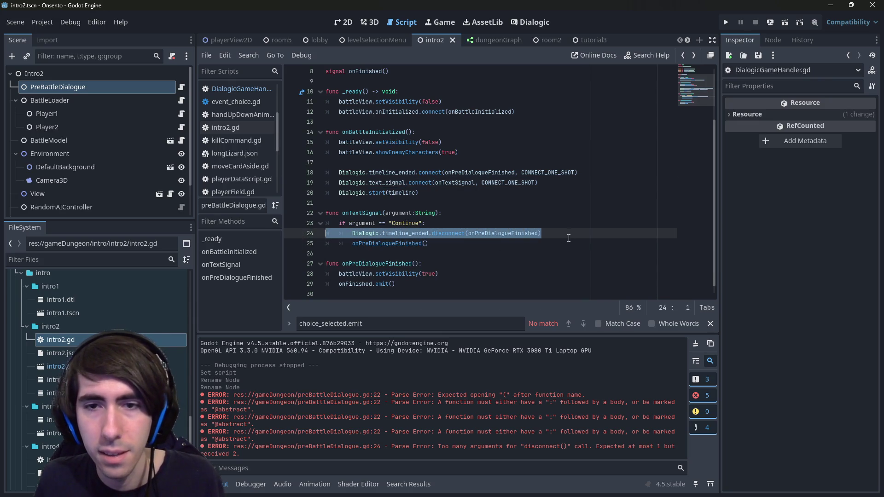
pyautogui.press('Return')
pyautogui.doubleClick(481, 233)
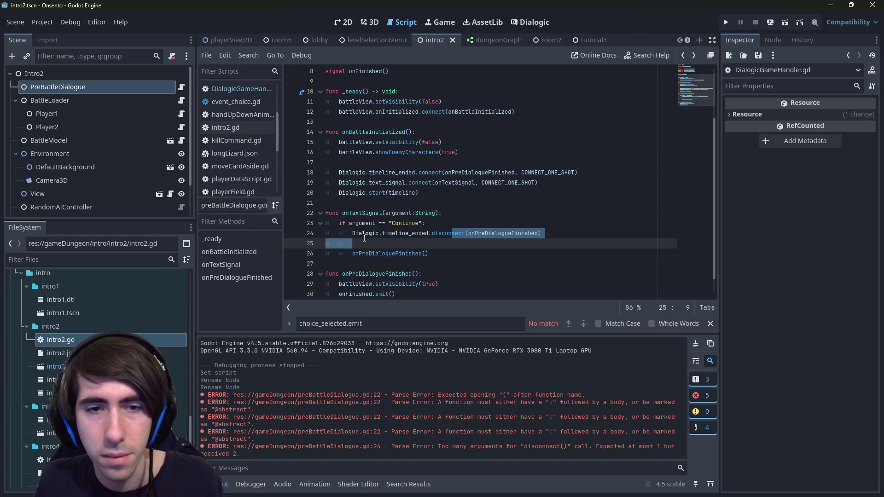
pyautogui.click(386, 244)
pyautogui.hotkey('ctrl', 'v')
pyautogui.doubleClick(389, 183)
pyautogui.hotkey('ctrl', 'c')
pyautogui.doubleClick(405, 244)
pyautogui.hotkey('ctrl', 'v')
pyautogui.hotkey('ctrl', 's')
# Make the text_signal disconnect use onTextSignal instead of onPreDialogueFinished
pyautogui.doubleClick(455, 183)
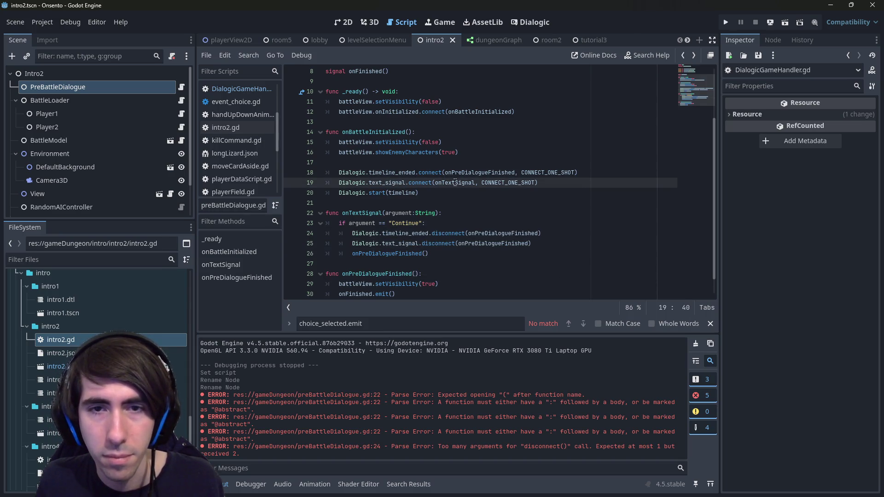
pyautogui.doubleClick(487, 243)
pyautogui.write('onT')
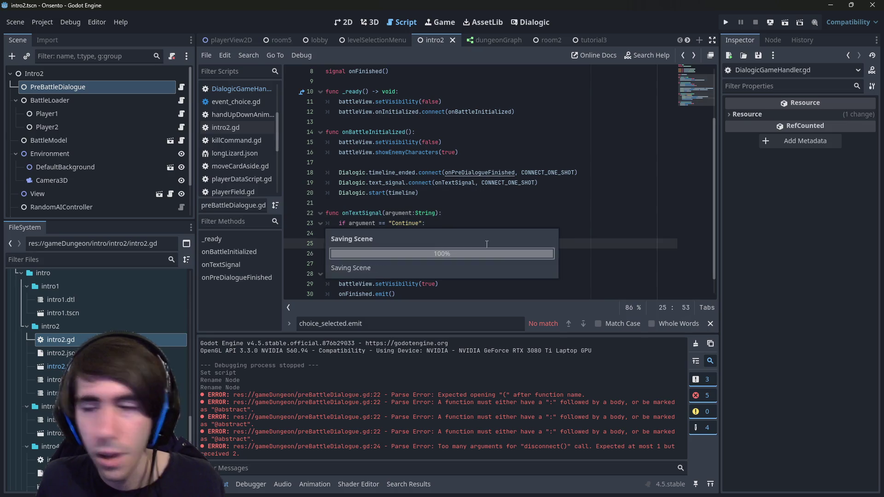
pyautogui.press('Return')
pyautogui.click(519, 233)
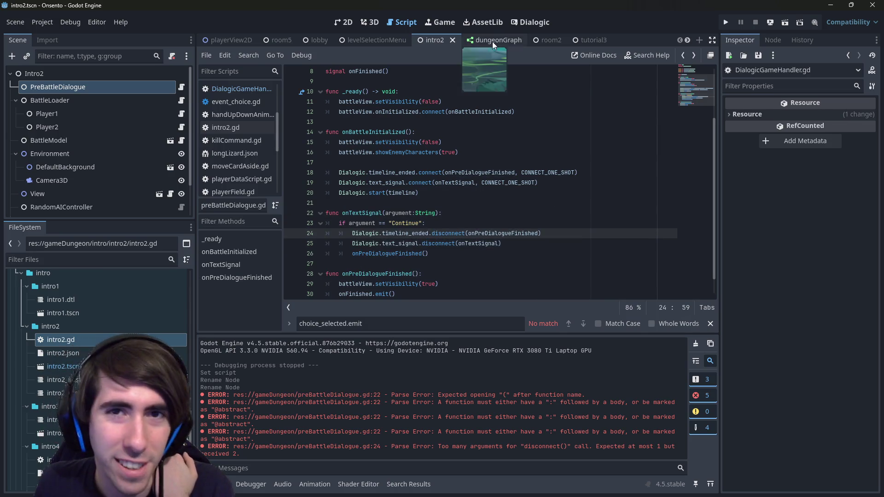
# Run the game to test the current dialogue, then stop it
pyautogui.scroll(-1, 602, 155)
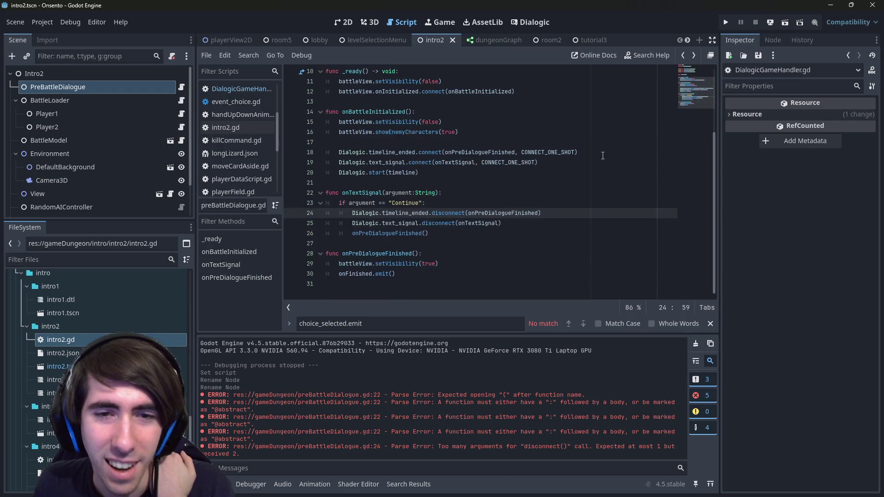
pyautogui.click(785, 22)
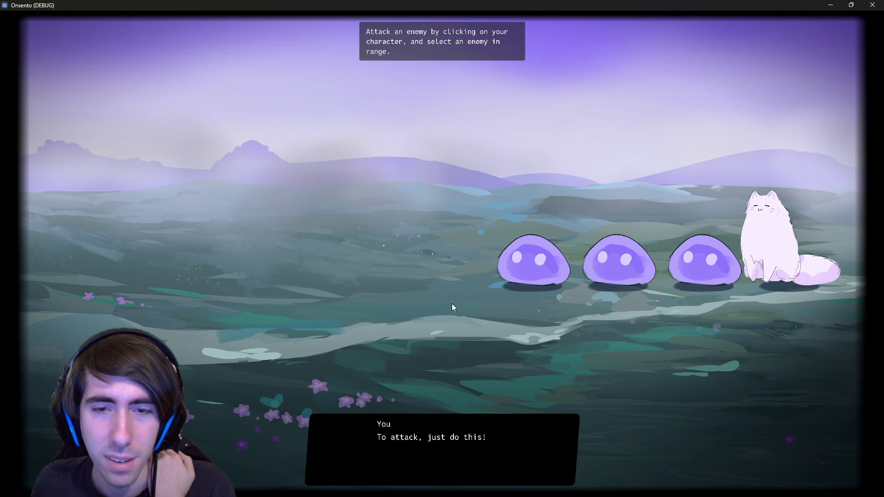
pyautogui.click(830, 4)
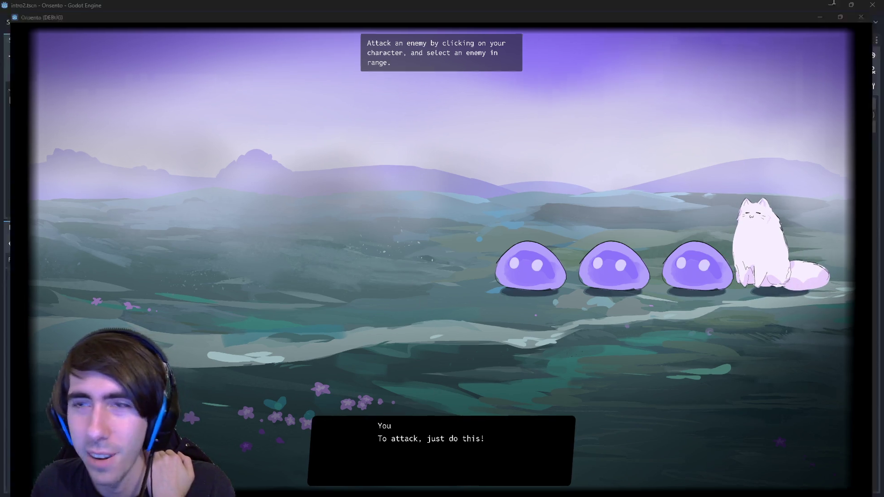
pyautogui.click(755, 19)
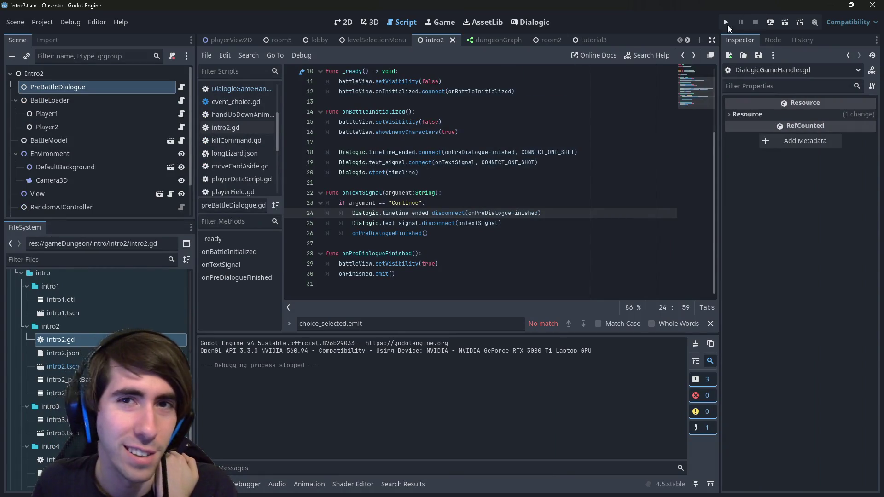
# Change the onTextSignal check string on line 23 from 'Continue' to 'Proceed'
pyautogui.click(526, 22)
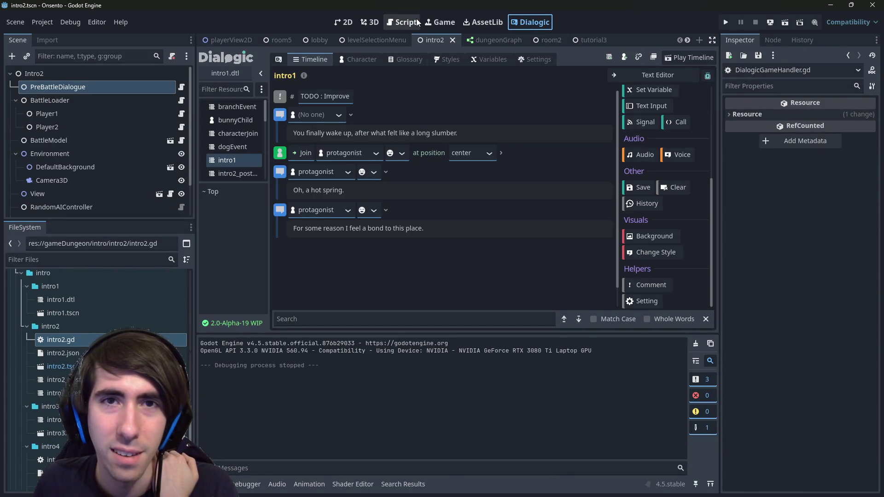
pyautogui.click(409, 23)
pyautogui.doubleClick(414, 203)
pyautogui.press('BackSpace')
pyautogui.write('Proceed":')
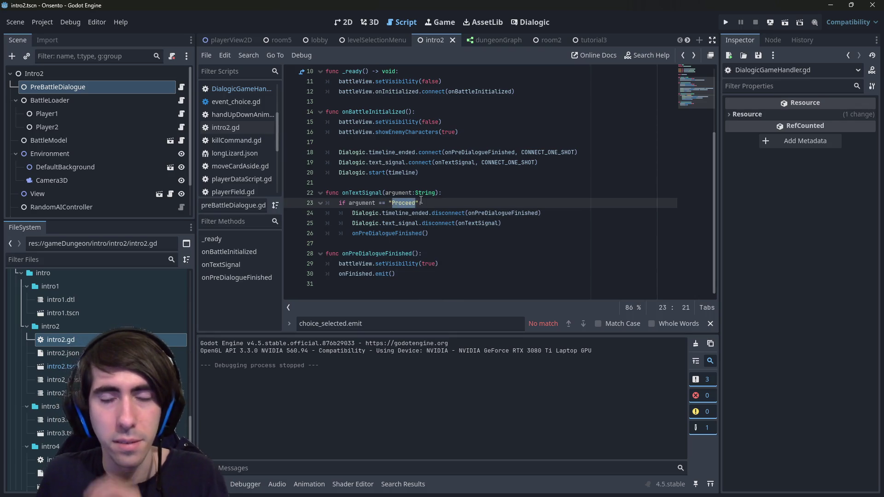
# Add an Emit Signal event beside the wait-for-trigger call in intro2_preBattleDialogue
pyautogui.click(535, 21)
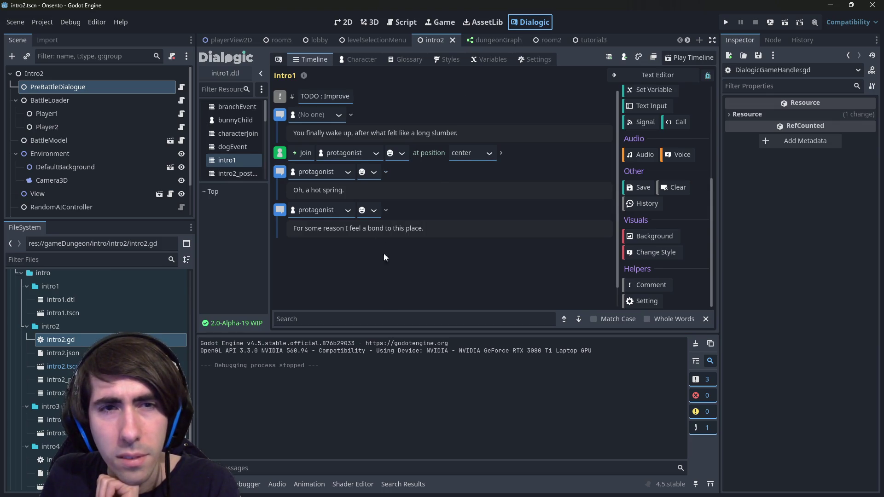
pyautogui.click(402, 22)
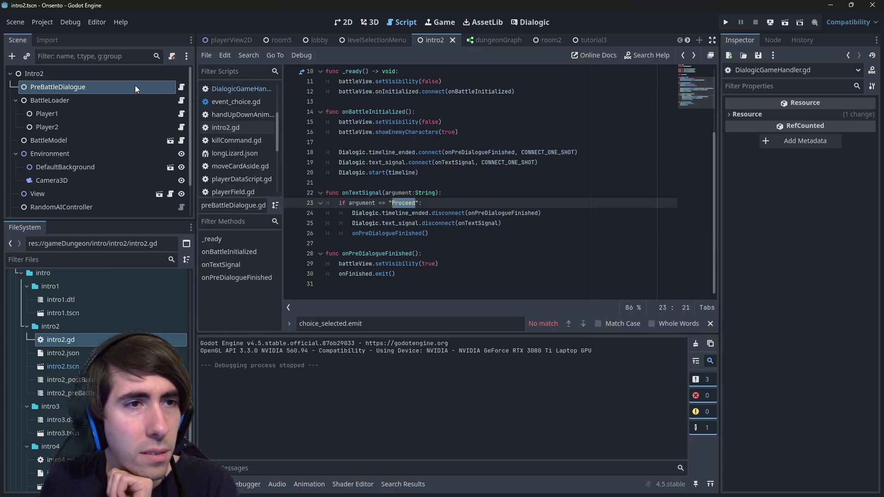
pyautogui.click(121, 86)
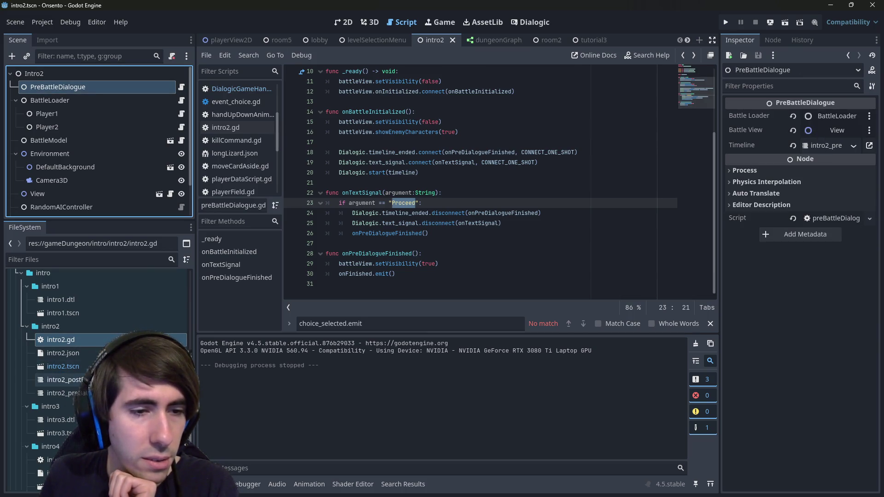
pyautogui.doubleClick(60, 393)
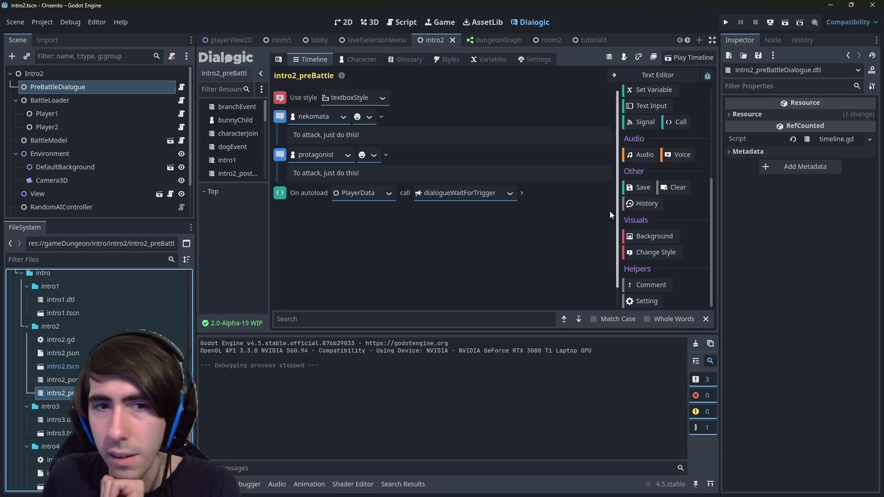
pyautogui.click(559, 201)
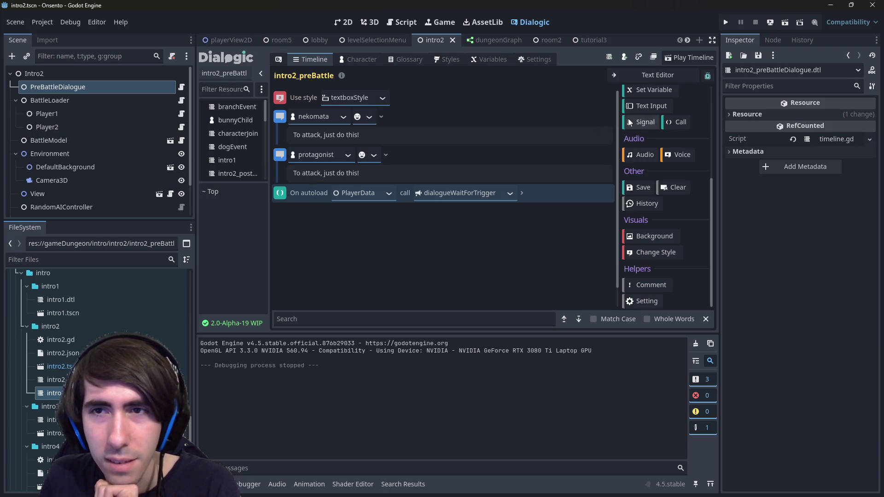
pyautogui.click(654, 121)
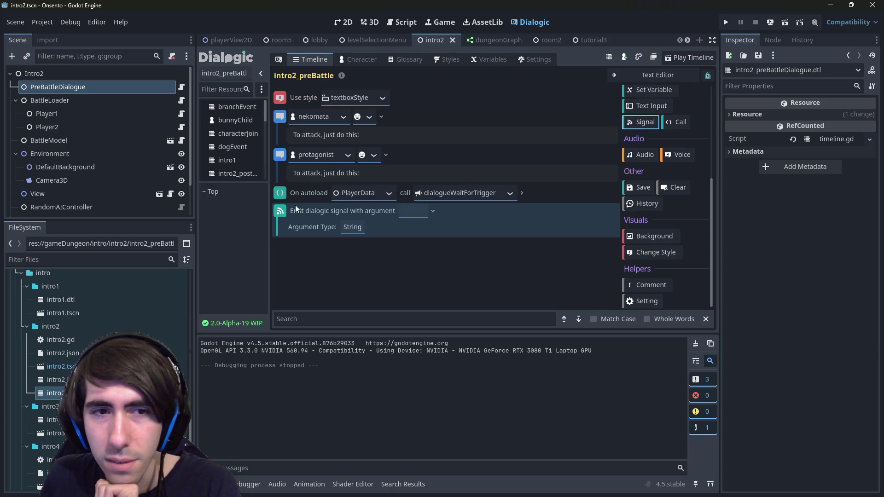
# Move the signal event above the trigger call with argument 'Proceed', then test-run the scene
pyautogui.moveTo(280, 211); pyautogui.dragTo(279, 189)
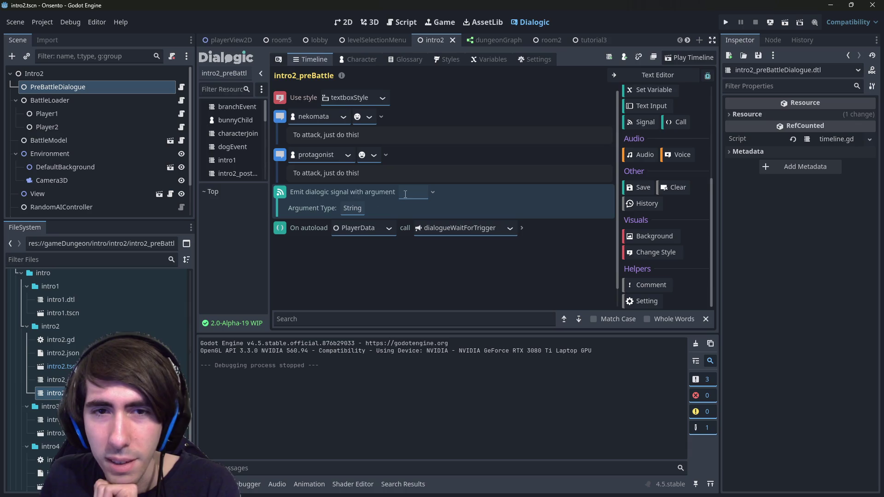
pyautogui.write('Proceed')
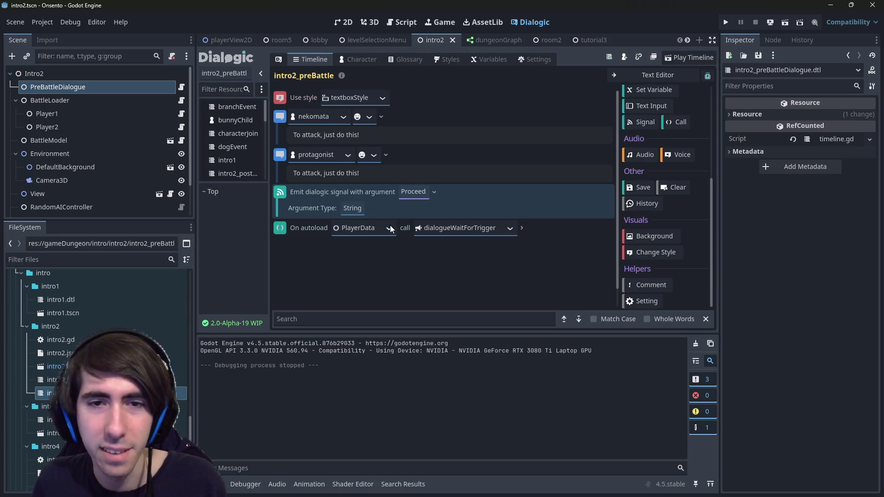
pyautogui.click(784, 23)
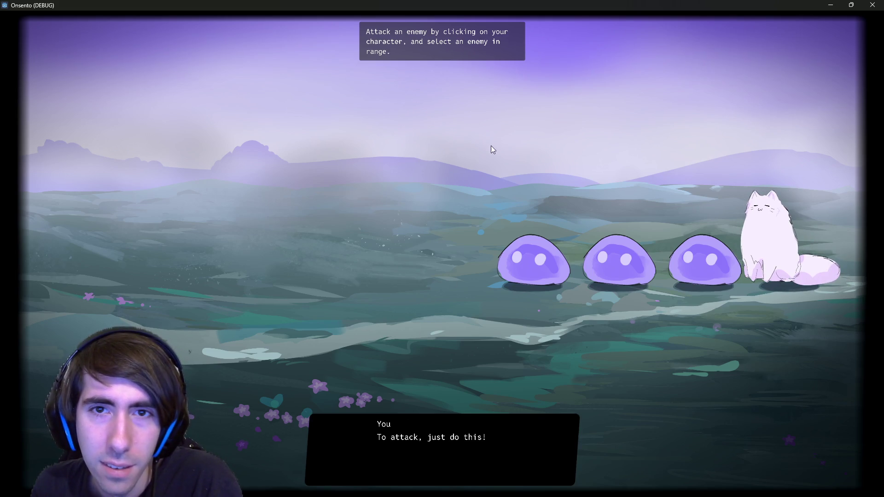
pyautogui.click(830, 5)
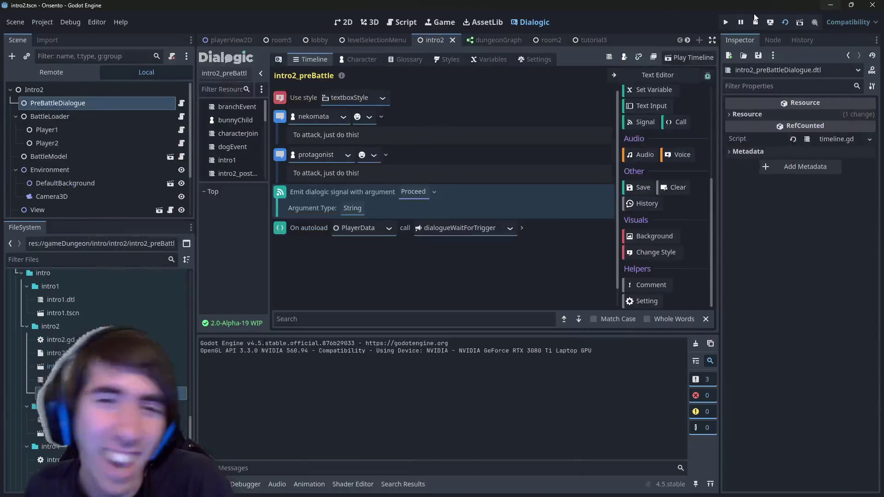
# Put a breakpoint on line 23's Proceed check and rerun the scene
pyautogui.click(395, 22)
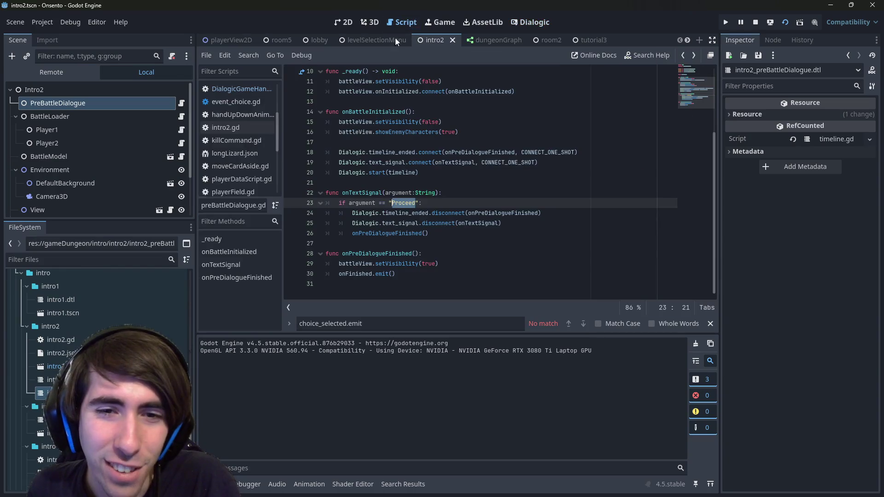
pyautogui.click(535, 23)
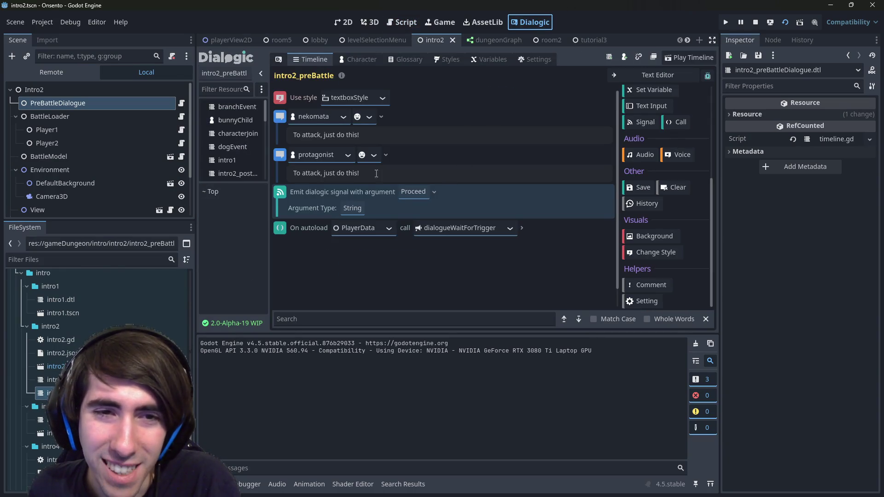
pyautogui.click(405, 22)
pyautogui.click(291, 203)
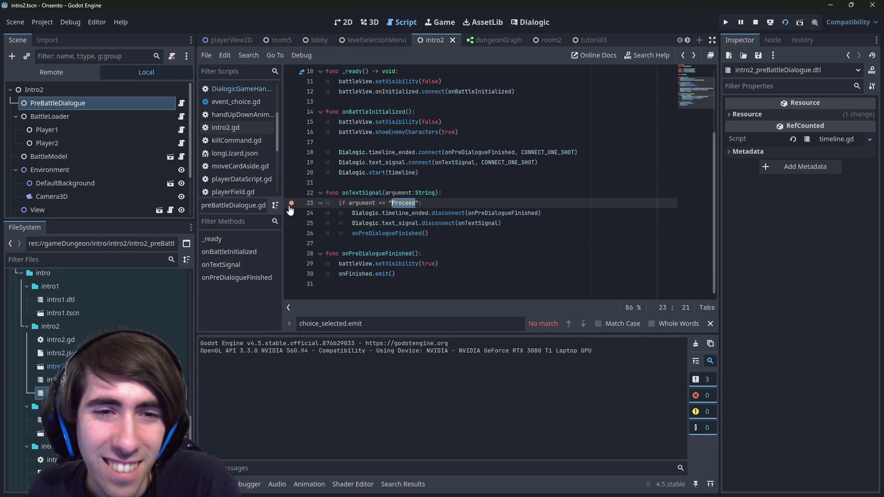
pyautogui.click(783, 23)
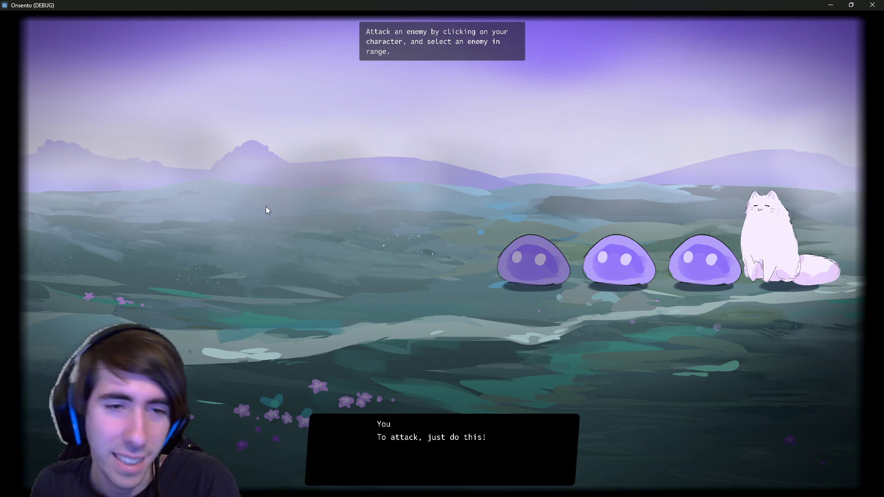
pyautogui.click(830, 4)
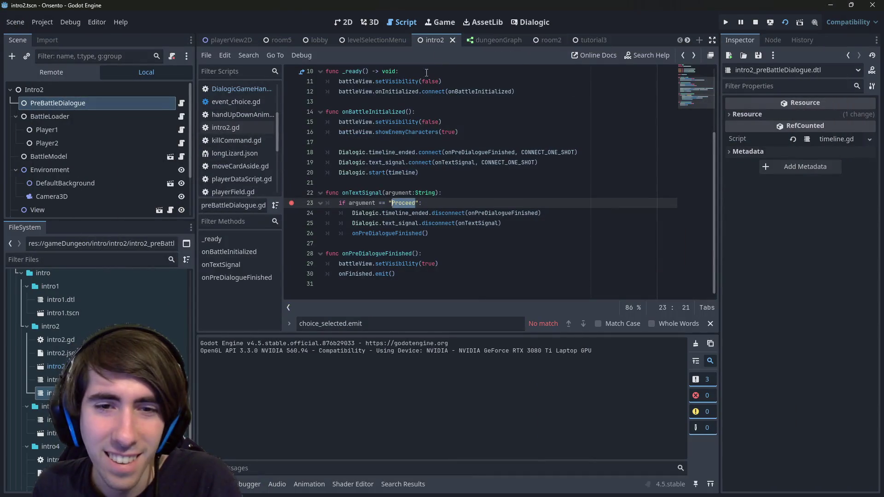
# Keep the signal event's argument type as String and save the scene
pyautogui.click(521, 21)
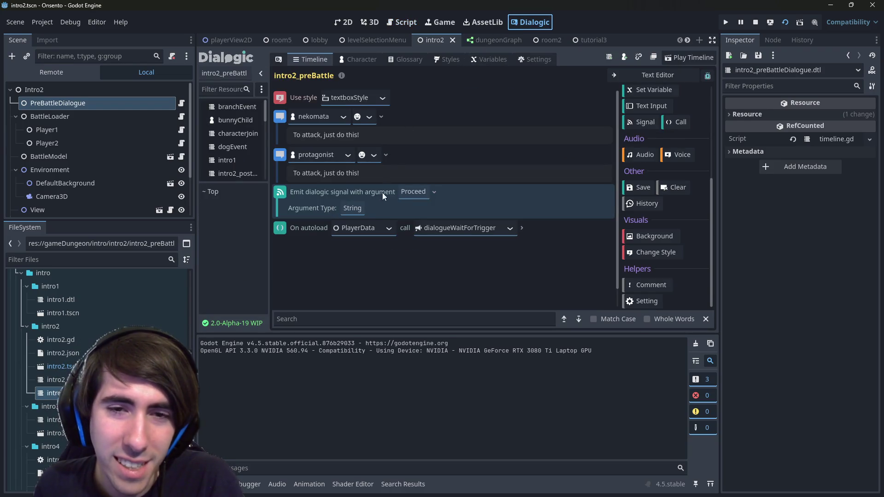
pyautogui.click(352, 208)
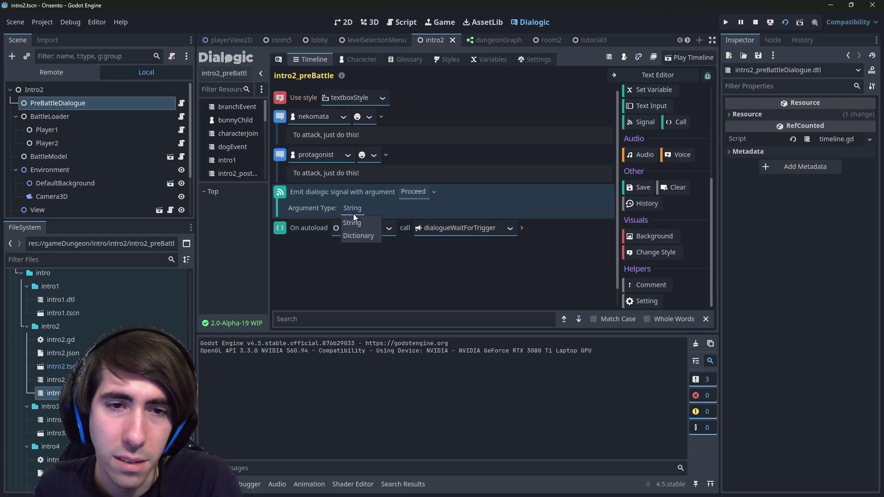
pyautogui.click(366, 233)
pyautogui.click(355, 210)
pyautogui.click(362, 223)
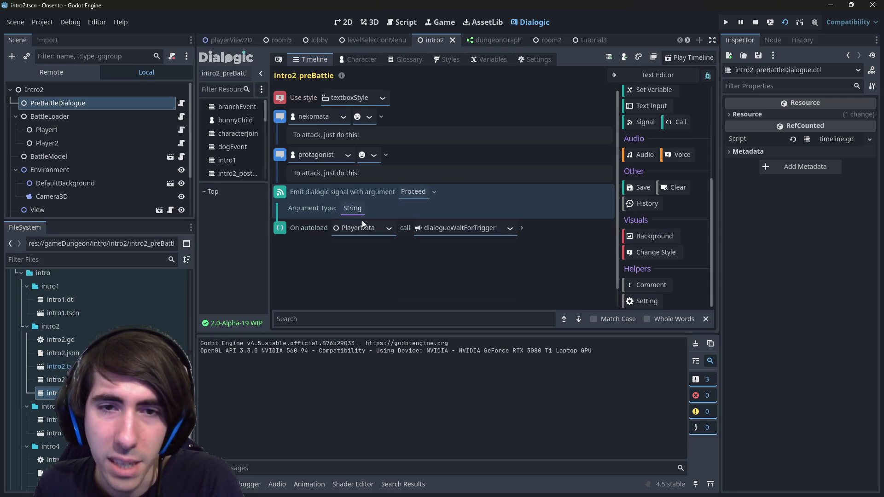
pyautogui.hotkey('ctrl', 's')
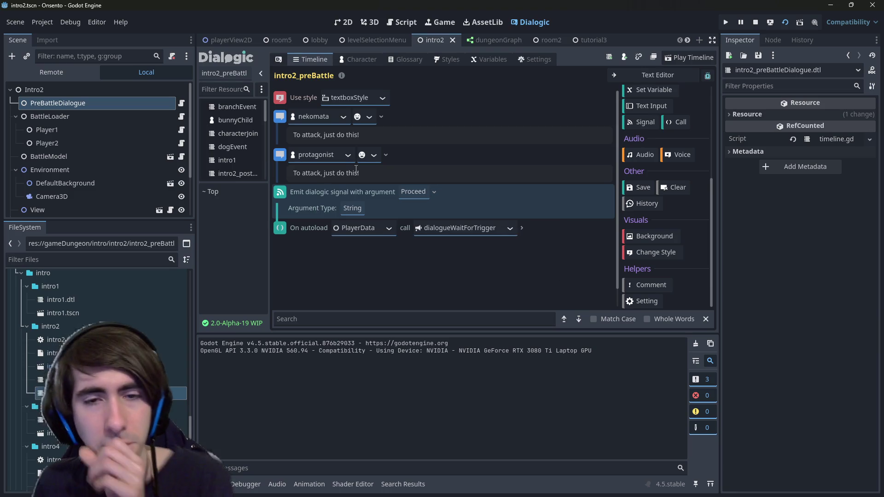
pyautogui.click(414, 21)
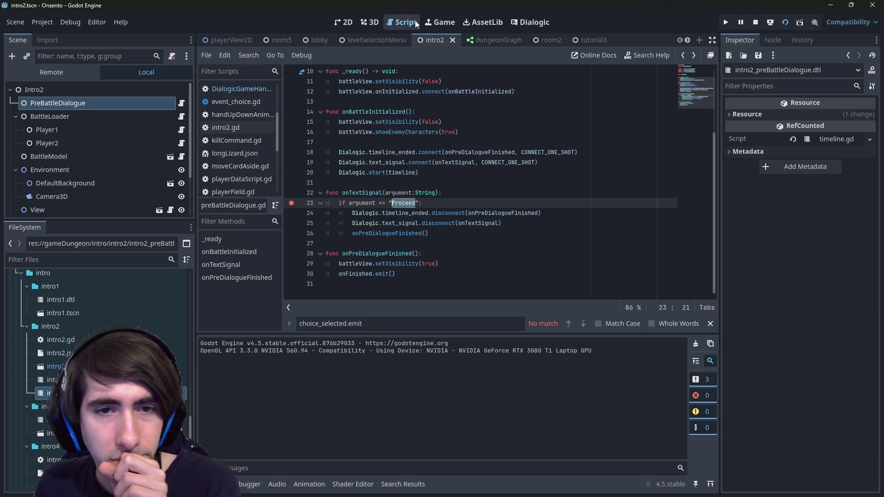
# Start a new line 20 with 'Dialogic.signal_event' after the text_signal connection
pyautogui.doubleClick(367, 190)
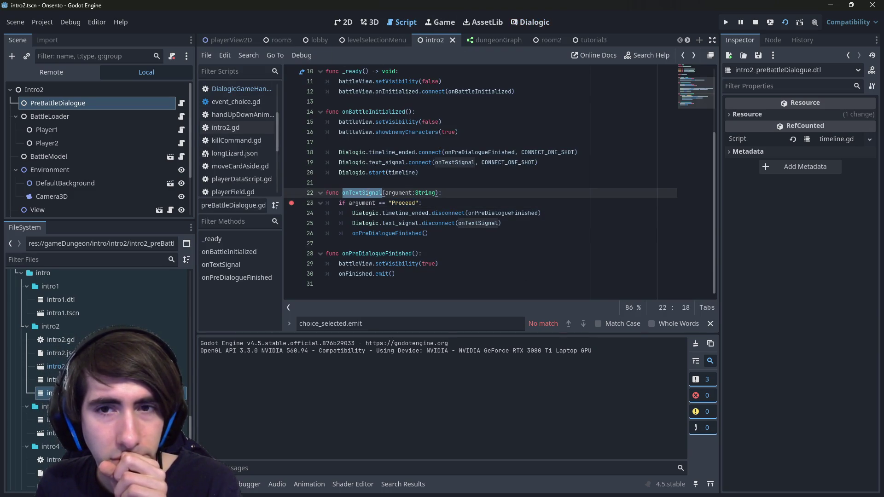
pyautogui.doubleClick(389, 163)
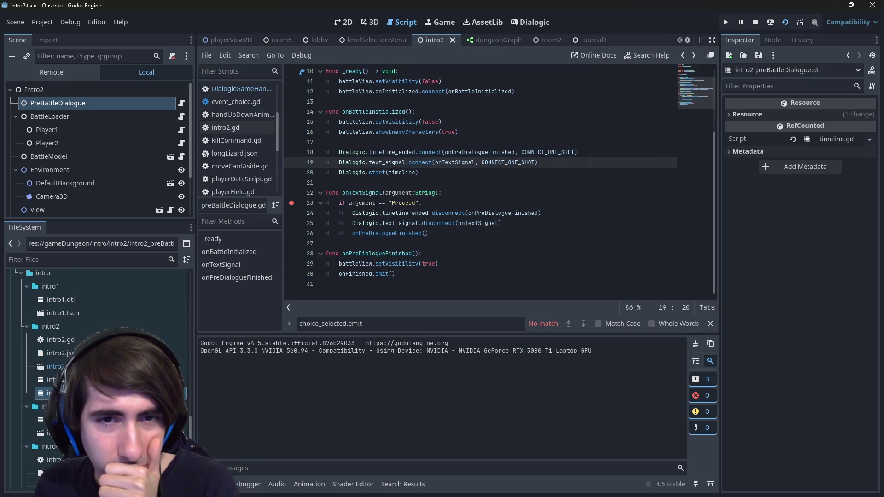
pyautogui.press('End')
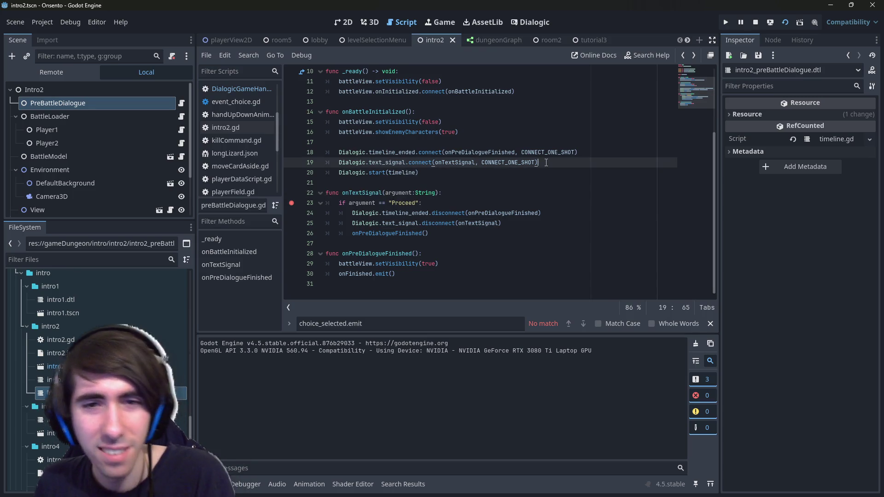
pyautogui.press('Return')
pyautogui.doubleClick(360, 163)
pyautogui.hotkey('ctrl', 'c')
pyautogui.click(371, 172)
pyautogui.hotkey('ctrl', 'v')
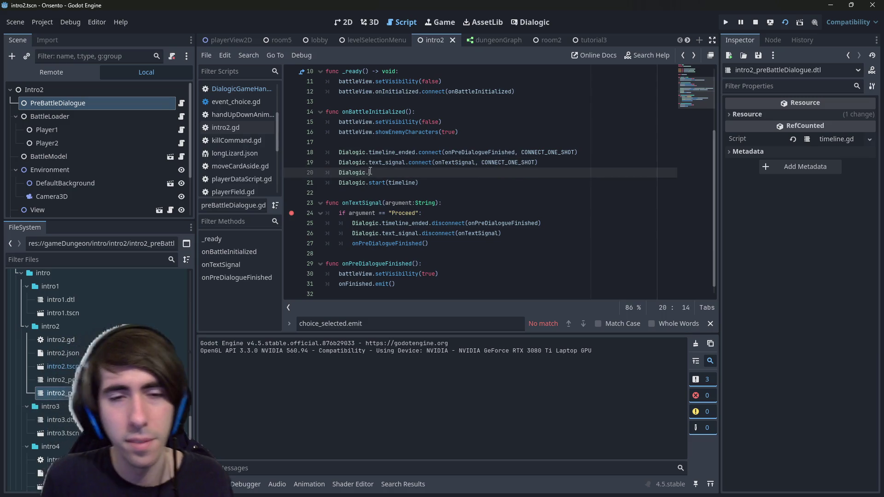
pyautogui.write('.signal')
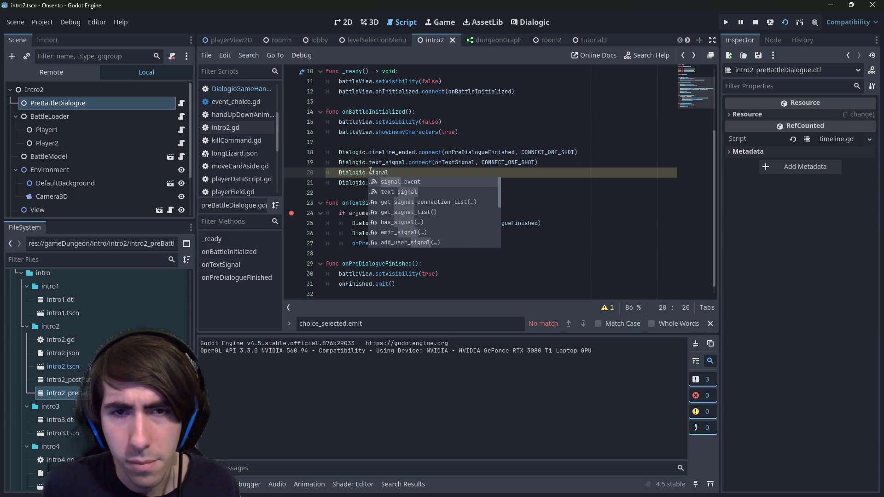
pyautogui.press('Return')
pyautogui.write('.')
pyautogui.press('BackSpace')
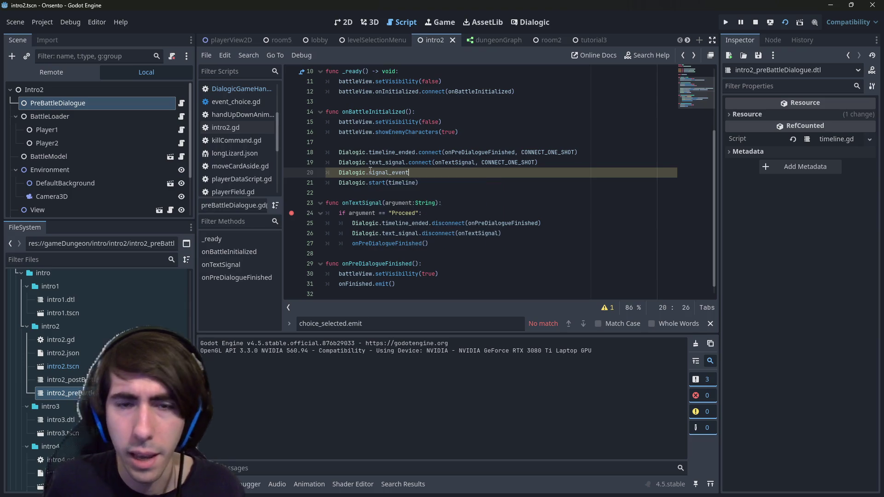
# Read the signal_event declaration in DialogicGameHandler.gd, then return to preBattleDialogue.gd
pyautogui.keyDown('ctrl'); pyautogui.click(370, 172); pyautogui.keyUp('ctrl')
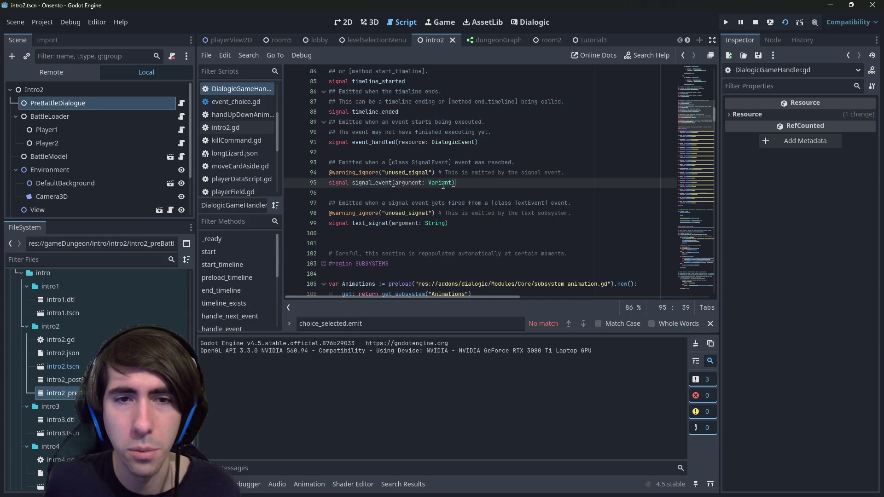
pyautogui.moveTo(458, 184); pyautogui.dragTo(290, 182)
pyautogui.moveTo(366, 203); pyautogui.dragTo(568, 209)
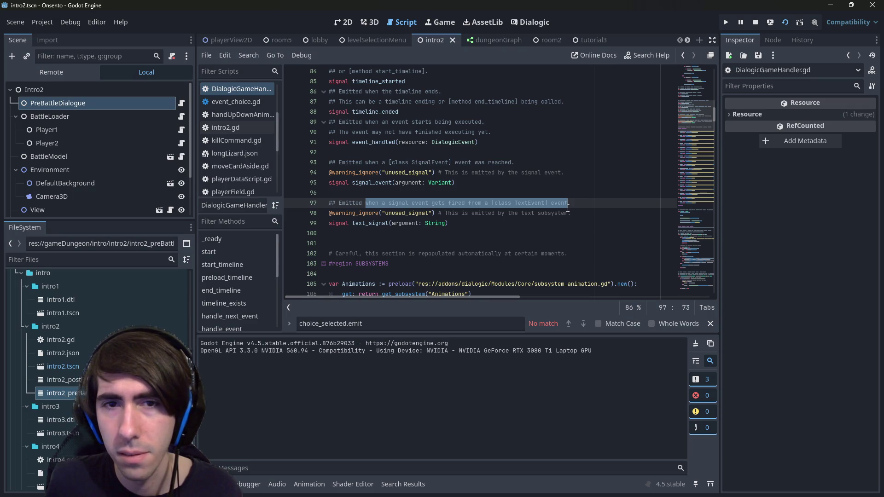
pyautogui.click(522, 219)
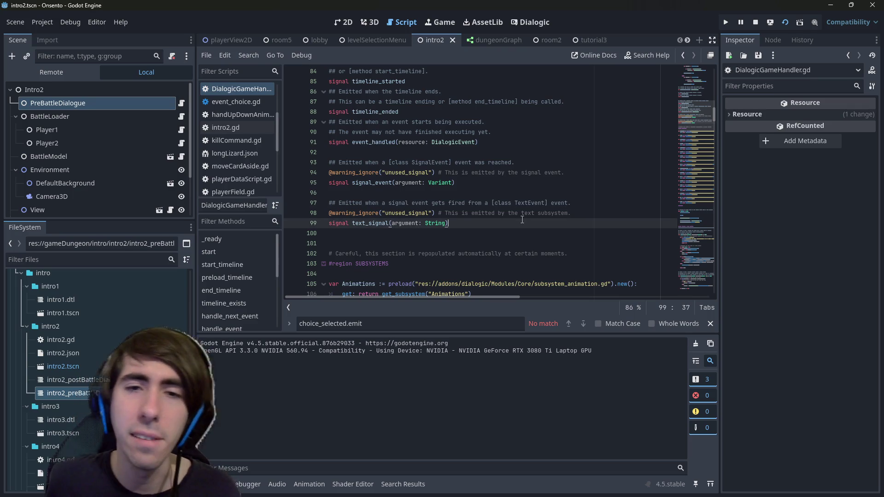
pyautogui.hotkey('alt', 'Left')
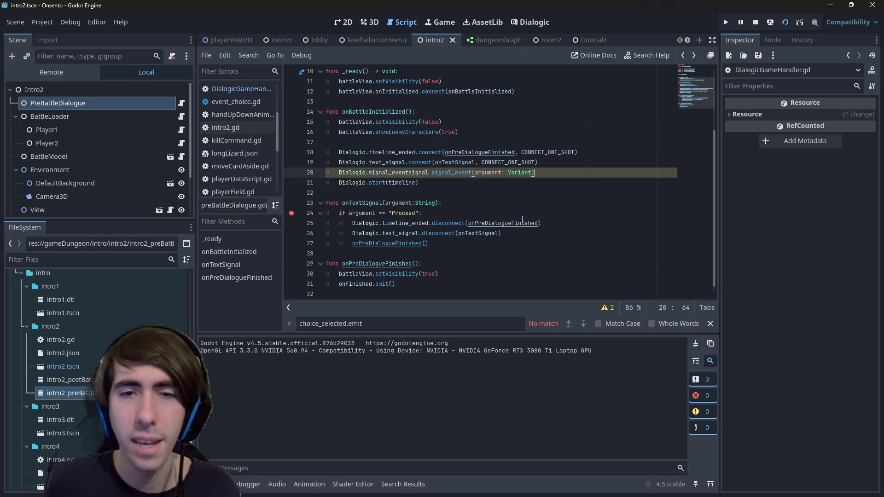
# Connect signal_event with CONNECT_ONE_SHOT to the renamed onDialogicSignal, replacing the text_signal line
pyautogui.write('.connect(')
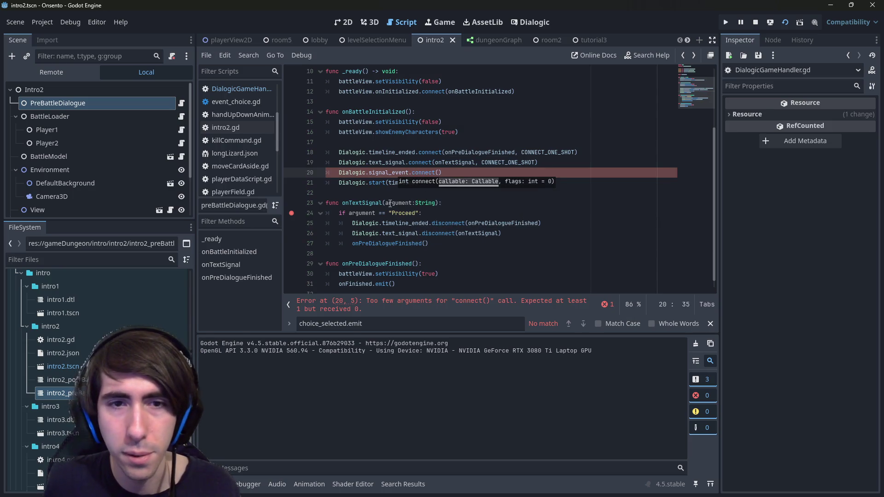
pyautogui.doubleClick(376, 201)
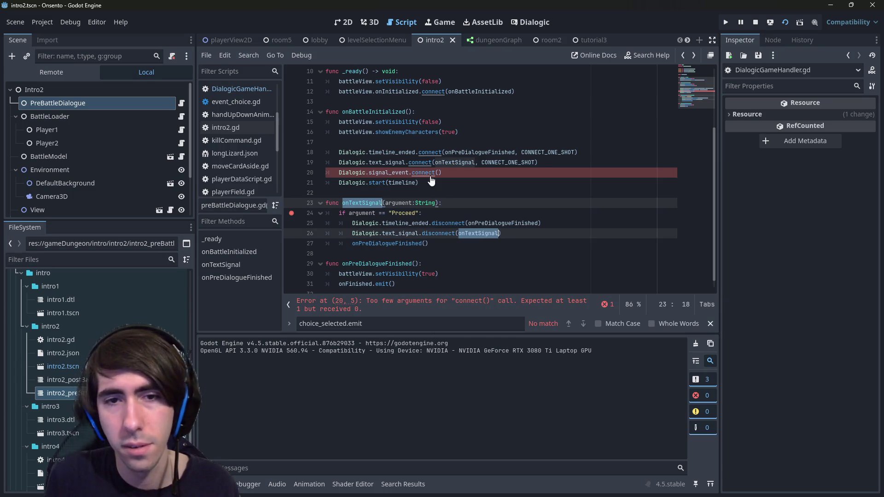
pyautogui.write('onDialogicS')
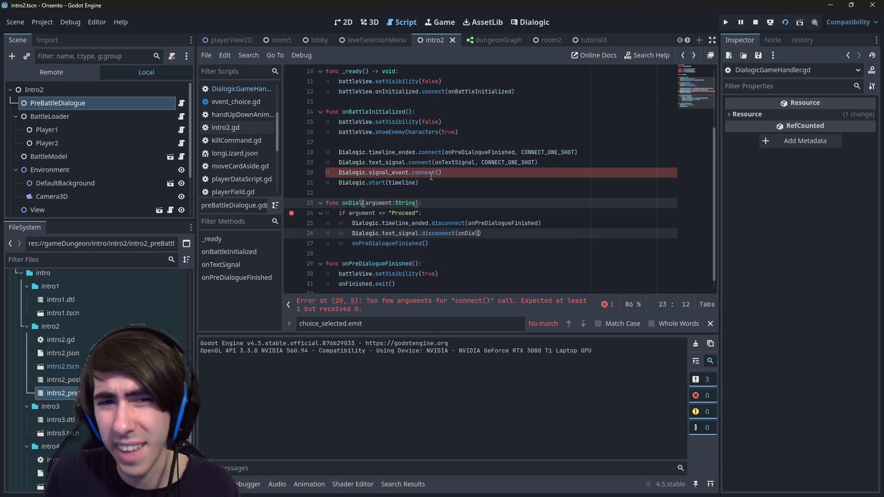
pyautogui.write('ignal')
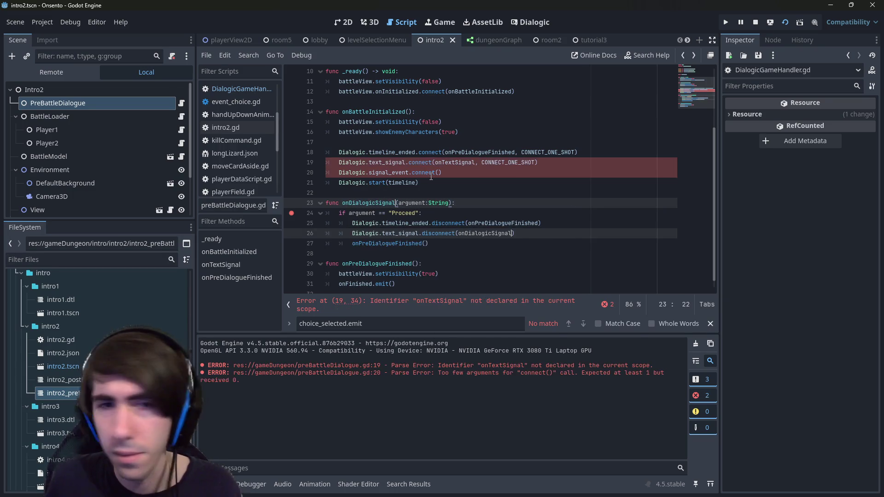
pyautogui.doubleClick(374, 203)
pyautogui.hotkey('ctrl', 'c')
pyautogui.click(438, 173)
pyautogui.hotkey('ctrl', 'v')
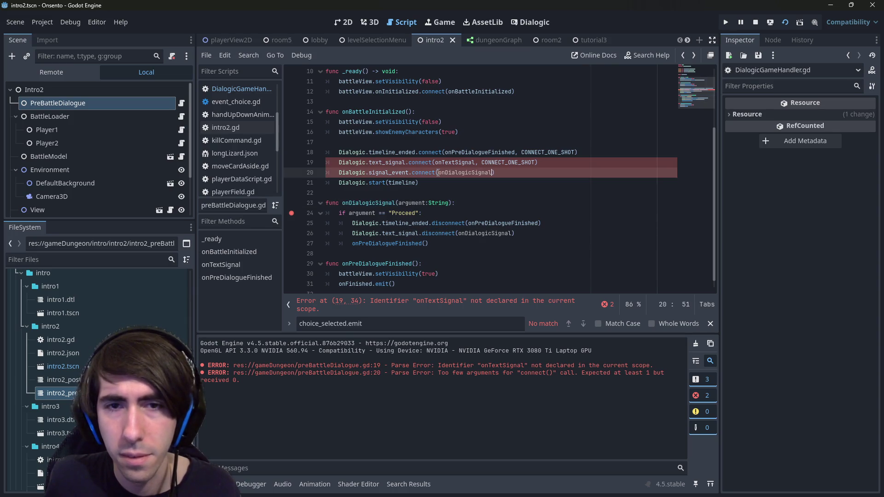
pyautogui.press('Up')
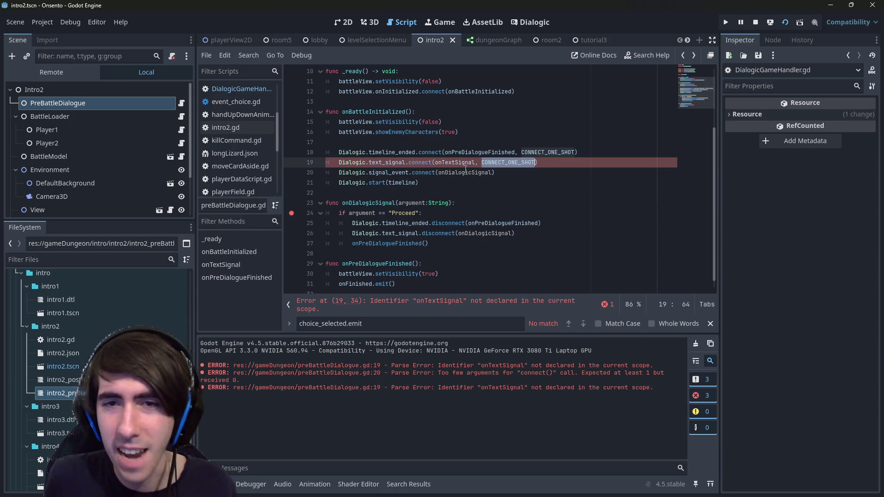
pyautogui.press('Down')
pyautogui.write('CONNECT_ONE_SHOT')
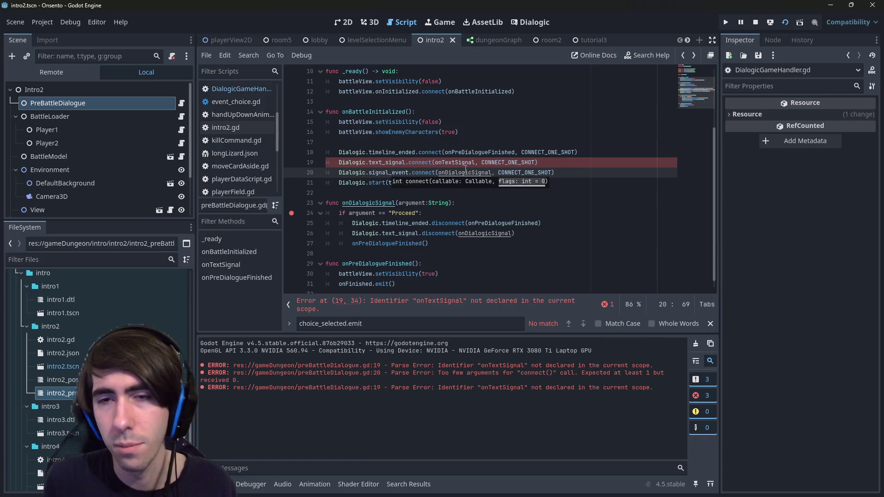
pyautogui.moveTo(560, 165); pyautogui.dragTo(305, 165)
pyautogui.press('BackSpace')
pyautogui.press('BackSpace')
pyautogui.hotkey('ctrl', 's')
# Change the handler's argument to 'argument: Variant', copied from the signal_event definition
pyautogui.doubleClick(376, 164)
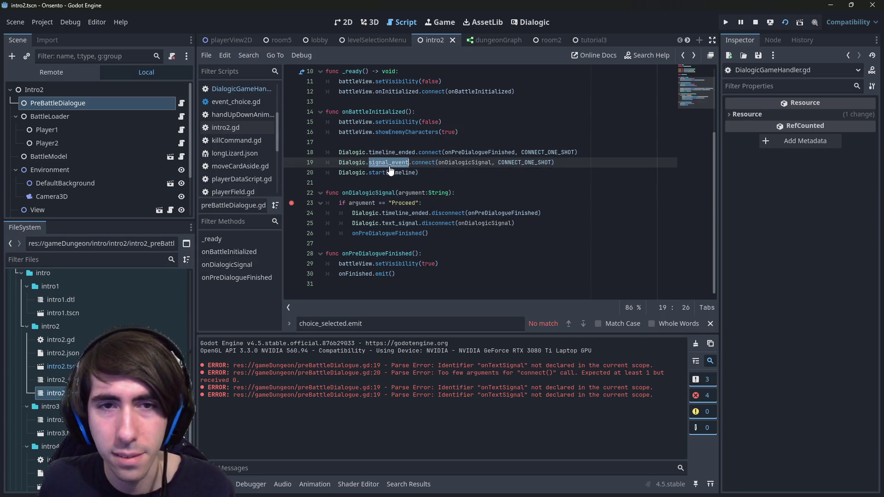
pyautogui.keyDown('ctrl'); pyautogui.click(389, 166); pyautogui.keyUp('ctrl')
pyautogui.moveTo(394, 183); pyautogui.dragTo(454, 183)
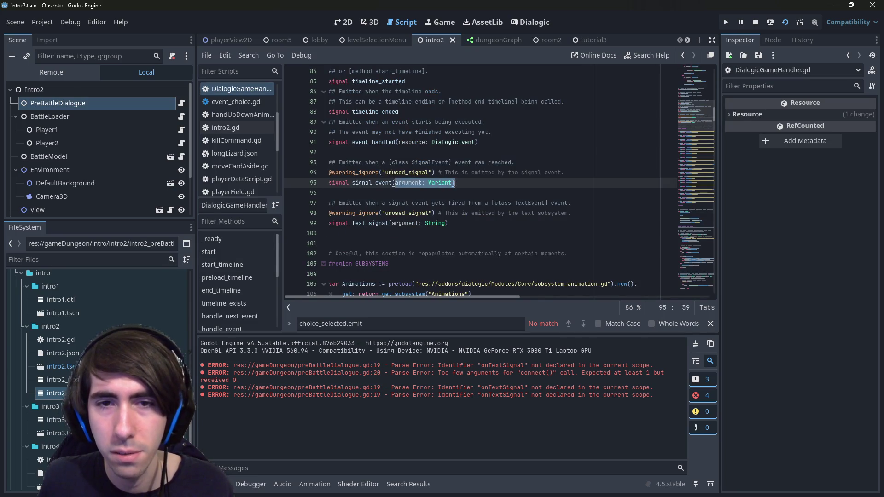
pyautogui.hotkey('alt', 'Left')
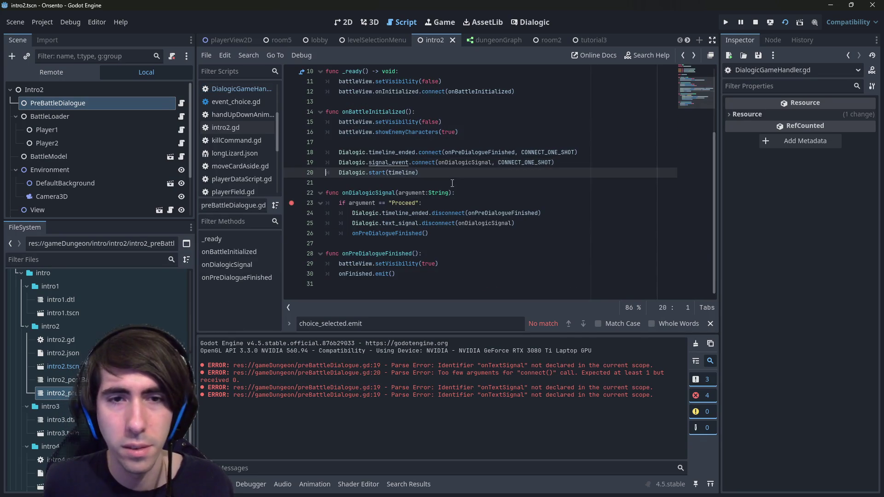
pyautogui.moveTo(398, 194); pyautogui.dragTo(451, 194)
pyautogui.hotkey('ctrl', 'v')
# Make the disconnect call use signal_event instead of text_signal, then relaunch the scene
pyautogui.doubleClick(403, 203)
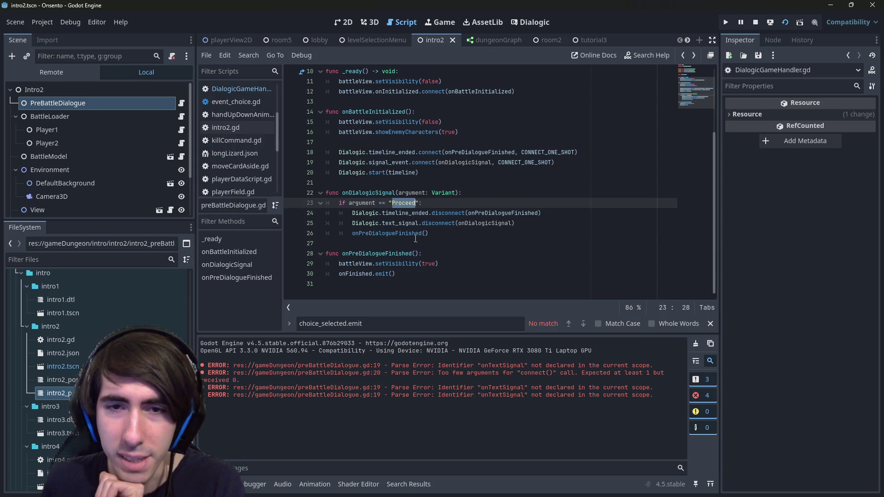
pyautogui.click(449, 235)
pyautogui.keyDown('shift'); pyautogui.click(290, 205); pyautogui.keyUp('shift')
pyautogui.click(459, 239)
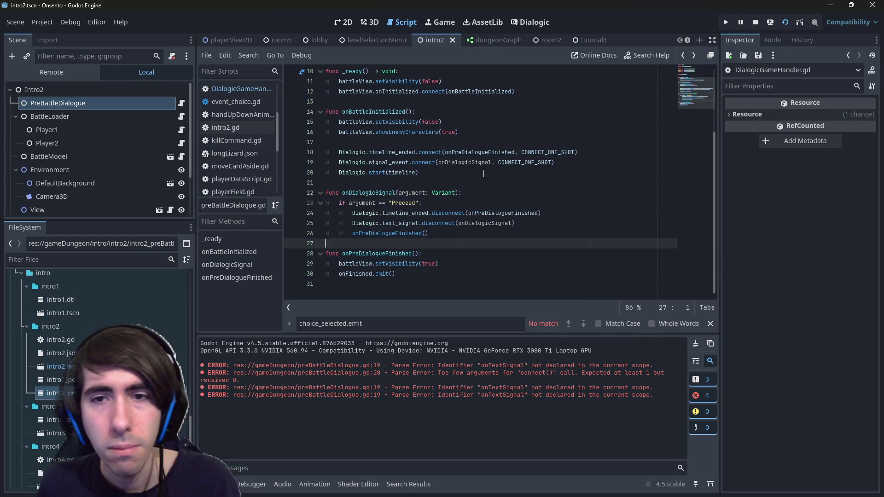
pyautogui.doubleClick(465, 163)
pyautogui.doubleClick(395, 163)
pyautogui.hotkey('ctrl', 'c')
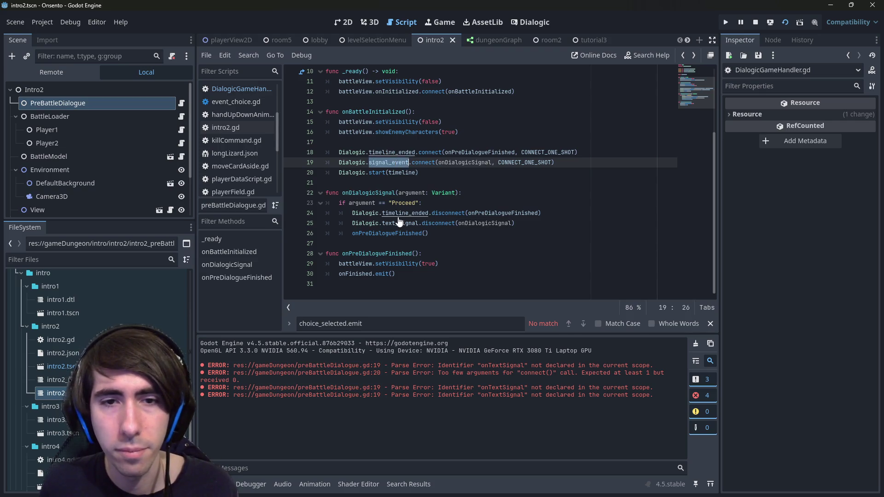
pyautogui.doubleClick(402, 224)
pyautogui.hotkey('ctrl', 'v')
pyautogui.click(480, 189)
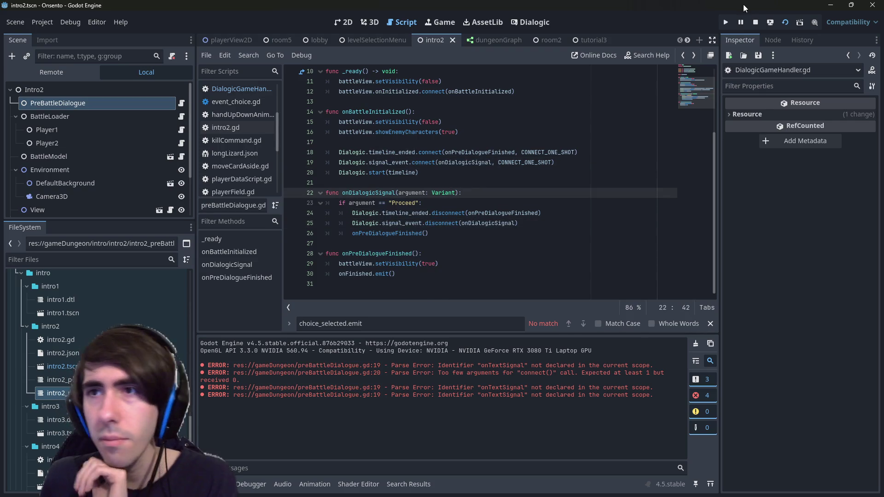
pyautogui.click(755, 22)
pyautogui.click(785, 22)
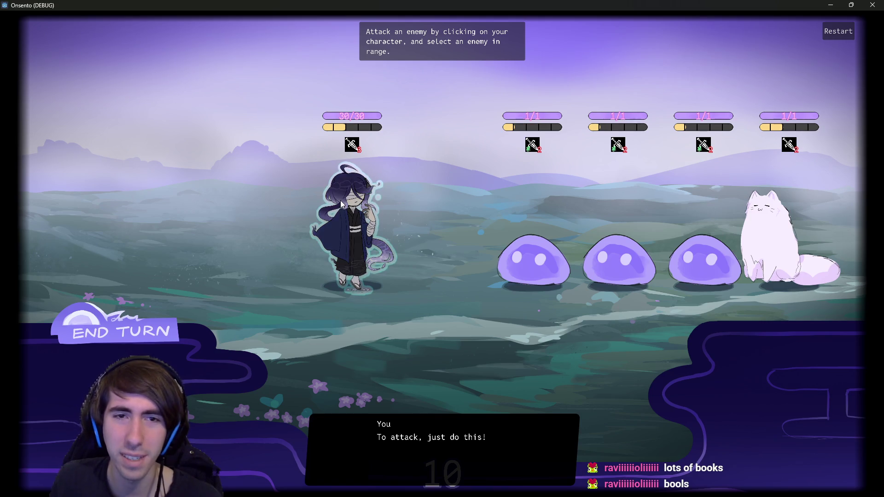
# Close the test game once the line 'To attack, just do this!' appears
pyautogui.click(868, 4)
# Disable the Input Catcher layer in the textboxStyle Dialogic style
pyautogui.click(520, 22)
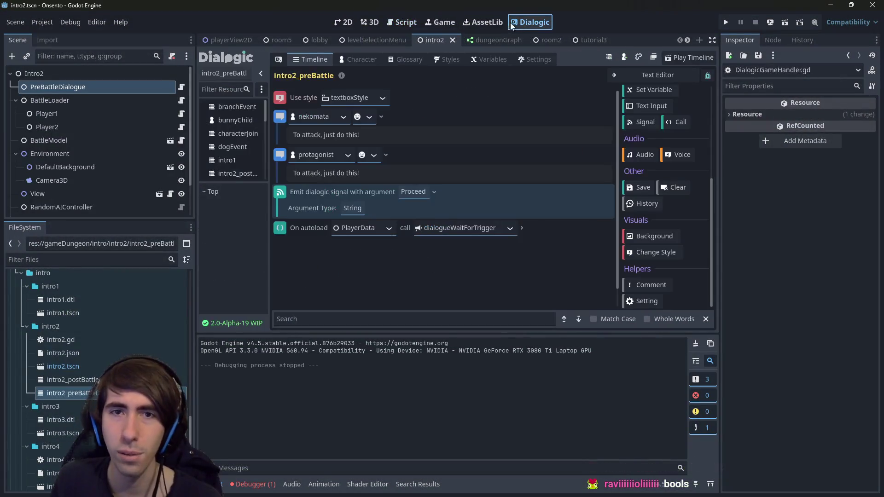
pyautogui.click(460, 59)
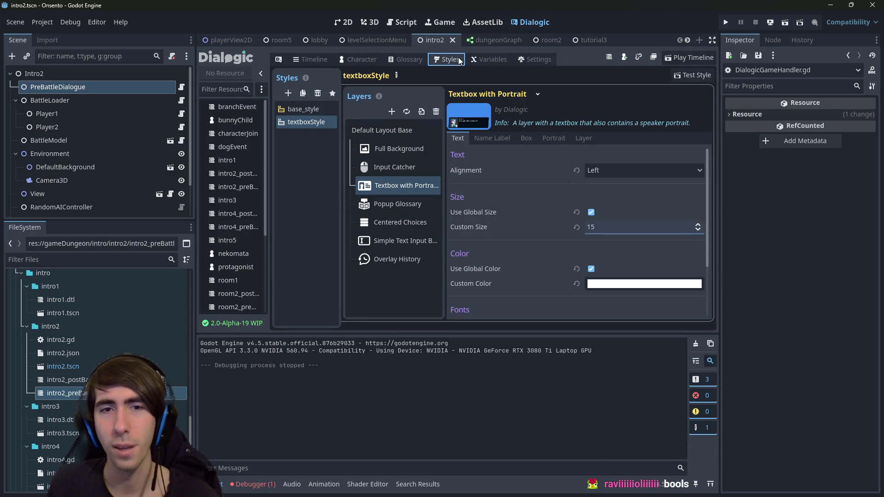
pyautogui.click(409, 167)
pyautogui.click(408, 155)
pyautogui.click(399, 168)
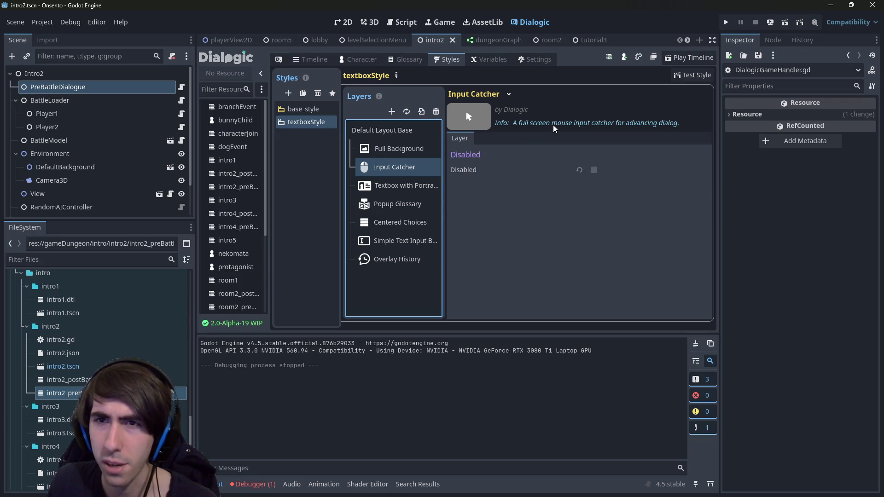
pyautogui.click(594, 170)
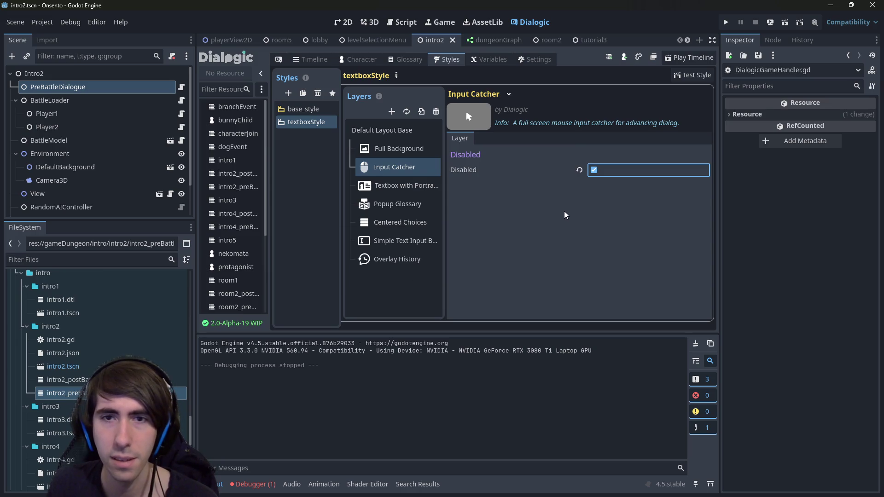
pyautogui.click(399, 240)
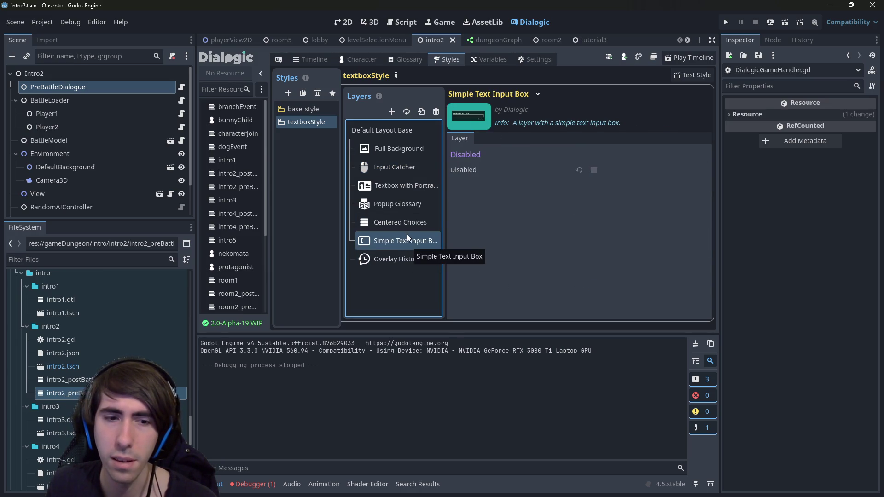
# Open the disconnect error at preBattleDialogue.gd line 25 from the debugger's Errors list
pyautogui.click(267, 484)
pyautogui.click(276, 341)
pyautogui.doubleClick(368, 379)
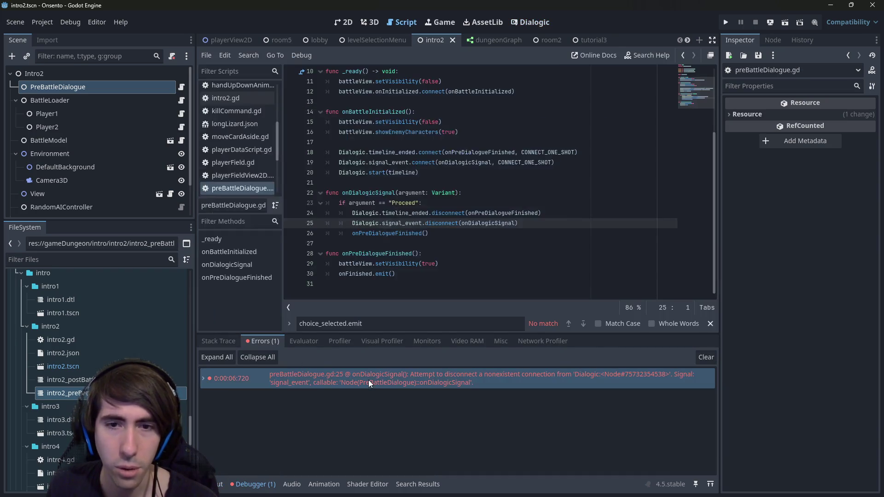
# Remove CONNECT_ONE_SHOT from line 19's signal_event connection
pyautogui.doubleClick(504, 223)
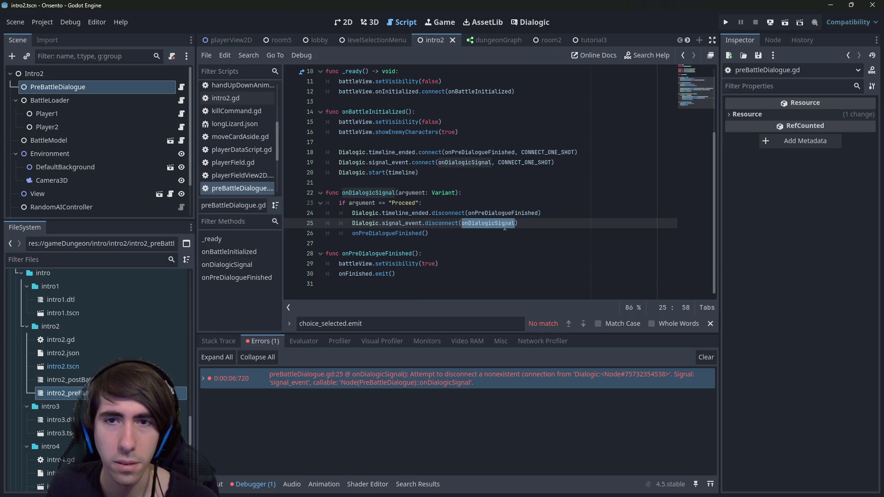
pyautogui.doubleClick(529, 163)
pyautogui.press('BackSpace')
pyautogui.press('BackSpace')
pyautogui.press('BackSpace')
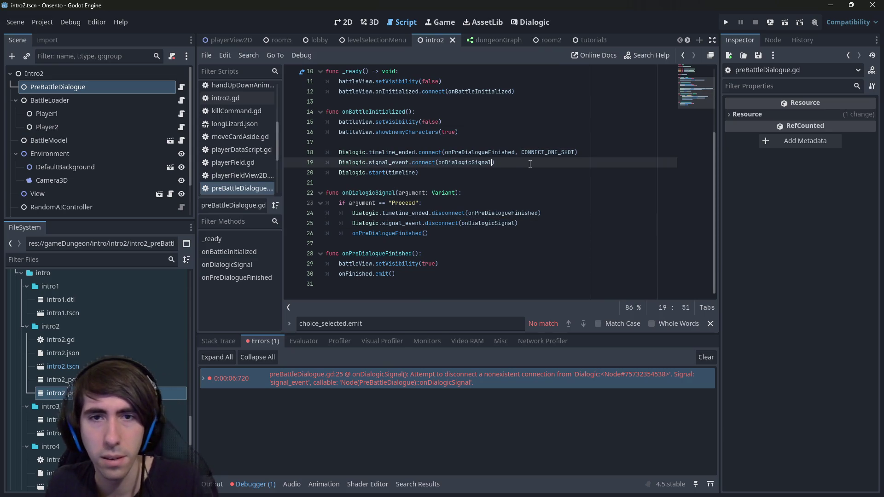
# Save, review the Centered Choices, Popup Glossary and portrait textbox layers, and rerun the scene
pyautogui.click(529, 22)
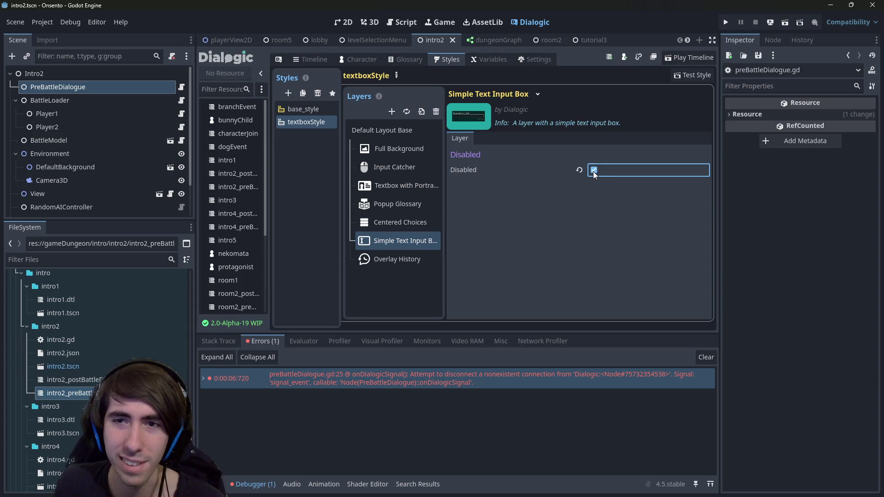
pyautogui.hotkey('ctrl', 's')
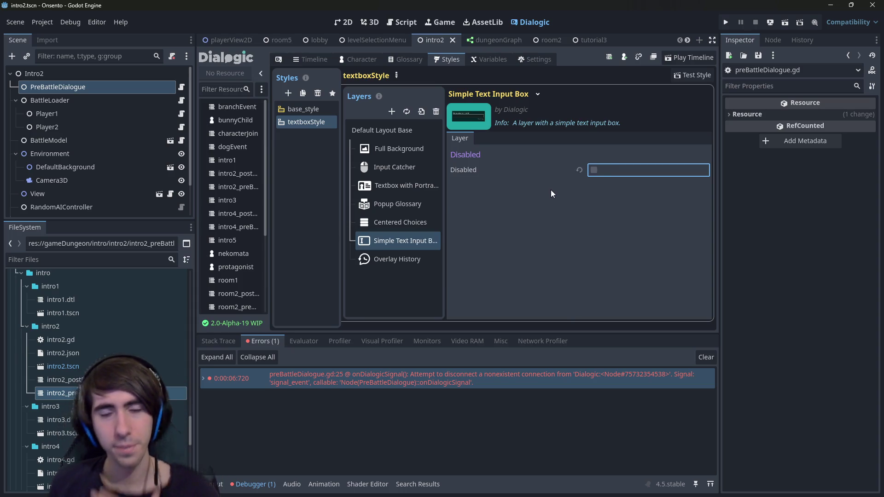
pyautogui.click(400, 222)
pyautogui.press('Down')
pyautogui.click(404, 223)
pyautogui.click(402, 203)
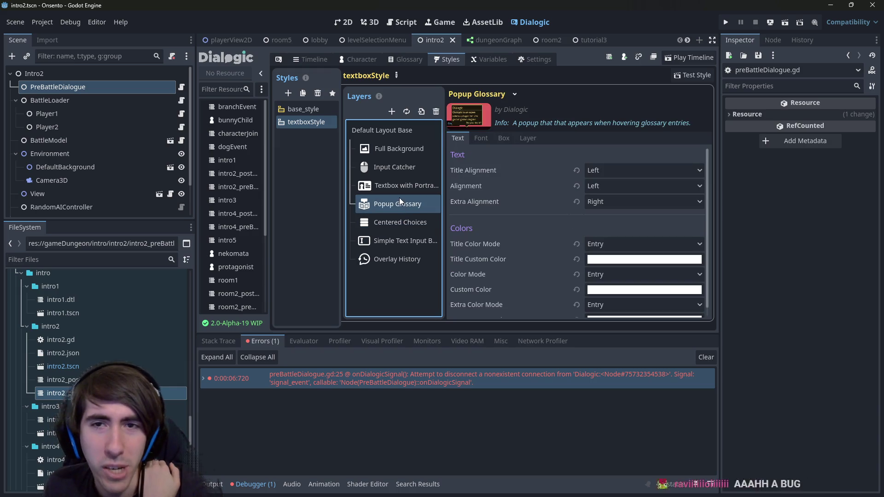
pyautogui.click(426, 188)
pyautogui.click(345, 22)
pyautogui.click(784, 22)
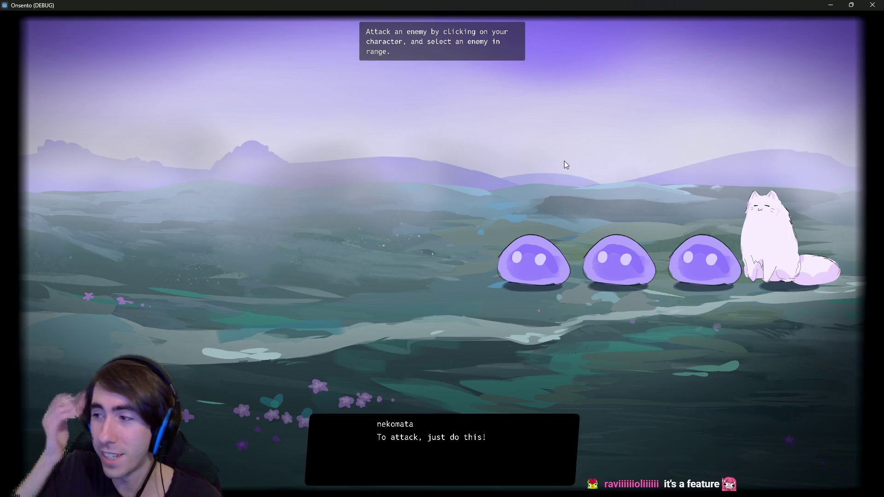
# Advance two dialogue lines until the battle starts, then close the game and return to Dialogic
pyautogui.click(535, 162)
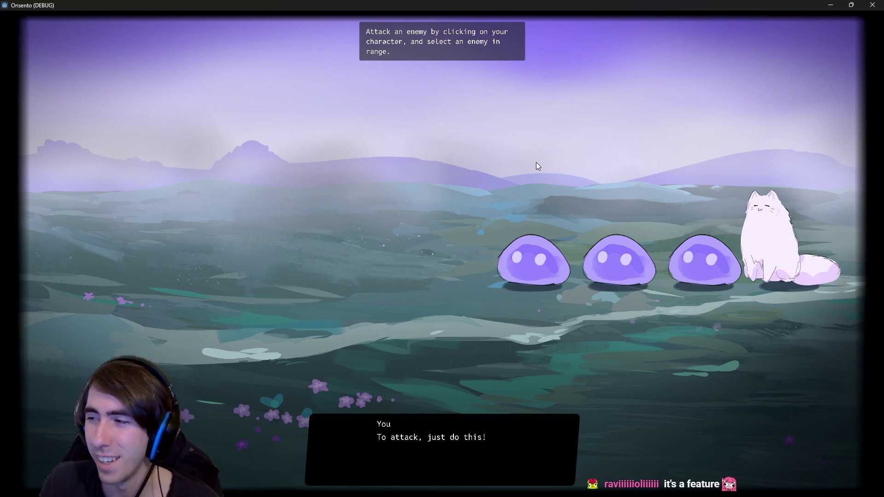
pyautogui.click(532, 159)
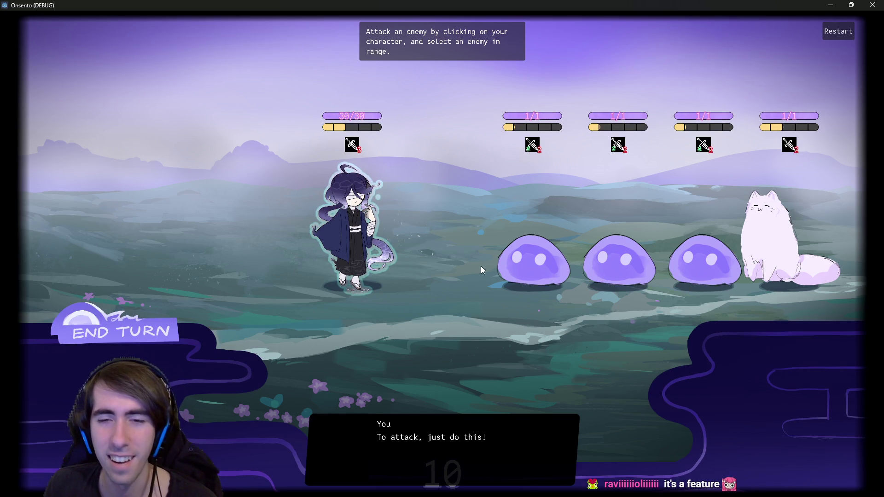
pyautogui.click(872, 4)
pyautogui.click(532, 23)
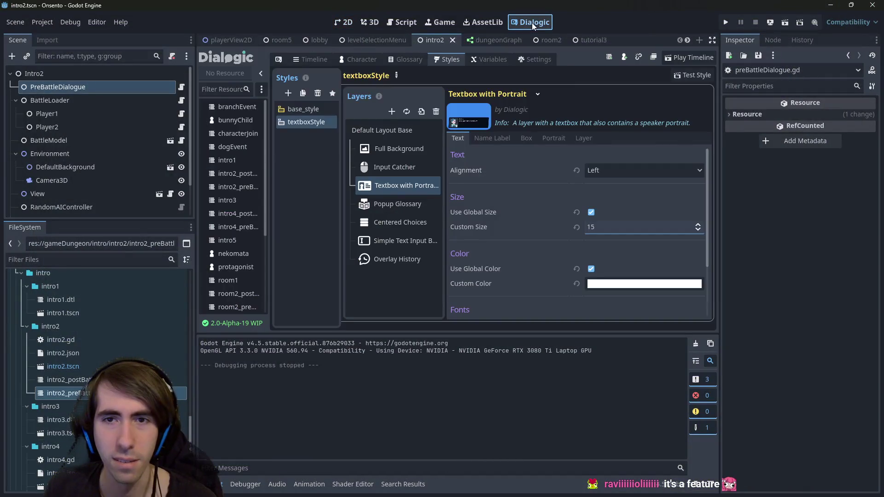
# Toggle the Textbox with Portrait layer's Disabled setting and save
pyautogui.click(582, 139)
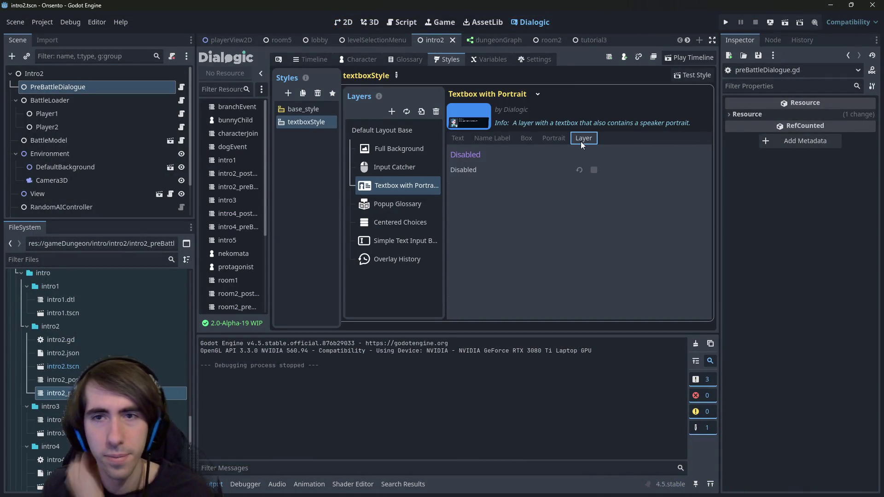
pyautogui.click(422, 187)
pyautogui.click(595, 169)
pyautogui.hotkey('ctrl', 's')
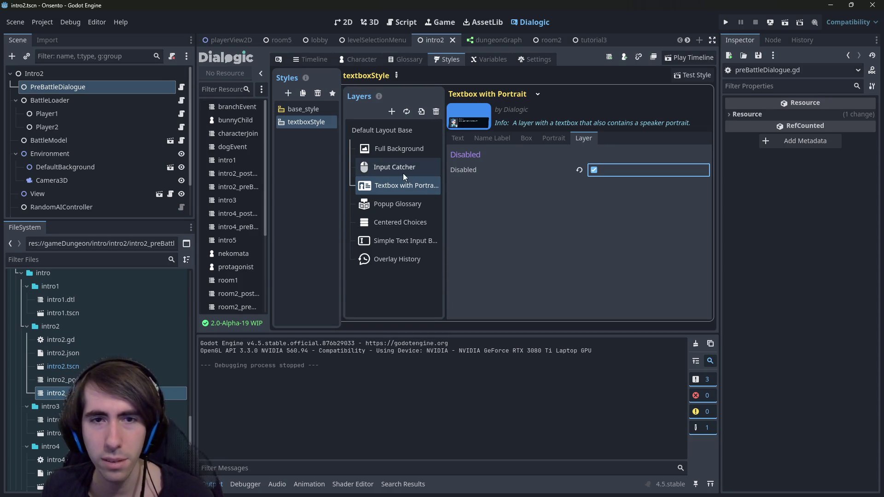
# Disable the Full Background layer and look through the style's other layers
pyautogui.click(396, 169)
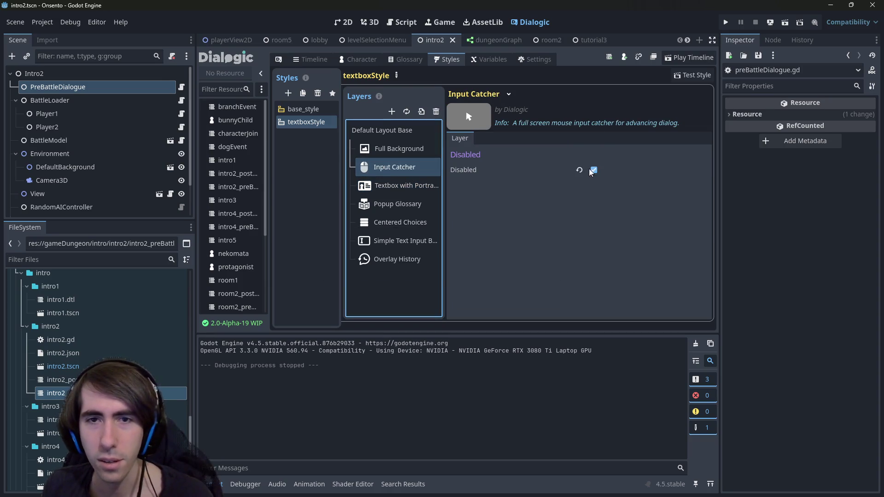
pyautogui.click(420, 146)
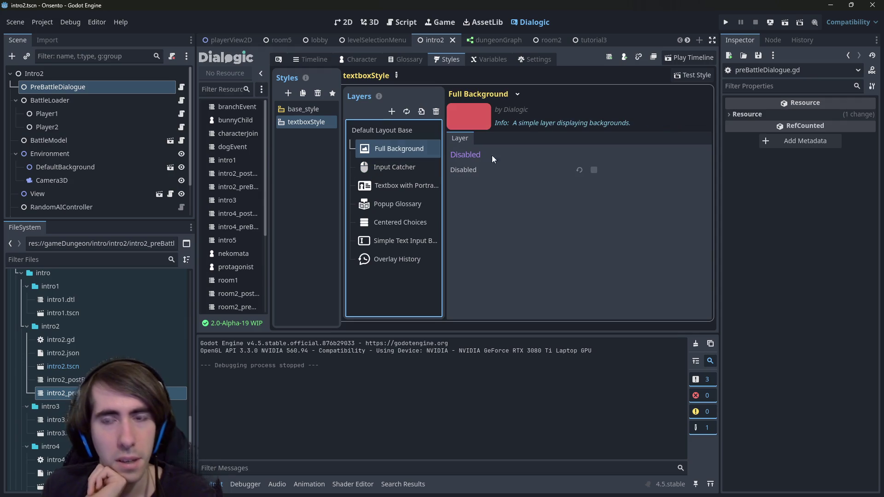
pyautogui.click(593, 170)
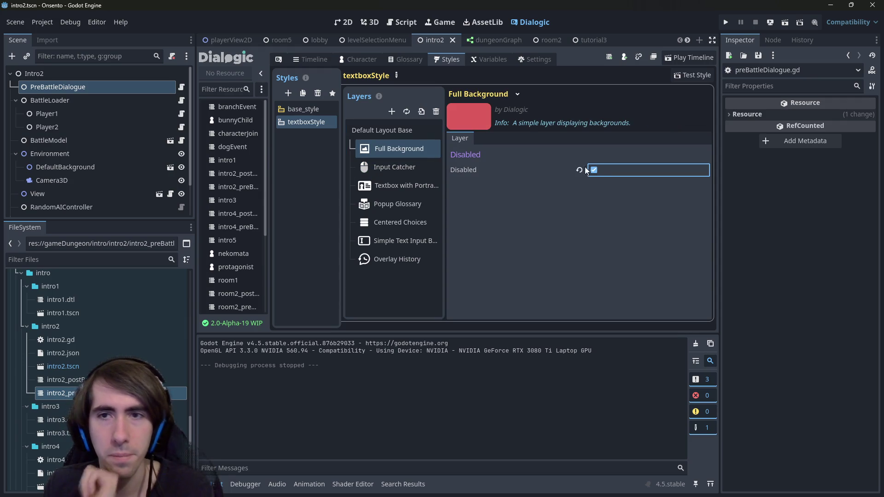
pyautogui.click(417, 207)
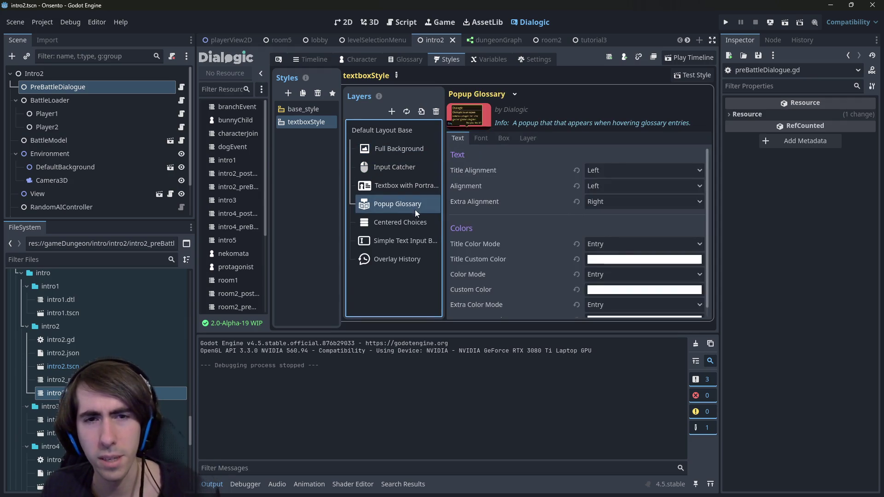
pyautogui.click(415, 241)
pyautogui.click(411, 257)
pyautogui.click(408, 169)
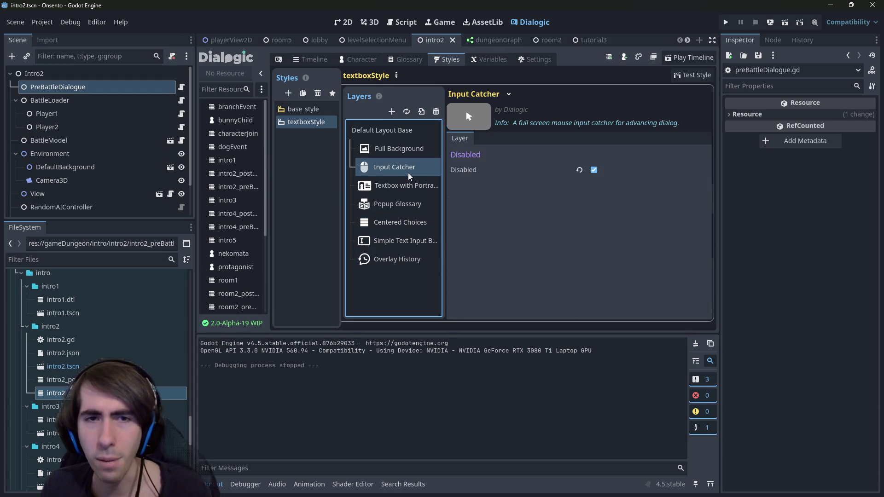
# Confirm the Textbox with Portrait layer is still enabled, then run the scene to test
pyautogui.click(410, 185)
pyautogui.click(405, 169)
pyautogui.click(411, 181)
pyautogui.click(403, 168)
pyautogui.click(407, 185)
pyautogui.click(578, 140)
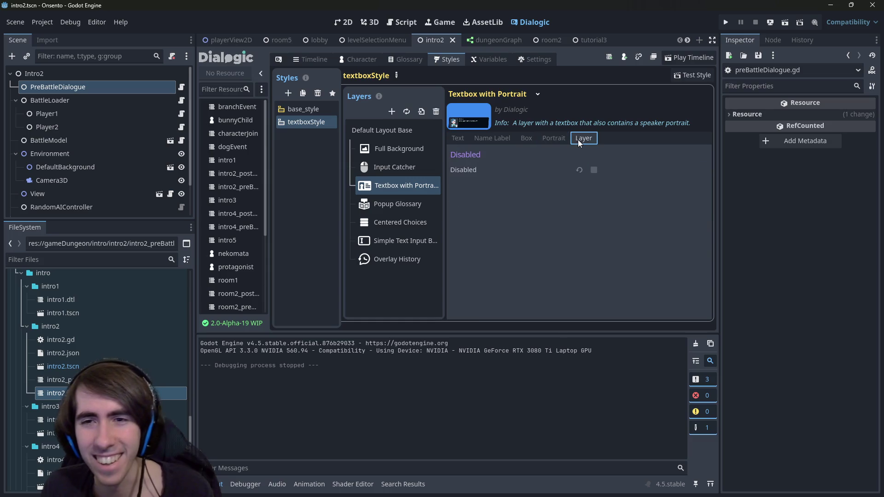
pyautogui.click(564, 140)
pyautogui.click(578, 138)
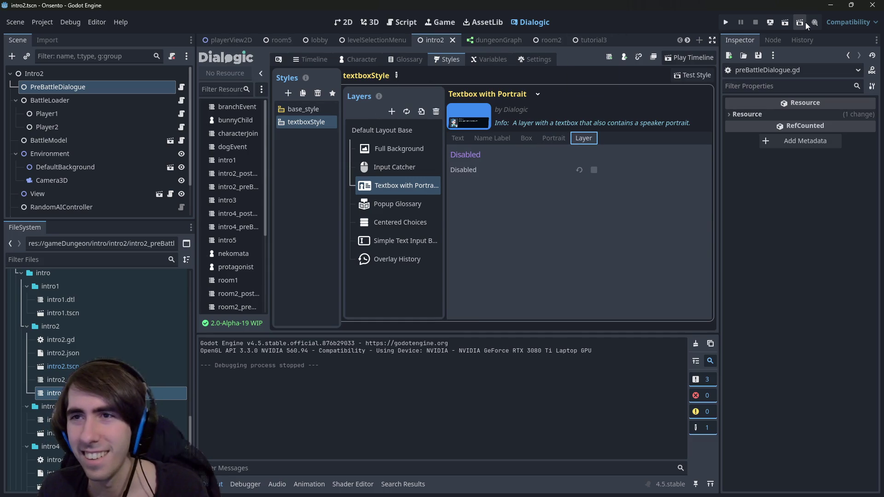
pyautogui.click(786, 20)
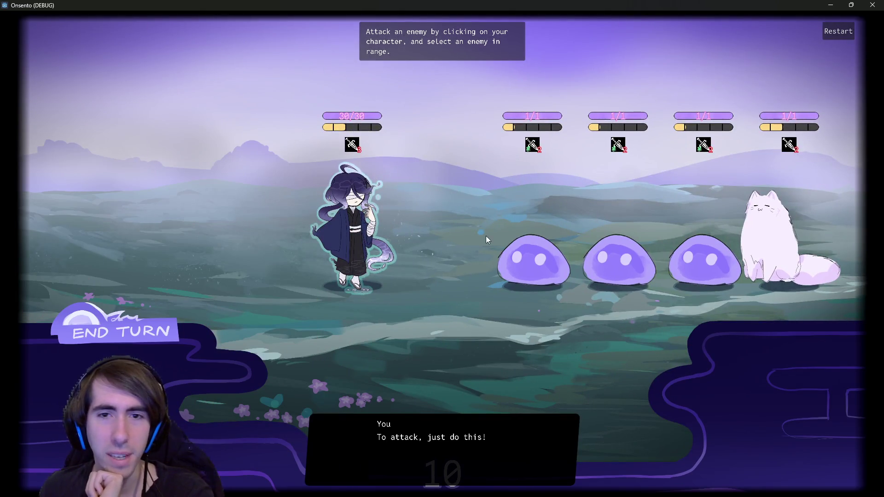
pyautogui.click(350, 228)
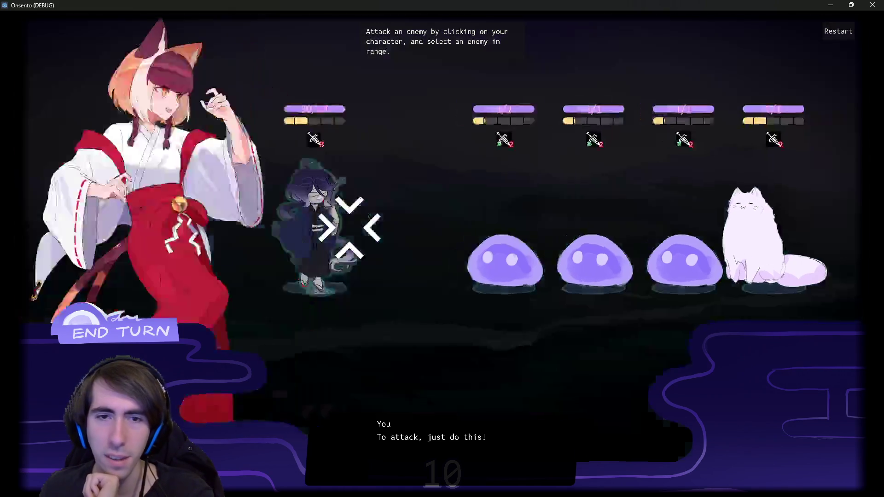
pyautogui.click(390, 242)
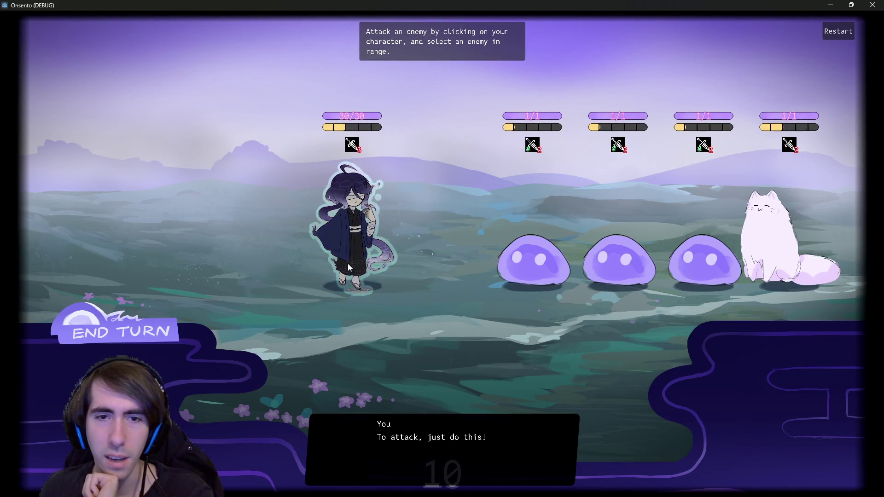
pyautogui.click(349, 272)
pyautogui.click(463, 244)
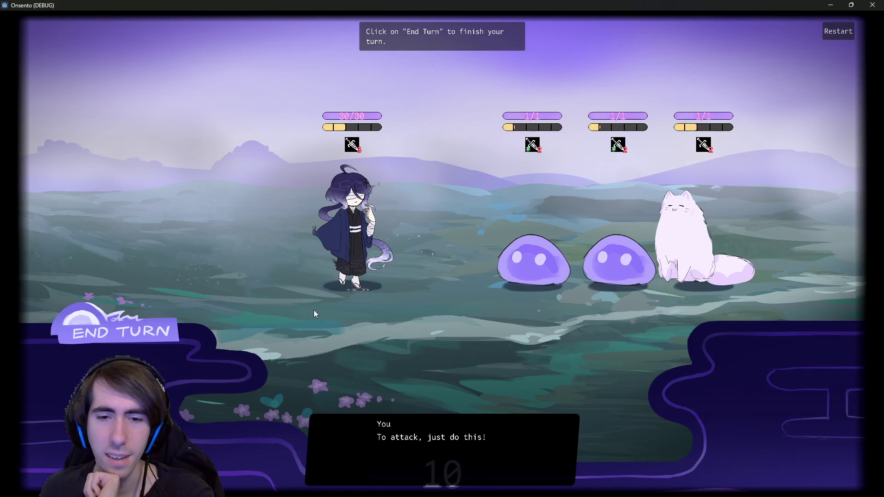
pyautogui.click(138, 317)
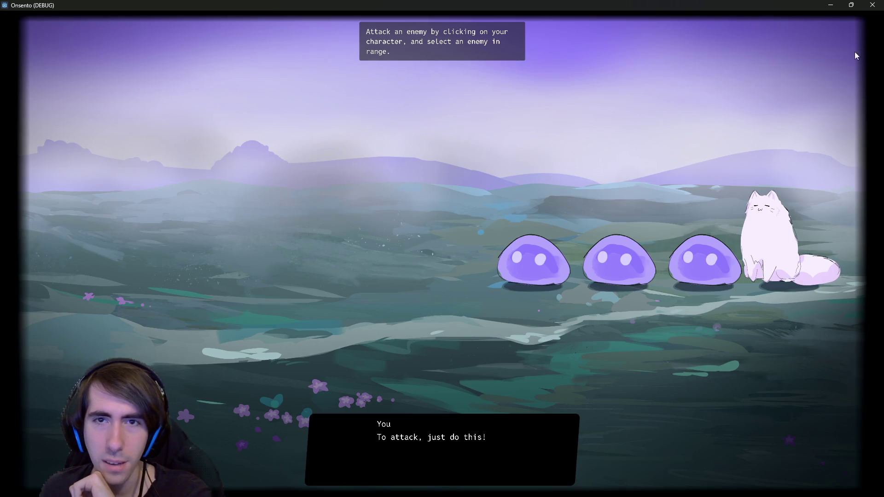
pyautogui.click(868, 4)
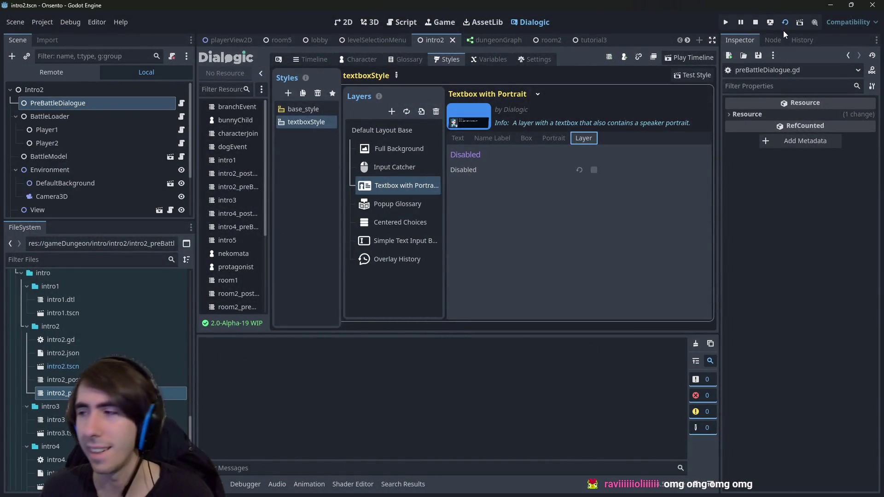
pyautogui.press('F5')
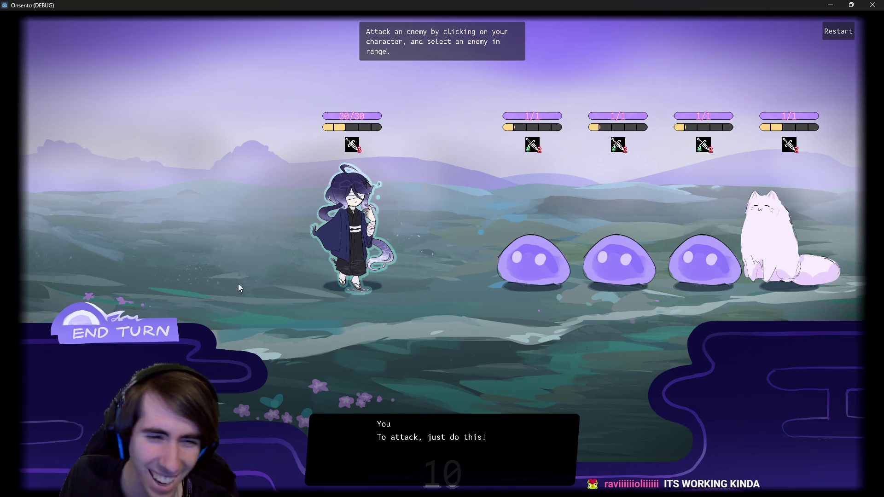
pyautogui.click(872, 5)
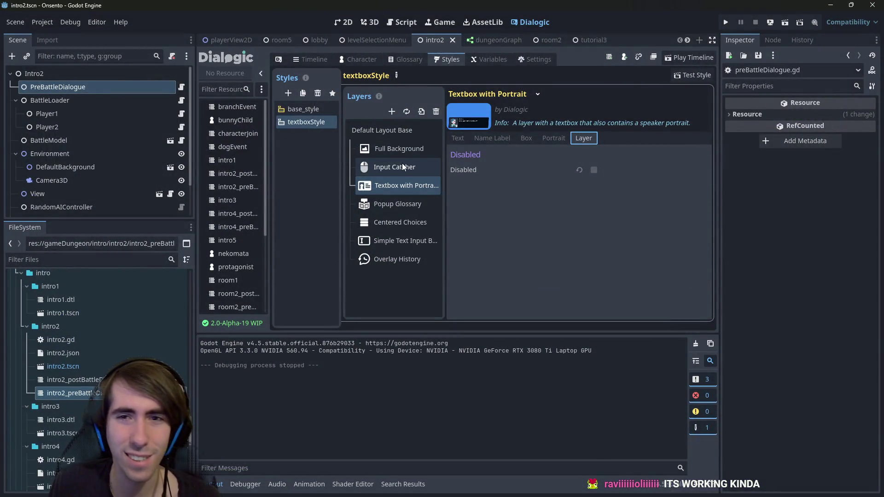
# Confirm the Textbox with Portrait layer's portrait position stays at Left
pyautogui.click(551, 137)
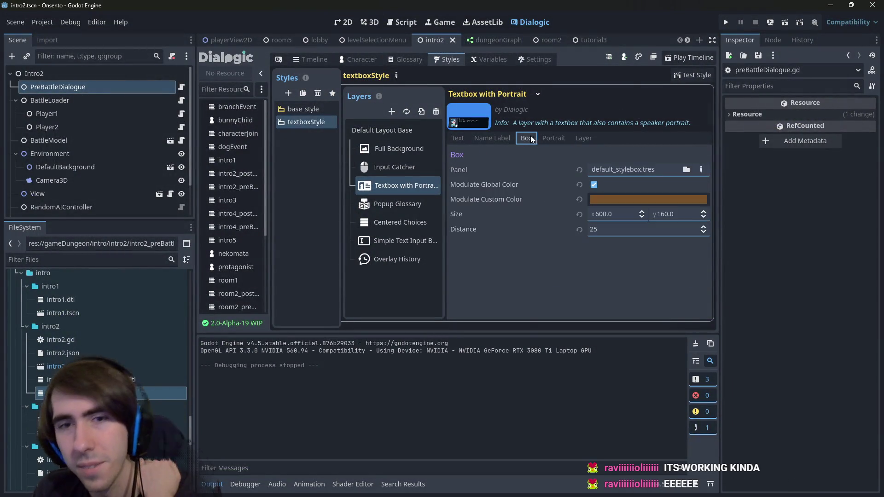
pyautogui.click(609, 187)
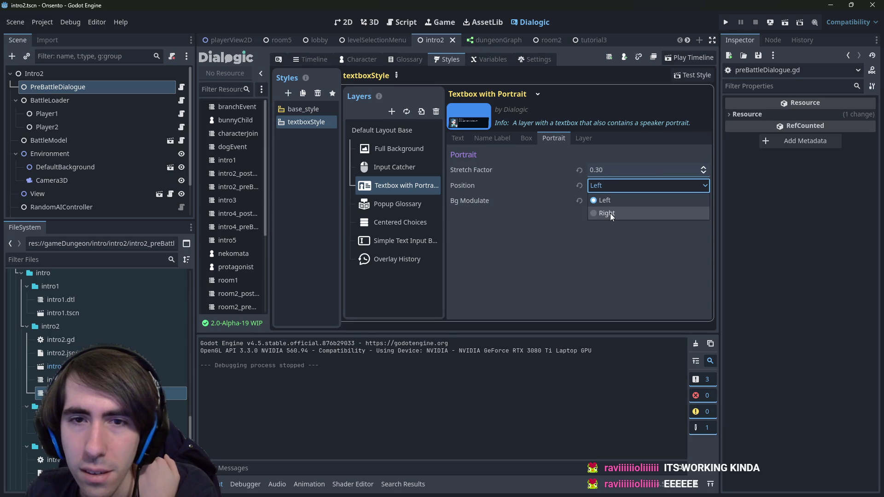
pyautogui.click(609, 202)
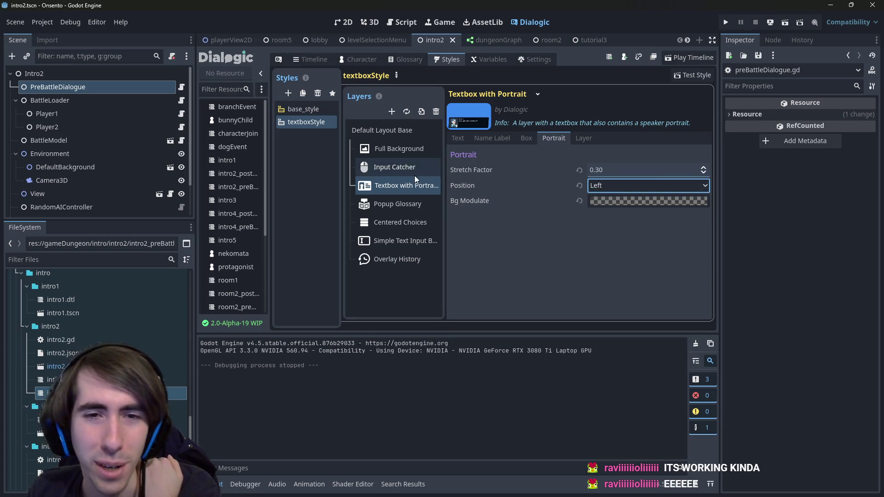
# Review the layer's box settings and confirm its text alignment remains Left
pyautogui.click(527, 138)
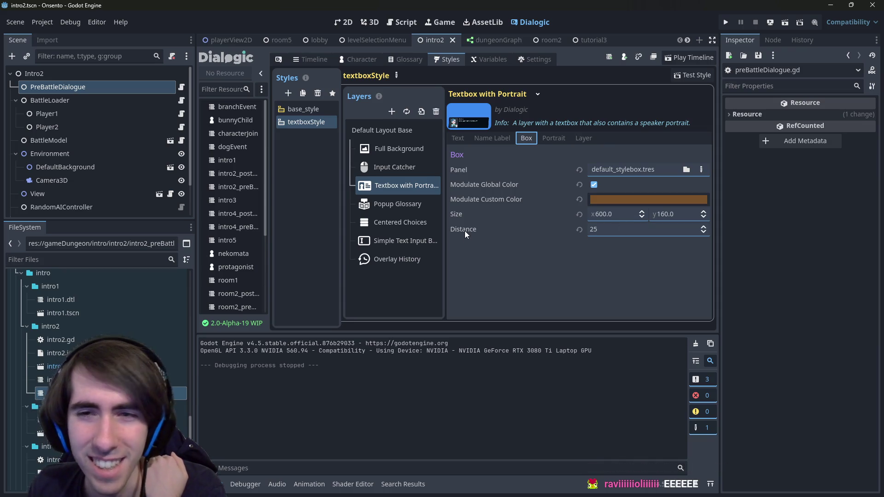
pyautogui.click(423, 184)
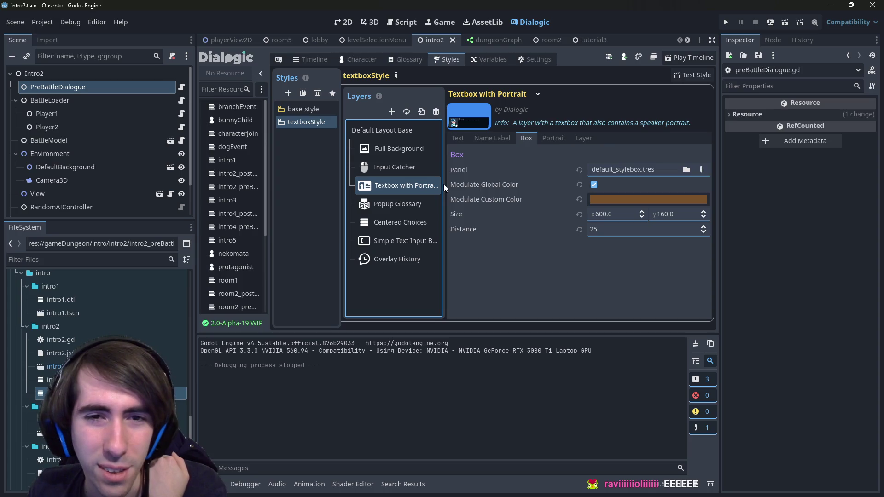
pyautogui.click(403, 205)
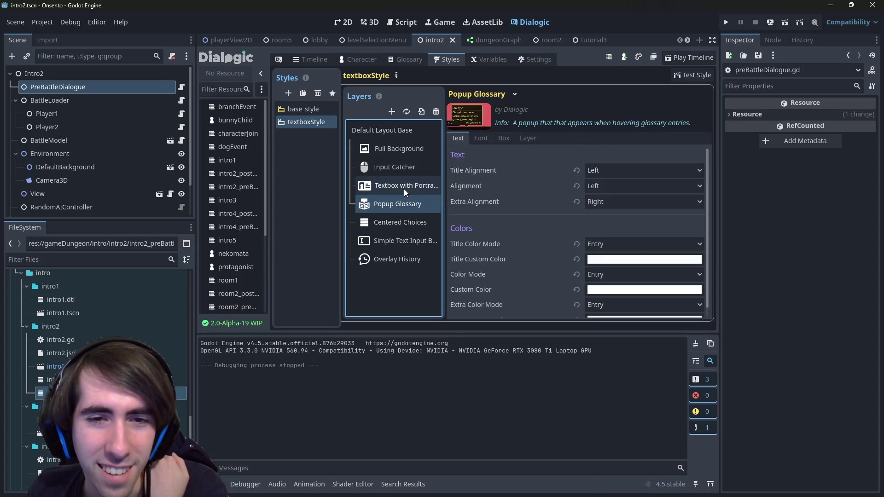
pyautogui.click(405, 188)
pyautogui.click(601, 171)
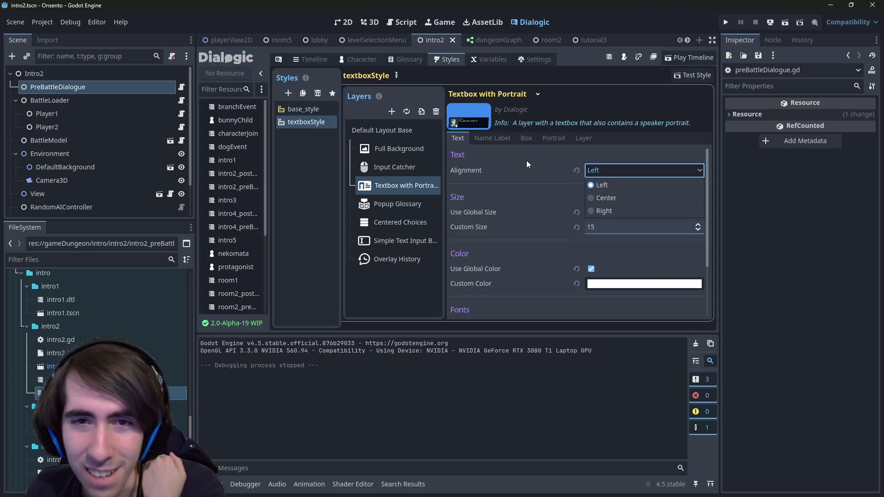
pyautogui.click(486, 137)
pyautogui.click(461, 139)
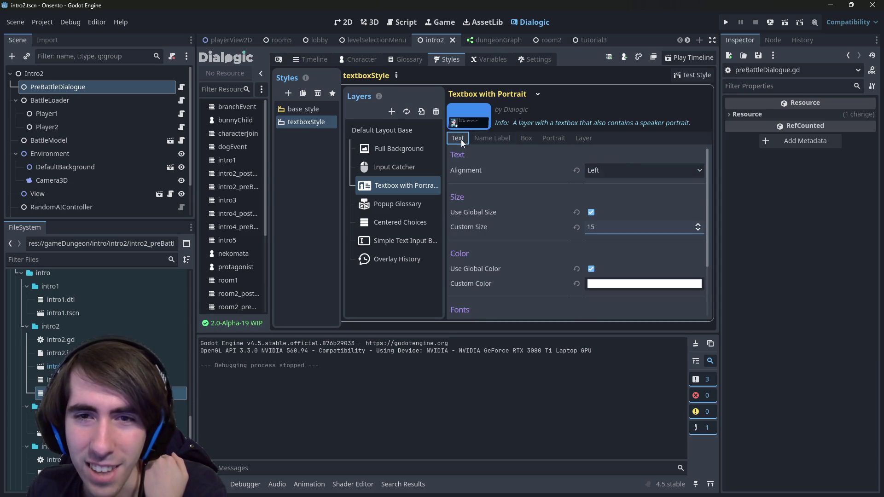
# Set the portrait textbox Distance to 800 and test it in a scene run
pyautogui.click(529, 138)
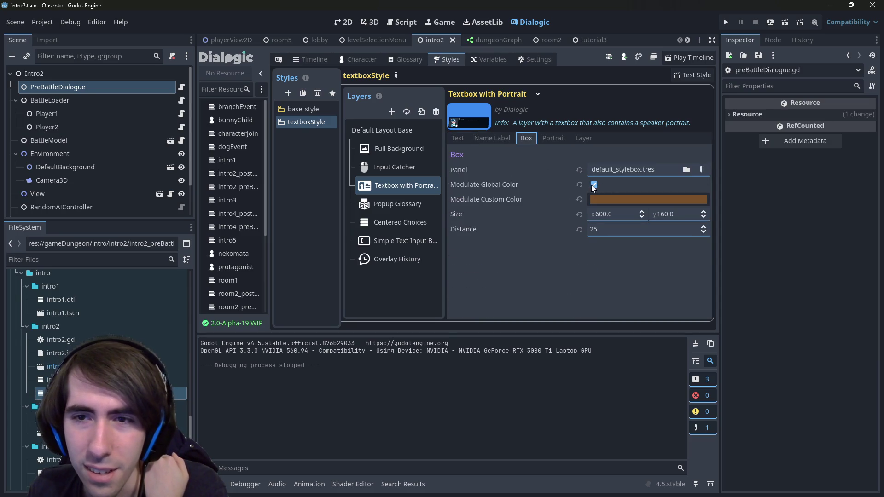
pyautogui.click(643, 229)
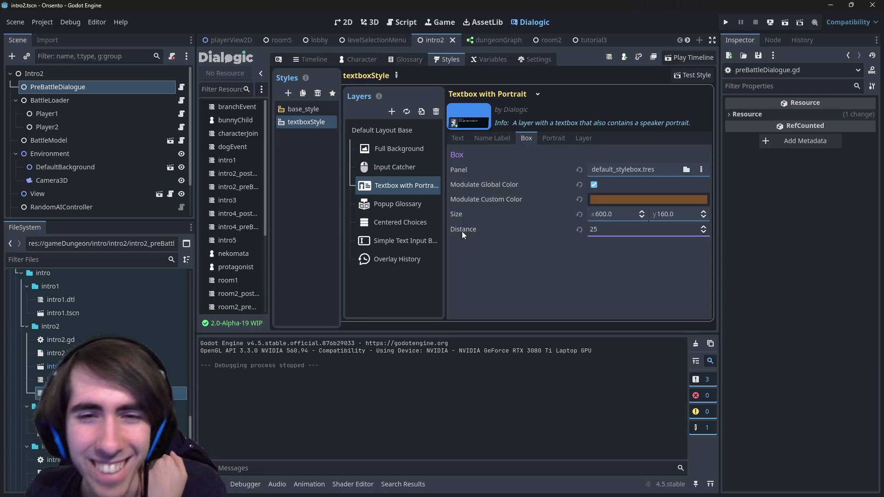
pyautogui.hotkey('ctrl', 'a')
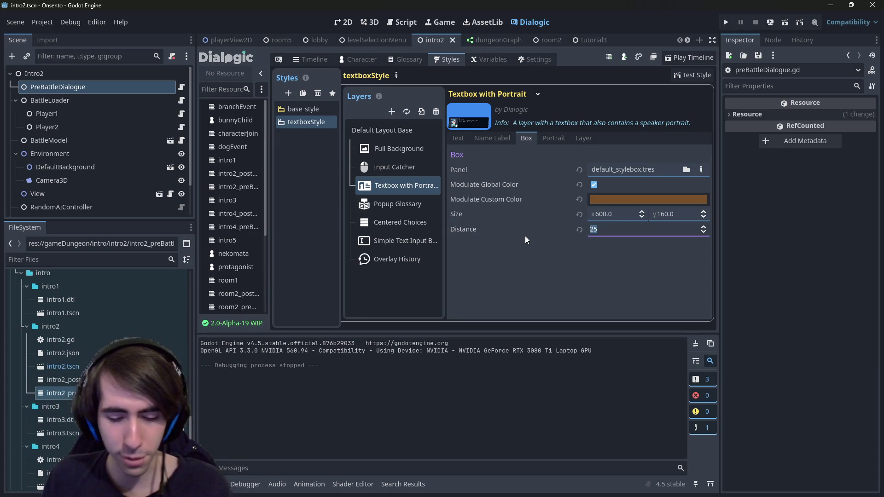
pyautogui.write('800')
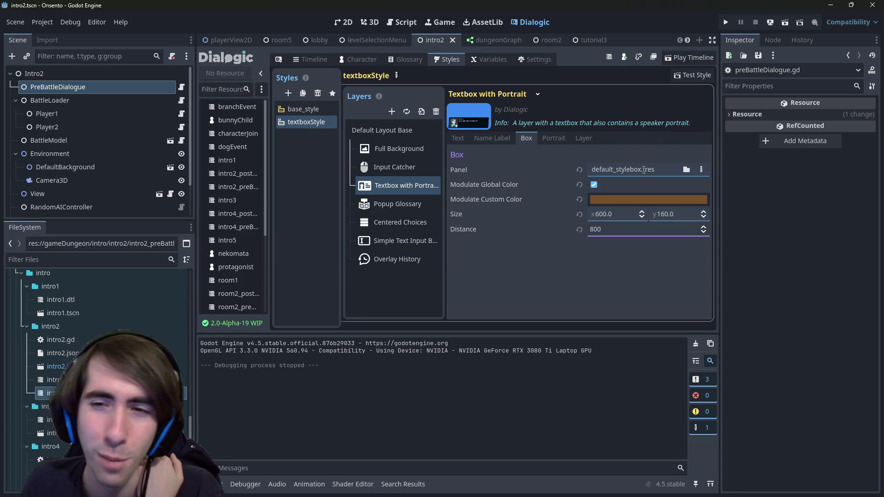
pyautogui.click(783, 26)
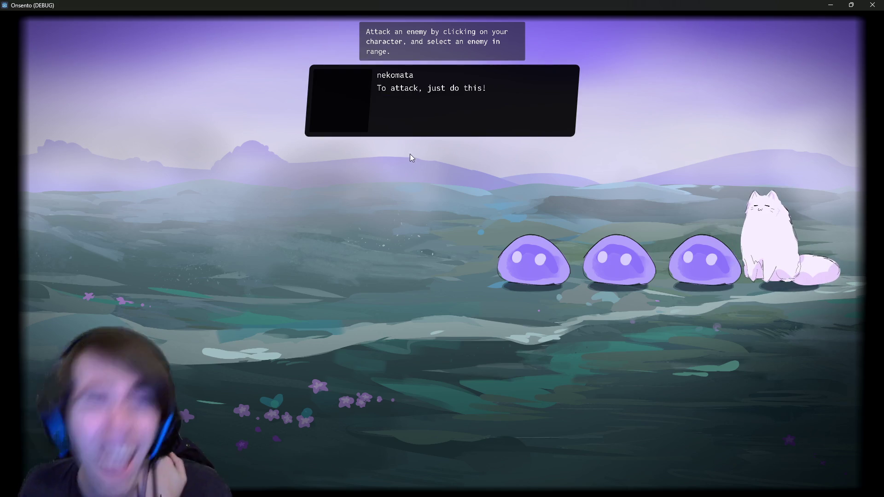
pyautogui.click(424, 110)
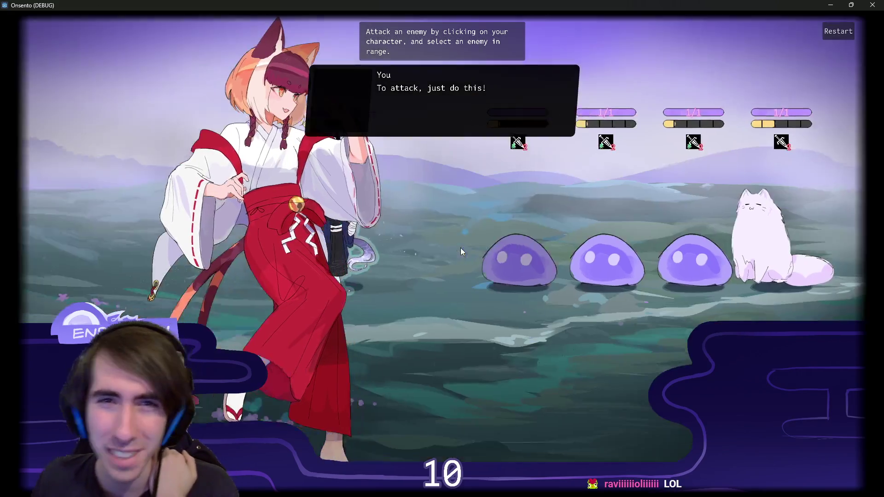
pyautogui.click(872, 5)
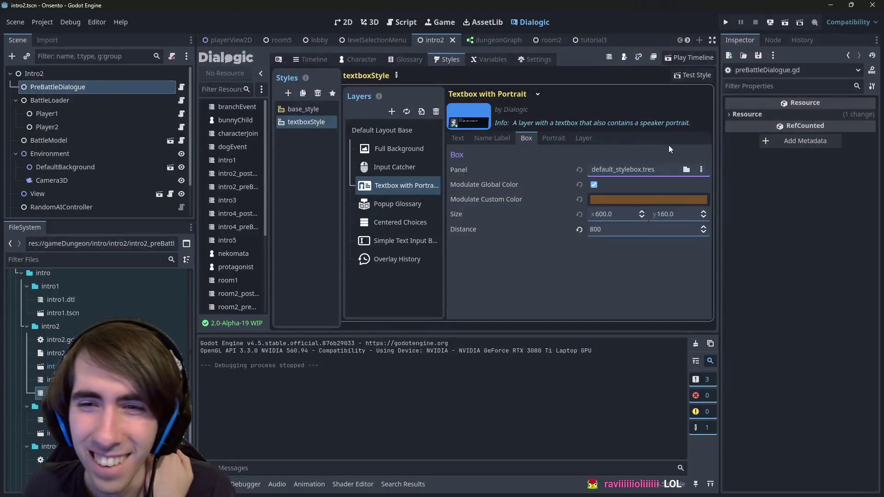
# Raise the Distance to 950 and check the textbox in another test run
pyautogui.click(624, 232)
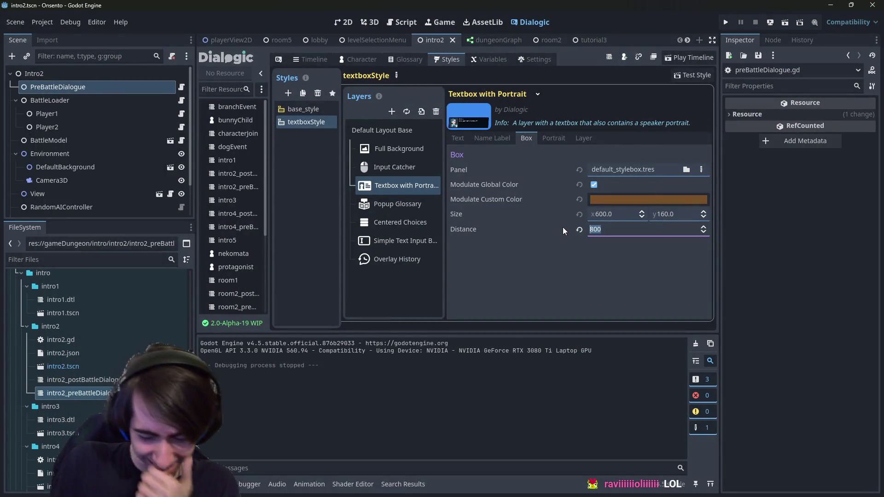
pyautogui.write('1')
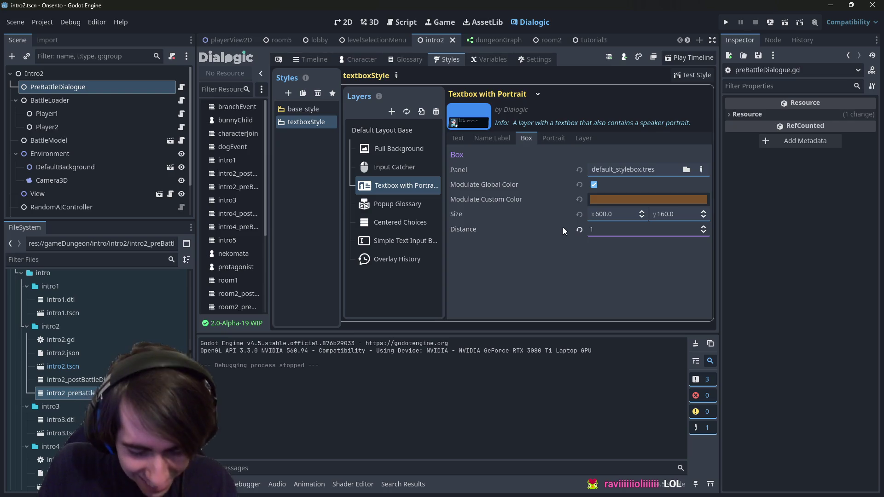
pyautogui.press('BackSpace')
pyautogui.write('950')
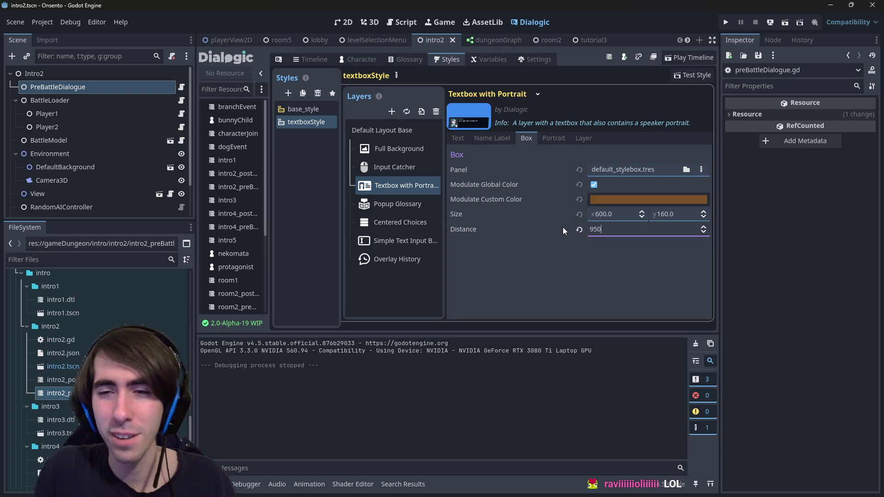
pyautogui.click(784, 23)
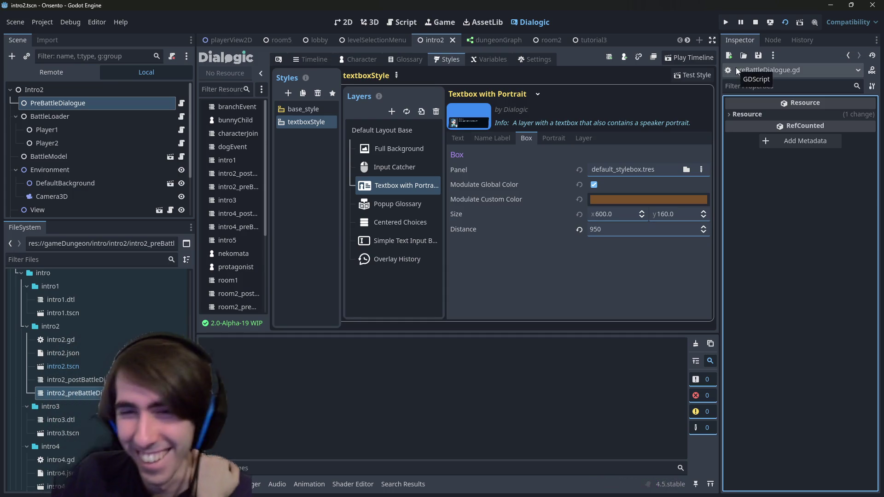
pyautogui.click(692, 75)
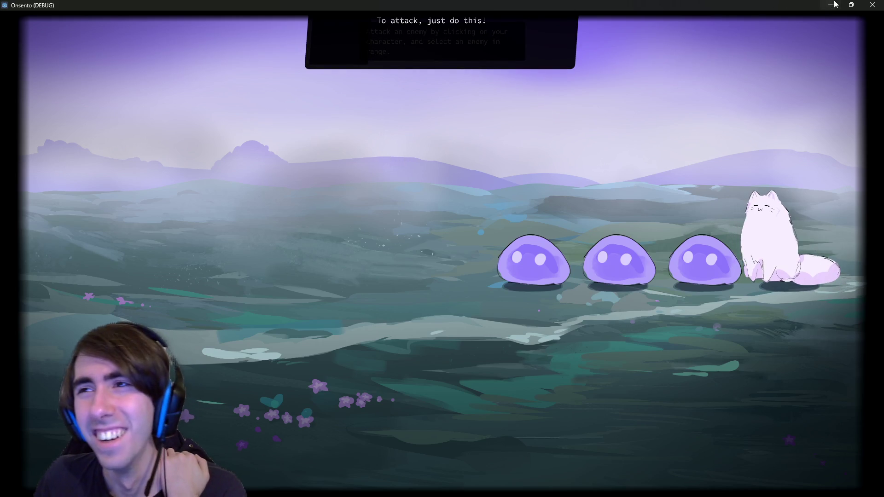
pyautogui.click(872, 4)
pyautogui.click(605, 230)
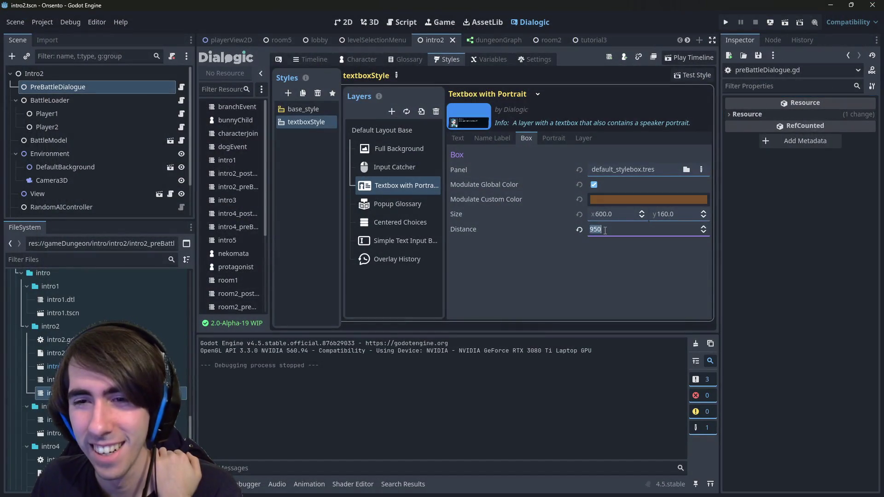
# Set Distance to 1080 minus the textbox height, save, and test-run the scene
pyautogui.click(674, 215)
pyautogui.click(624, 233)
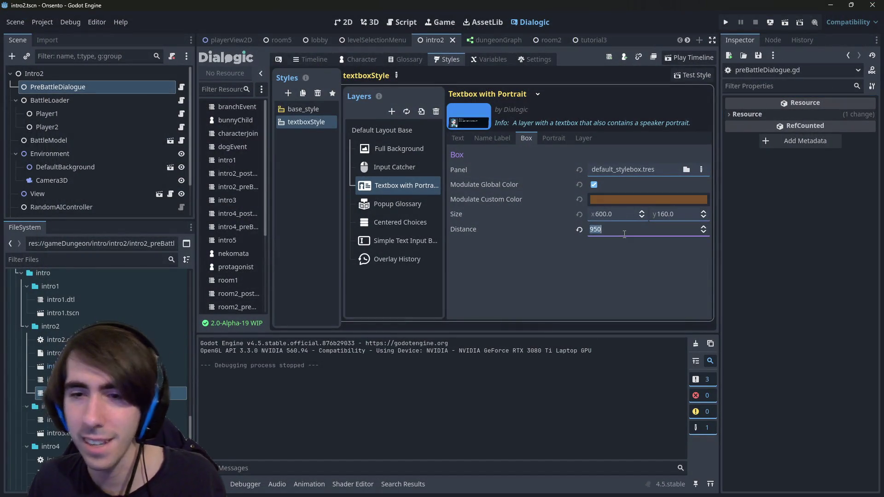
pyautogui.write('1080-160.0')
pyautogui.press('Escape')
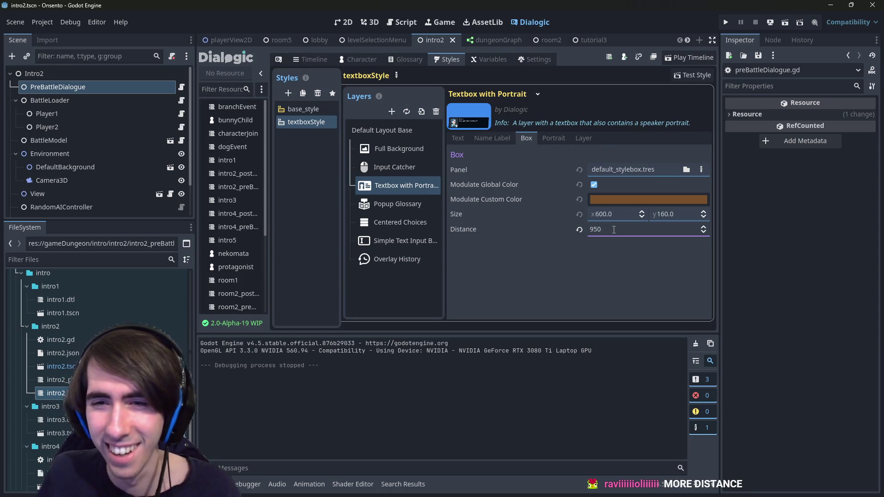
pyautogui.hotkey('ctrl', 's')
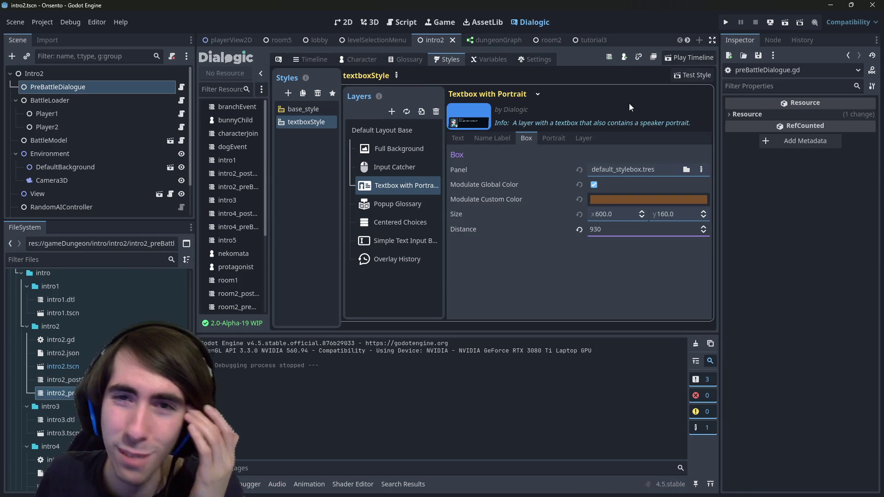
pyautogui.click(778, 24)
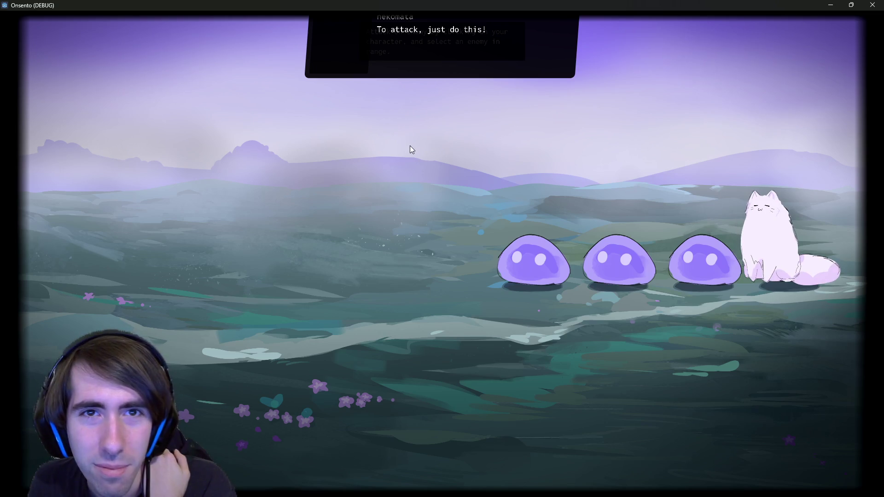
pyautogui.click(869, 8)
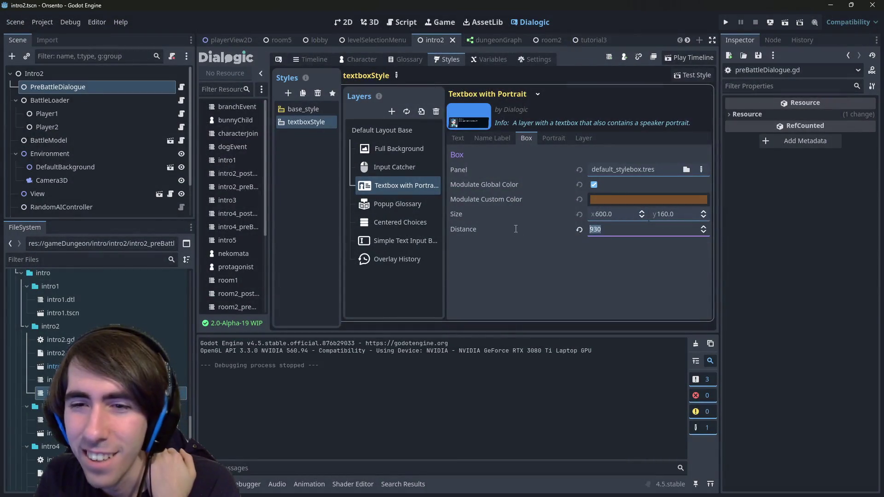
# Lower the portrait textbox Distance step by step until it reaches 900
pyautogui.write('1080')
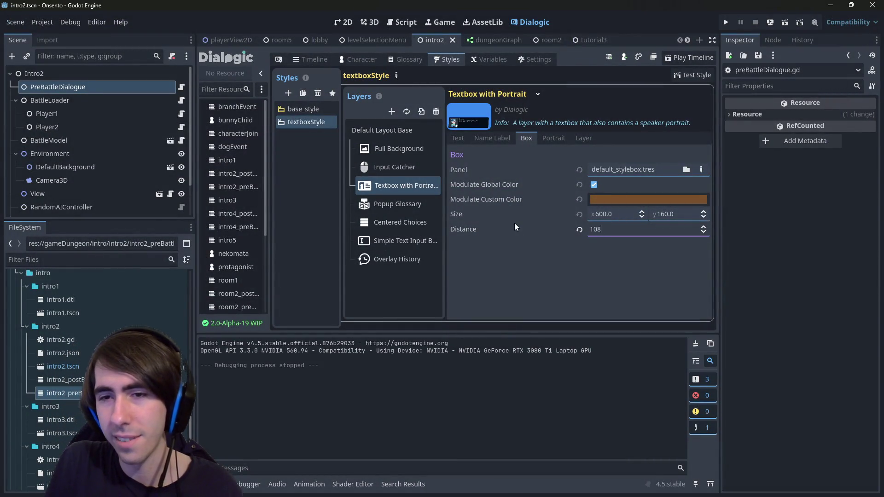
pyautogui.press('Left')
pyautogui.press('BackSpace')
pyautogui.write('2')
pyautogui.press('BackSpace')
pyautogui.press('BackSpace')
pyautogui.write('9')
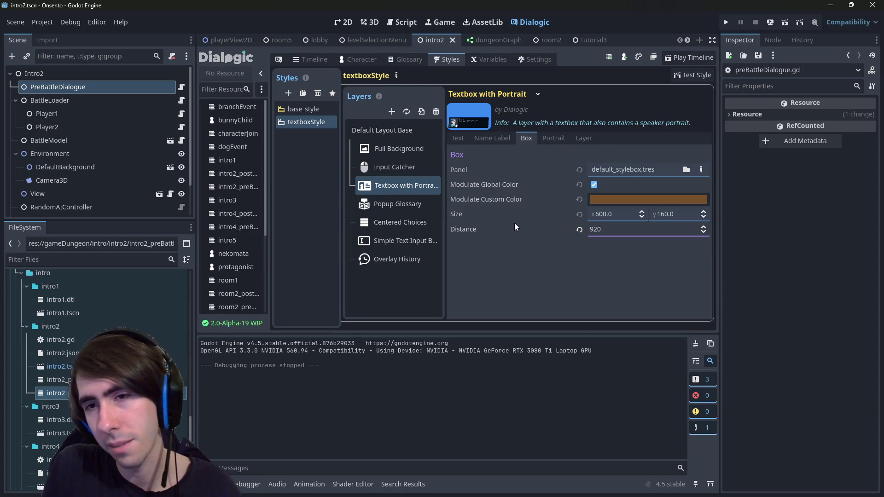
pyautogui.press('BackSpace')
pyautogui.press('BackSpace')
pyautogui.write('00')
pyautogui.hotkey('shift', 'Tab')
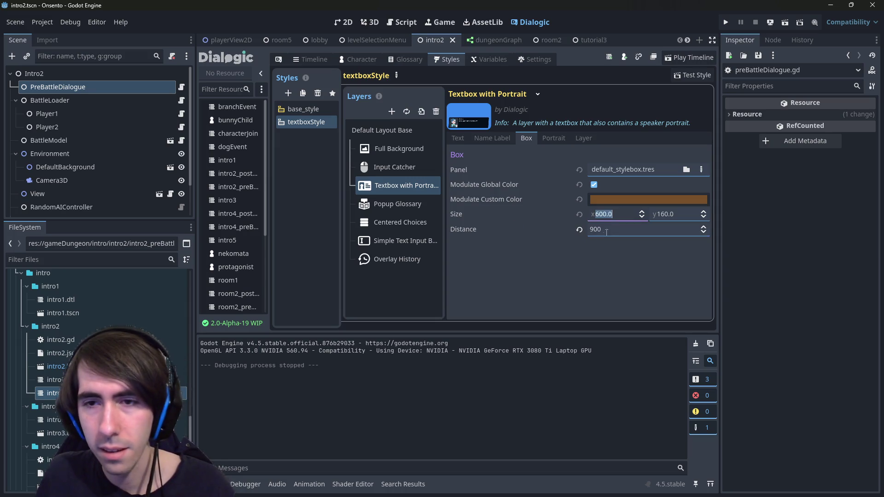
# Test the 900 distance in a scene run, then bring up intro2.gd
pyautogui.click(783, 27)
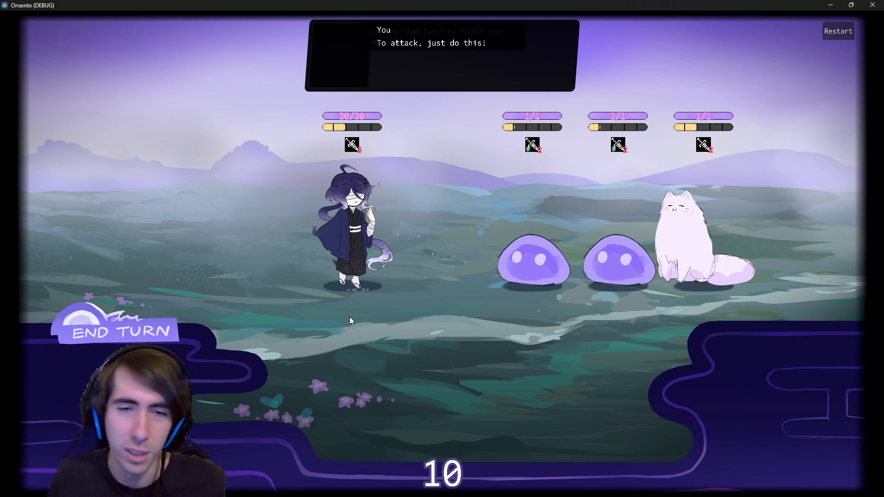
pyautogui.click(873, 5)
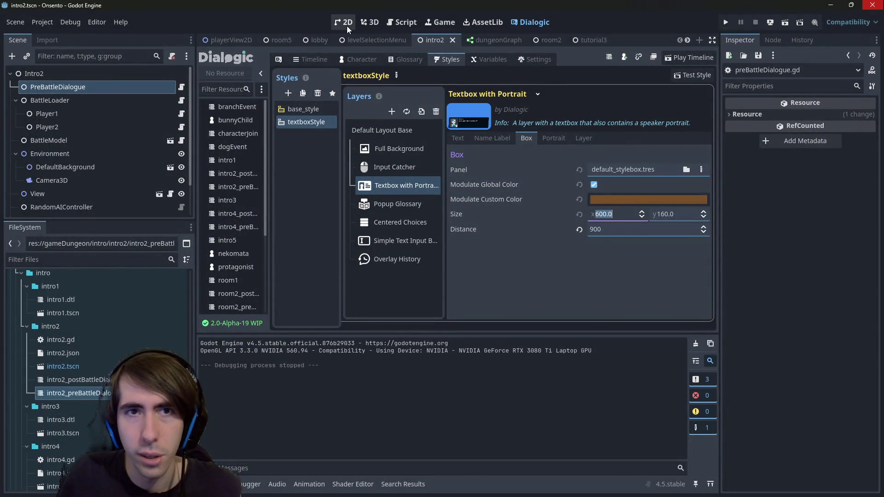
pyautogui.scroll(-3, 131, 187)
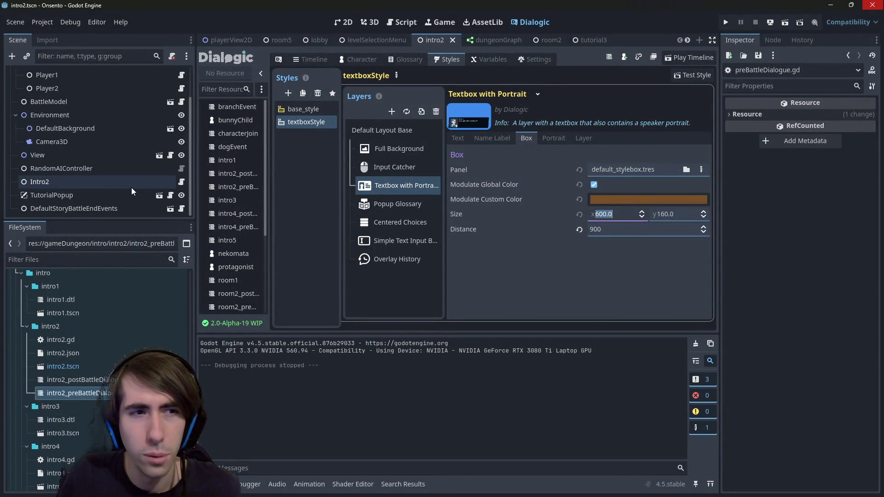
pyautogui.click(182, 182)
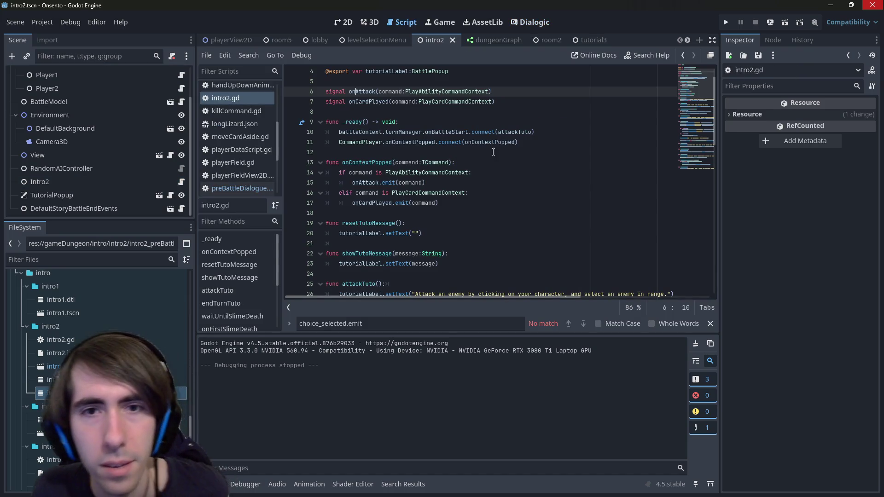
pyautogui.click(500, 225)
pyautogui.scroll(-4, 467, 141)
pyautogui.click(467, 141)
pyautogui.scroll(2, 467, 141)
pyautogui.scroll(-1, 467, 141)
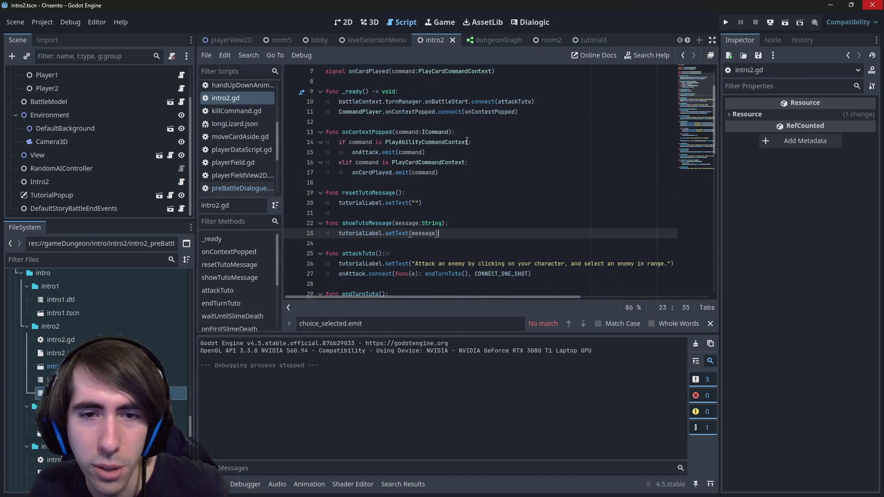
pyautogui.click(415, 203)
pyautogui.scroll(1, 442, 206)
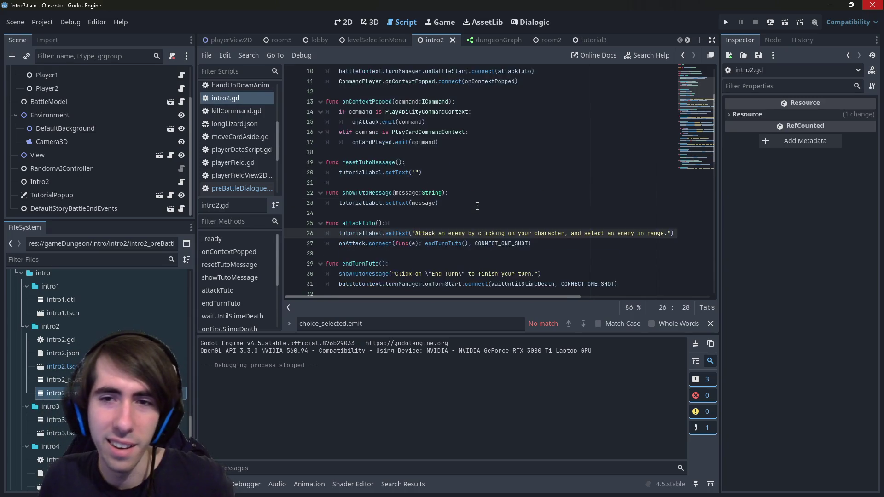
pyautogui.scroll(-1, 465, 207)
pyautogui.moveTo(415, 203); pyautogui.dragTo(655, 198)
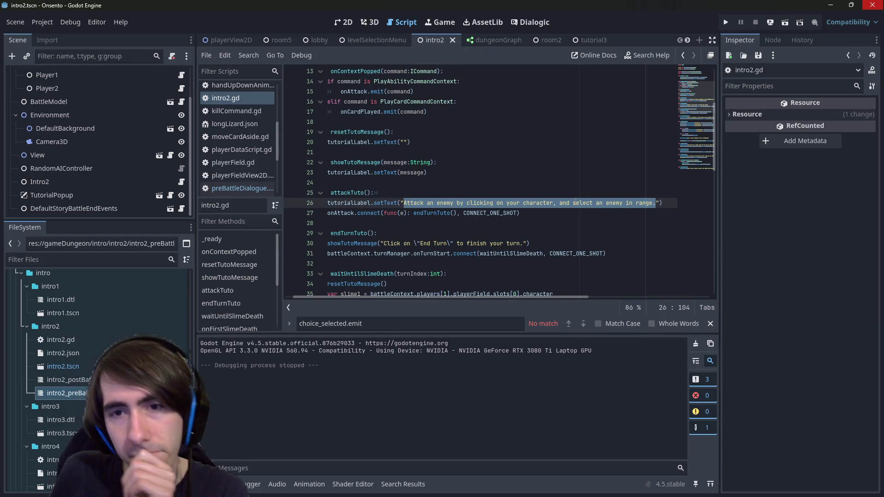
pyautogui.moveTo(563, 214); pyautogui.dragTo(242, 208)
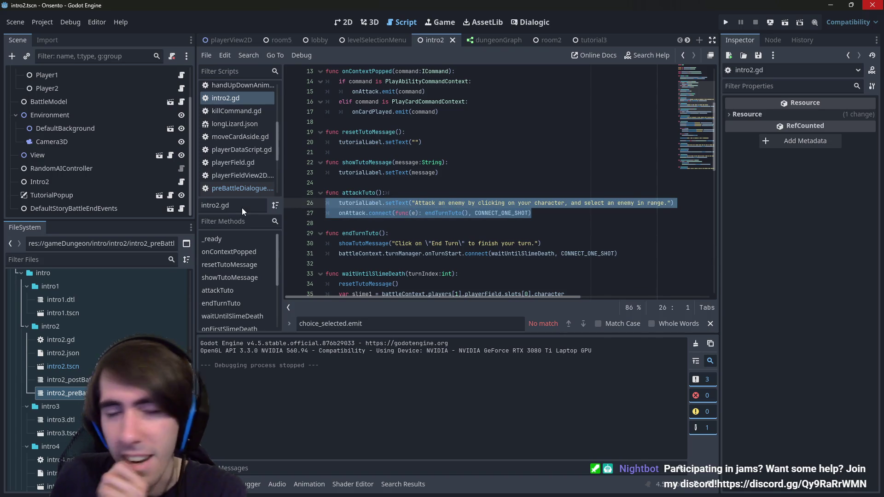
pyautogui.click(396, 235)
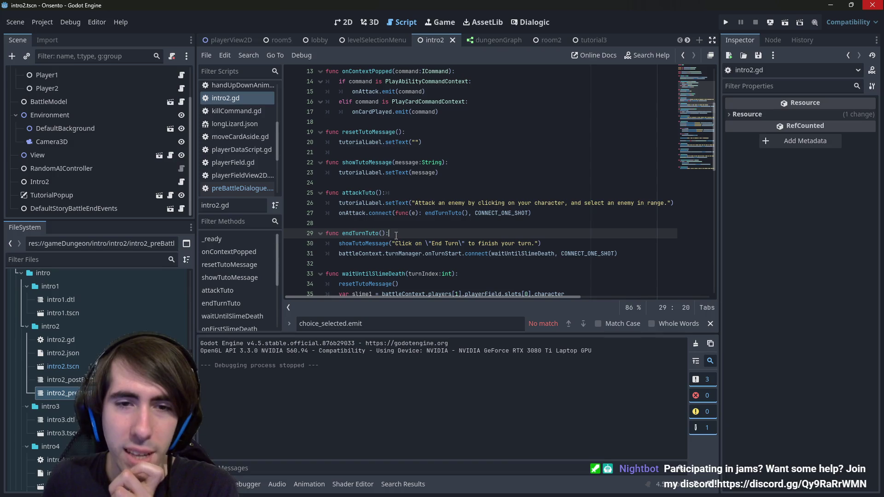
pyautogui.scroll(-2, 395, 236)
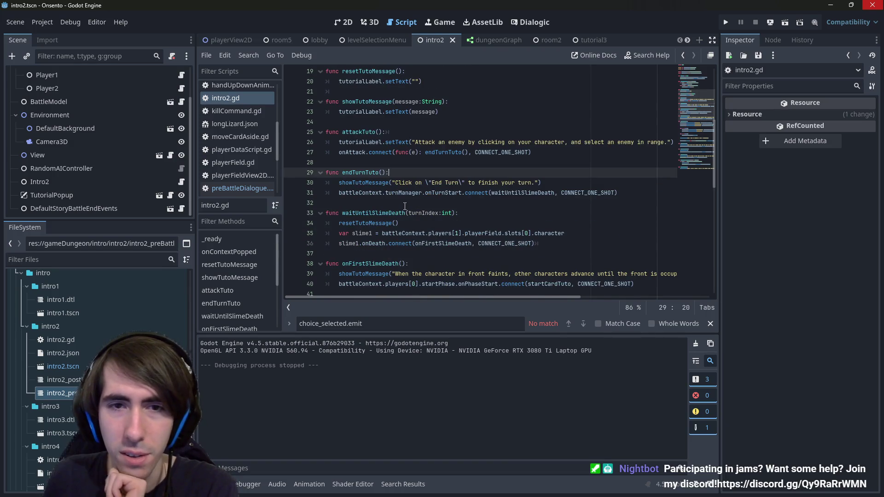
pyautogui.doubleClick(445, 152)
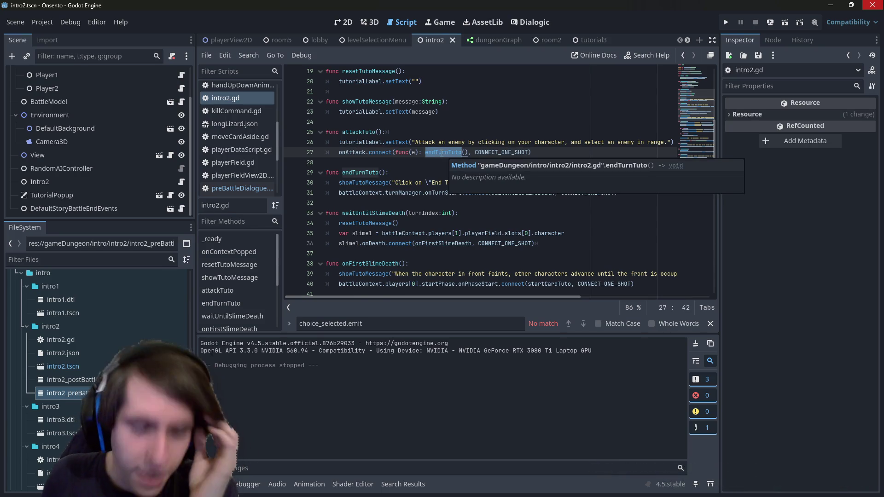
pyautogui.click(418, 172)
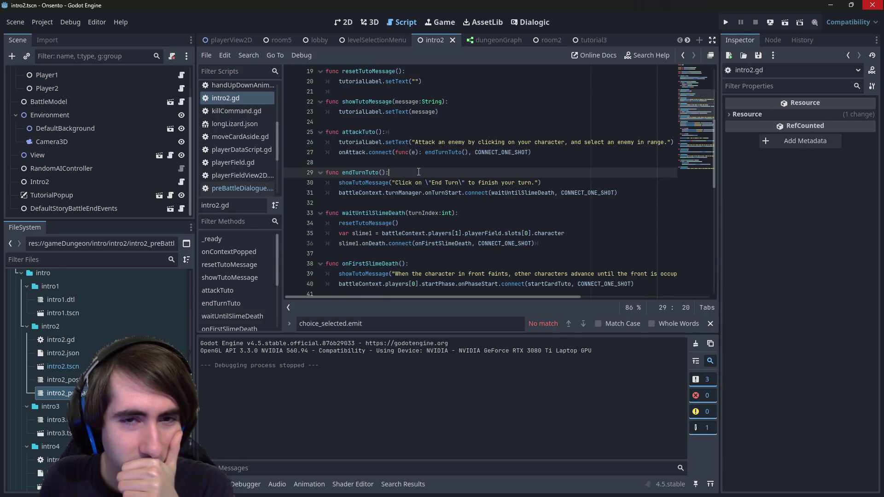
pyautogui.scroll(1, 419, 172)
# Add 'Dialogic.paused = false' as the first line of endTurnTuto and save
pyautogui.press('Return')
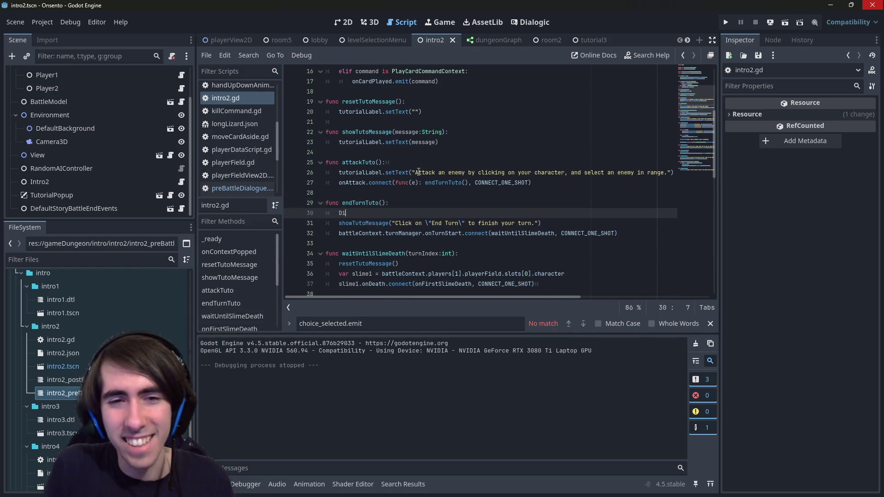
pyautogui.write('ialgo')
pyautogui.press('BackSpace')
pyautogui.press('BackSpace')
pyautogui.write('igc.')
pyautogui.hotkey('ctrl', 'BackSpace')
pyautogui.hotkey('ctrl', 'BackSpace')
pyautogui.write('Galogic.')
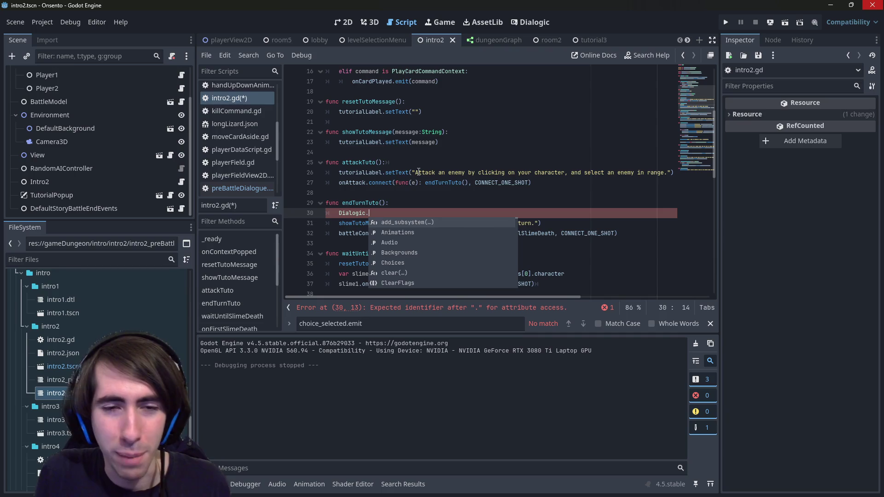
pyautogui.write('paused ')
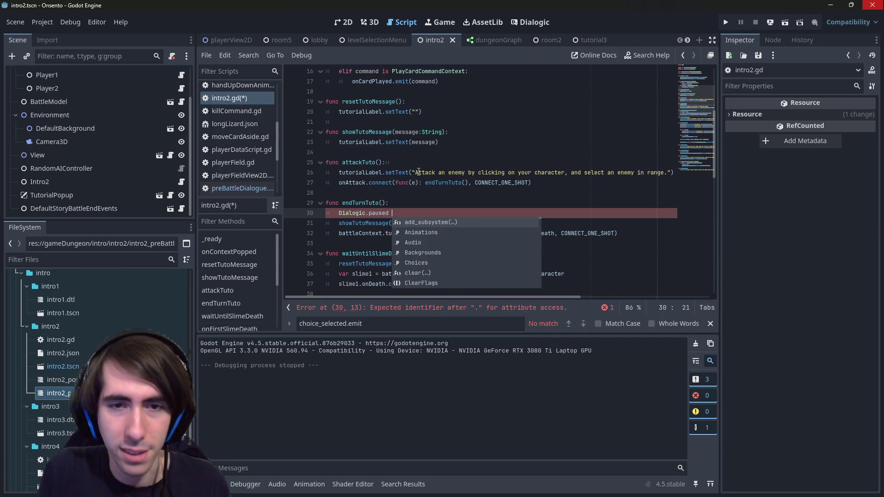
pyautogui.write('= false')
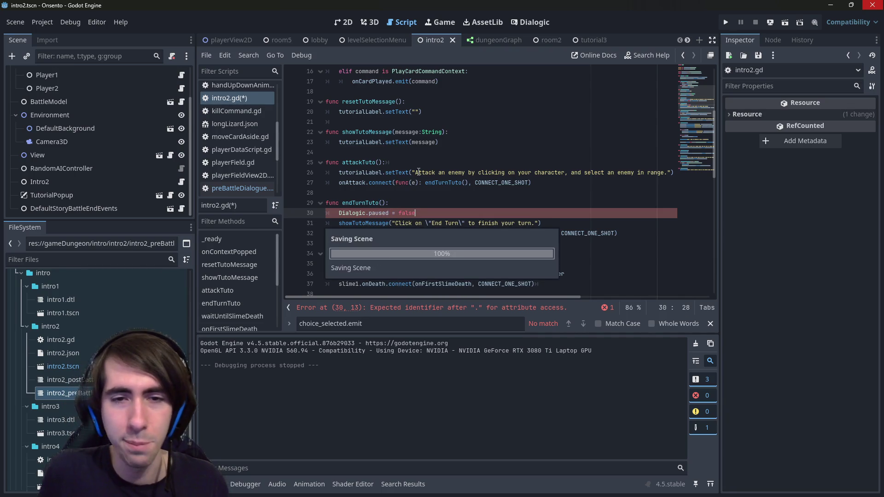
pyautogui.hotkey('ctrl', 's')
pyautogui.hotkey('shift', 'Home')
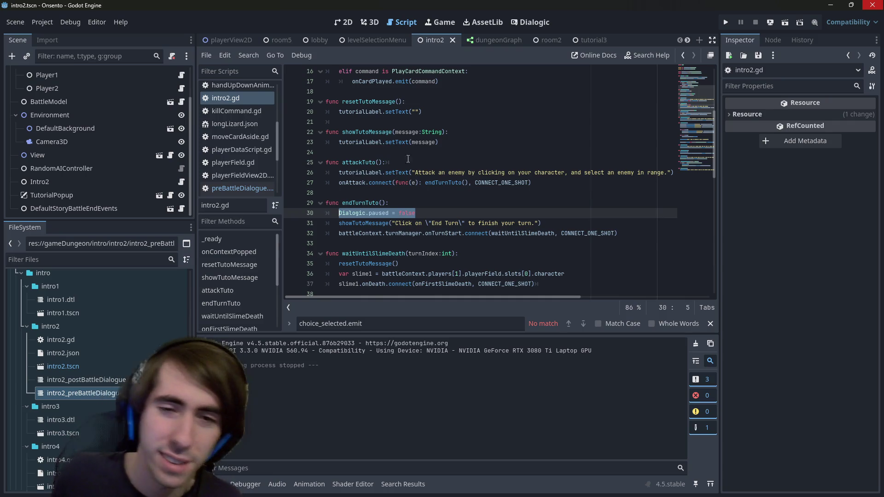
pyautogui.doubleClick(406, 213)
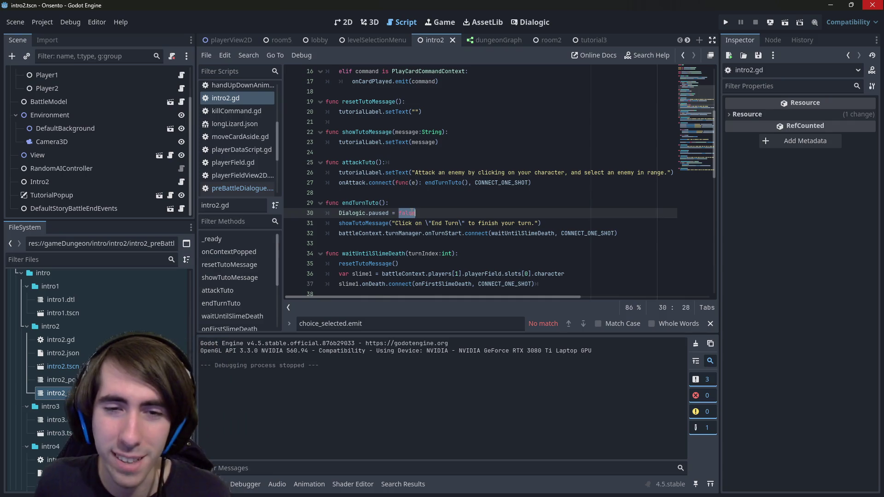
# Paste the unpause line into waitUntilSlimeDeath, onFirstSlimeDeath and startCardTuto, saving each time
pyautogui.click(465, 252)
pyautogui.press('Return')
pyautogui.write('Dialogic.paused = false')
pyautogui.hotkey('ctrl', 's')
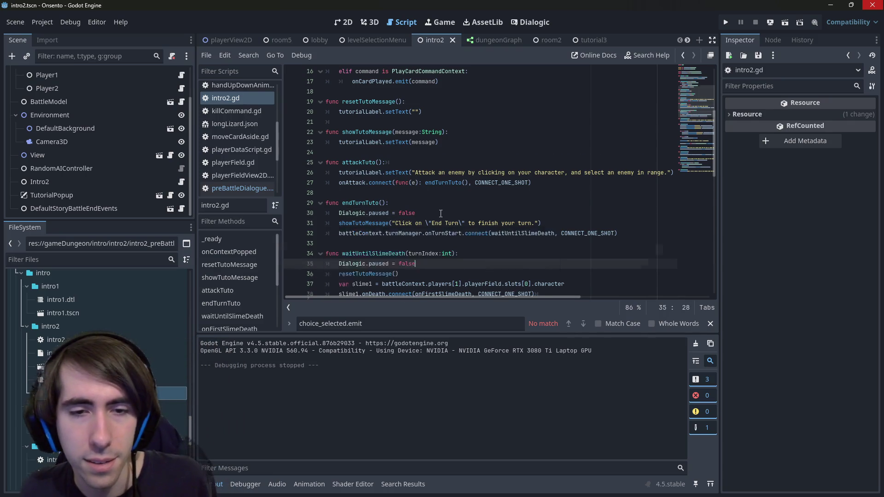
pyautogui.scroll(-3, 441, 214)
pyautogui.click(425, 223)
pyautogui.press('Return')
pyautogui.write('Dialogic.paused = false')
pyautogui.hotkey('ctrl', 's')
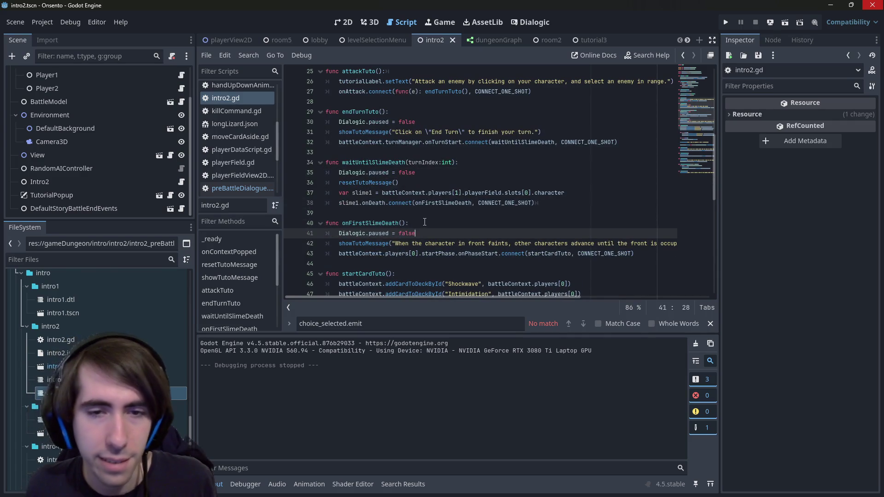
pyautogui.scroll(-2, 425, 222)
pyautogui.click(405, 216)
pyautogui.press('Return')
pyautogui.write('Dialogic.paused = false')
pyautogui.hotkey('ctrl', 's')
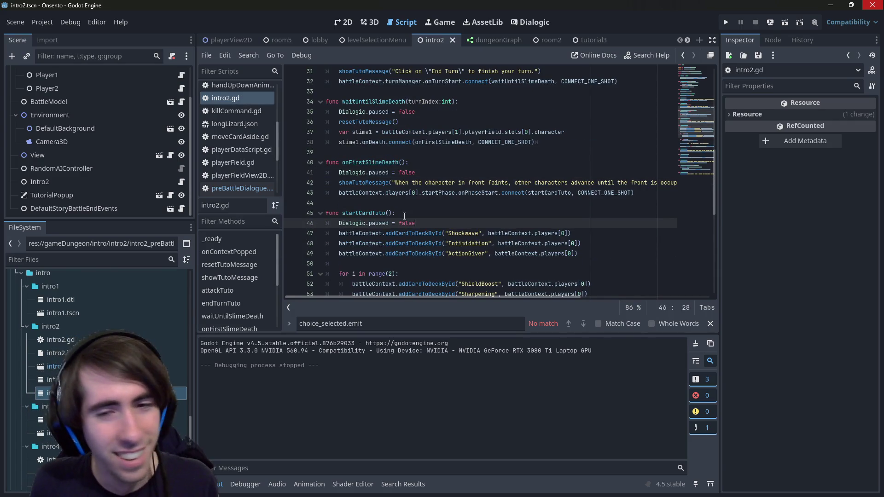
# Paste the unpause line into cardCostTuto, cardCostTutoEnd and drawCardTuto, saving each time
pyautogui.scroll(-6, 405, 216)
pyautogui.click(405, 203)
pyautogui.press('Return')
pyautogui.write('Dialogic.paused = false')
pyautogui.hotkey('ctrl', 's')
pyautogui.tripleClick(420, 254)
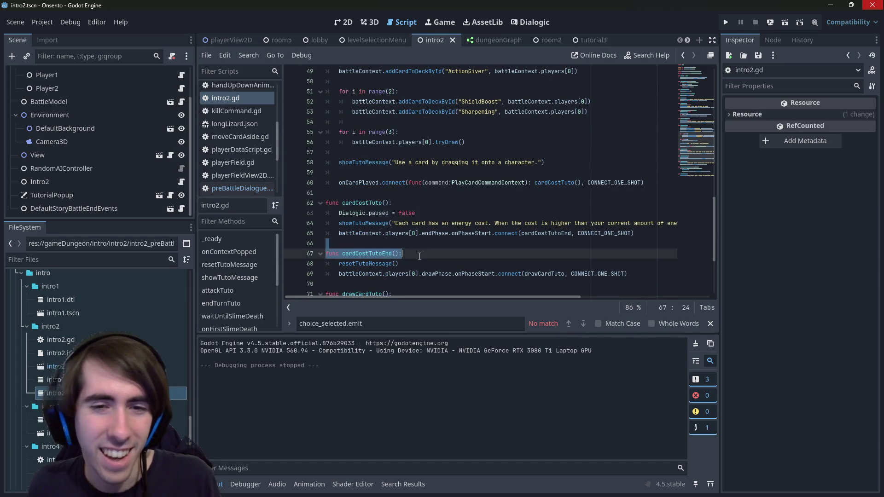
pyautogui.click(419, 254)
pyautogui.press('Return')
pyautogui.write('Dialogic.paused = false')
pyautogui.hotkey('ctrl', 's')
pyautogui.scroll(-4, 409, 190)
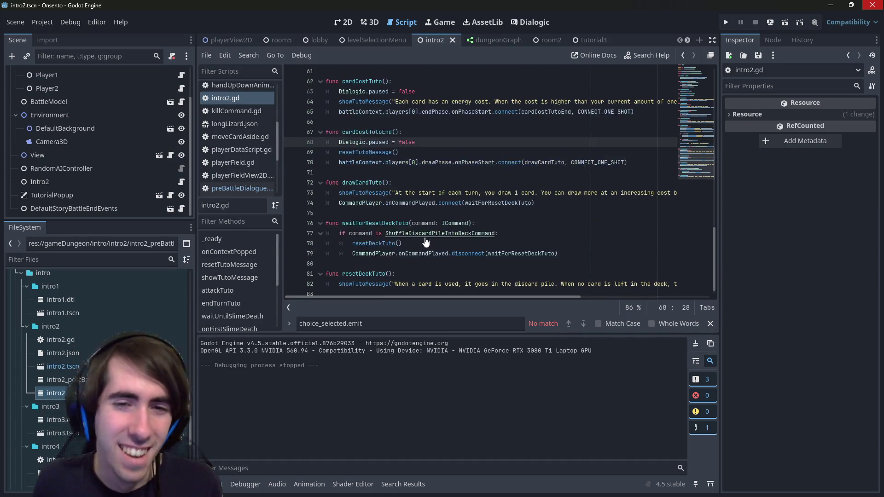
pyautogui.click(409, 182)
pyautogui.press('Return')
pyautogui.write('Dialogic.paused = false')
pyautogui.hotkey('ctrl', 's')
# Paste the unpause line into waitForResetDeckTuto and resetDeckTuto and save
pyautogui.scroll(-1, 480, 205)
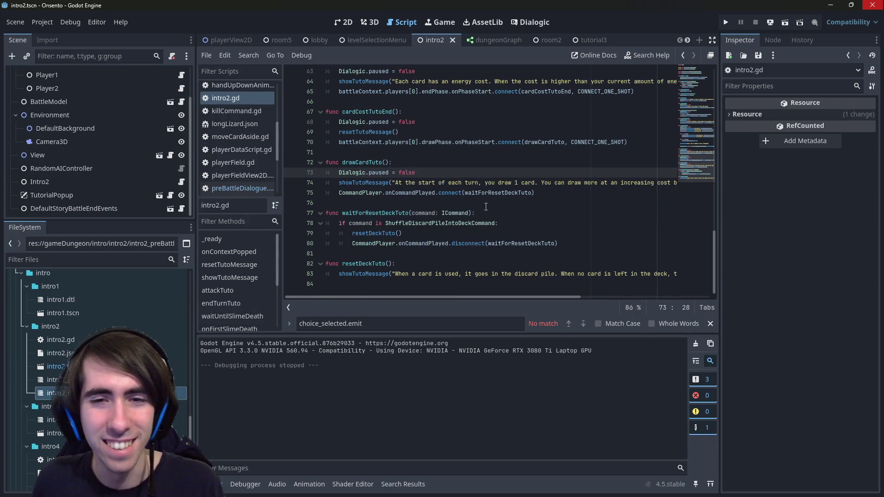
pyautogui.click(490, 212)
pyautogui.press('Return')
pyautogui.write('Dialogic.paused = false')
pyautogui.hotkey('ctrl', 's')
pyautogui.scroll(-1, 437, 221)
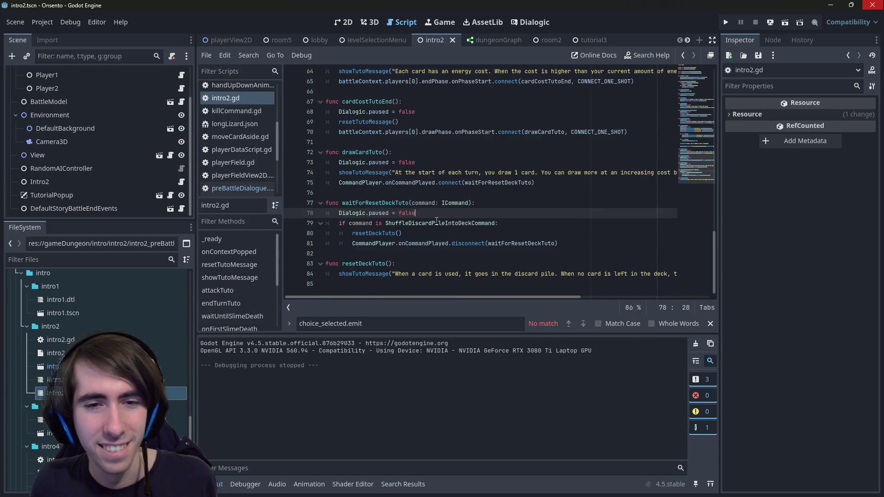
pyautogui.click(418, 261)
pyautogui.press('Return')
pyautogui.write('Dialogic.paused = false')
pyautogui.hotkey('ctrl', 's')
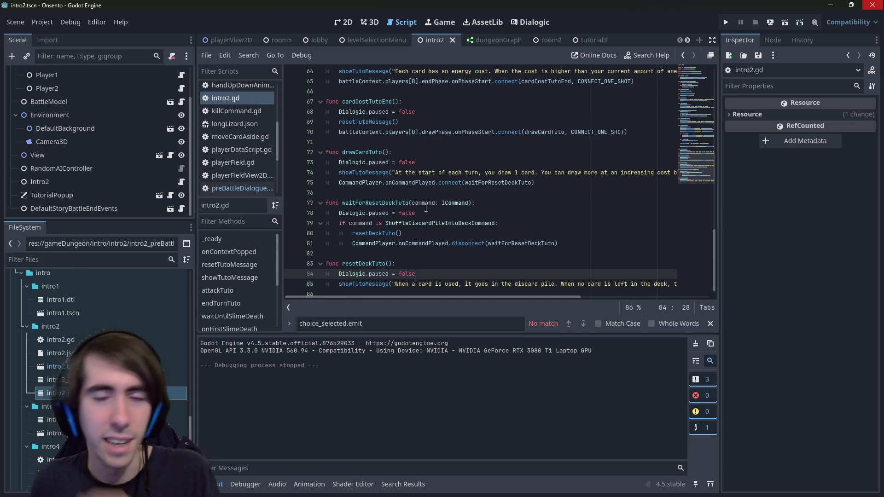
pyautogui.scroll(5, 436, 174)
pyautogui.scroll(-4, 406, 254)
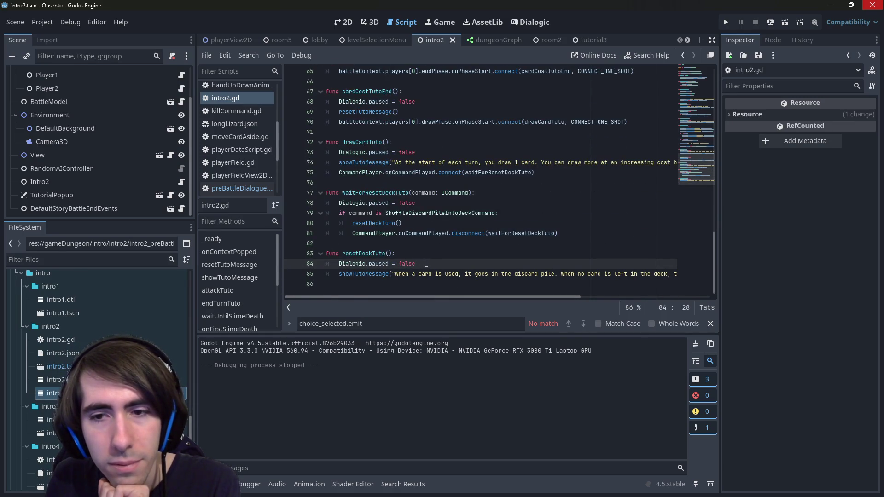
pyautogui.scroll(17, 425, 261)
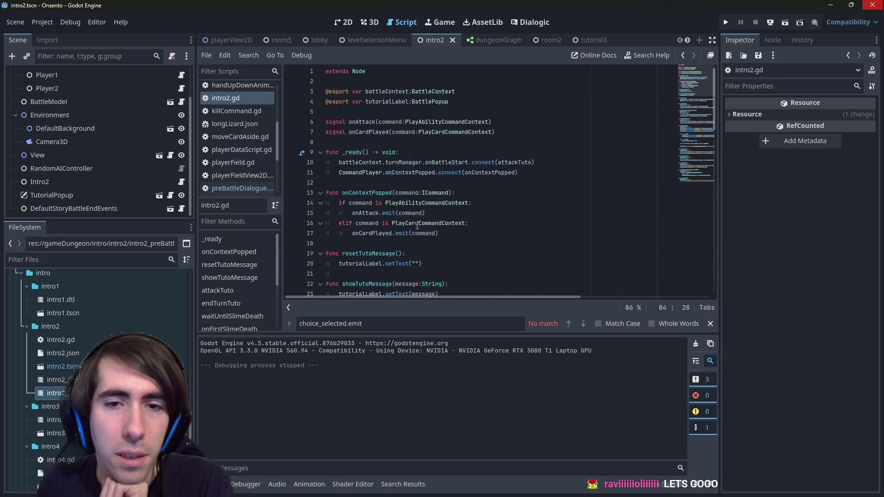
# Open the intro2_preBattle timeline and look at nekomata's first dialogue line
pyautogui.doubleClick(58, 393)
pyautogui.click(372, 136)
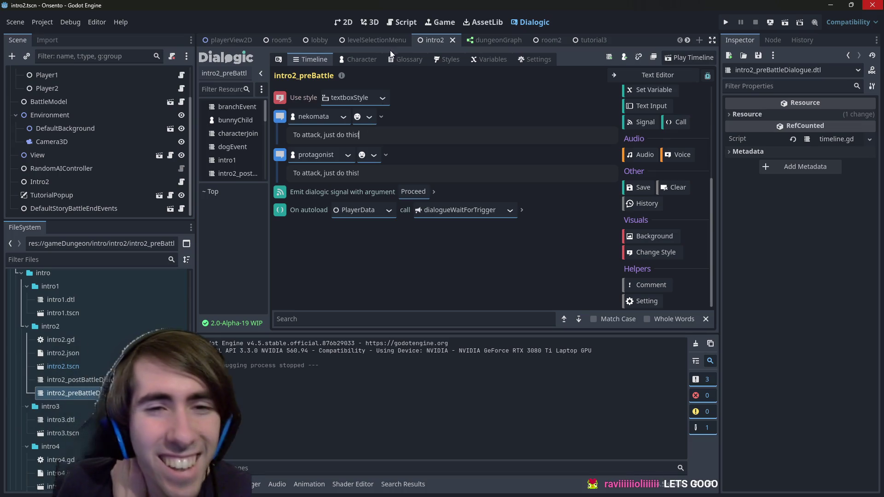
pyautogui.click(404, 22)
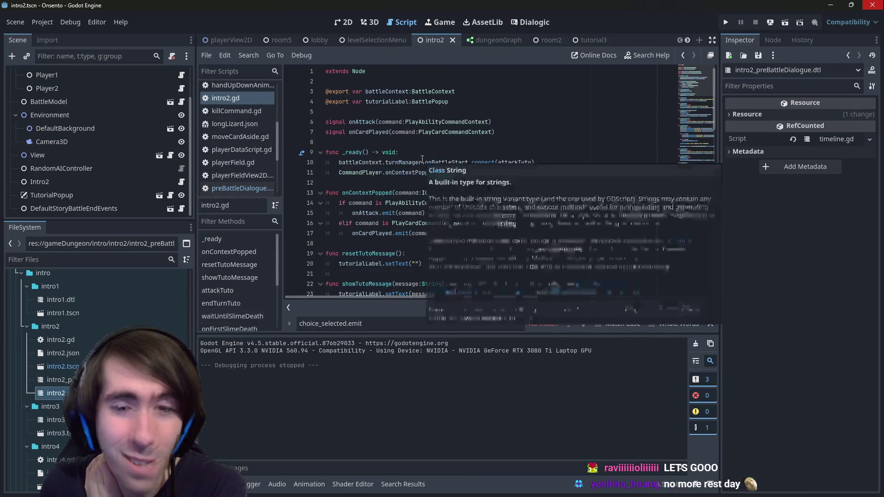
# Replace nekomata's first line with the line-26 attack tutorial message
pyautogui.moveTo(415, 203); pyautogui.dragTo(672, 203)
pyautogui.hotkey('ctrl', 'c')
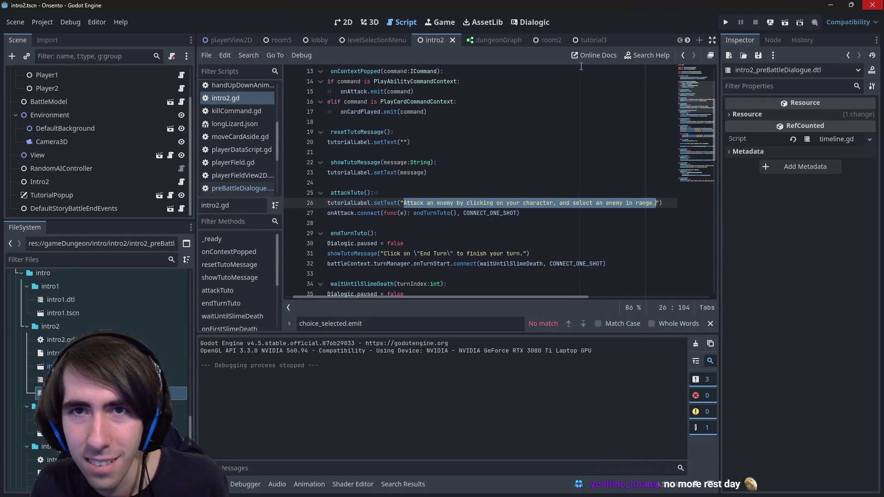
pyautogui.click(540, 24)
pyautogui.tripleClick(364, 135)
pyautogui.hotkey('ctrl', 'v')
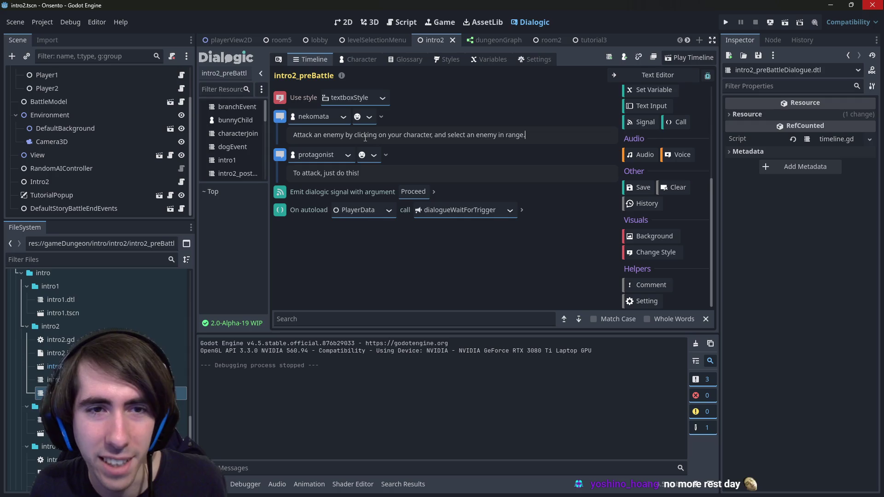
# Move the protagonist's line below the signal and wait call, giving it the line-31 End Turn message
pyautogui.click(352, 173)
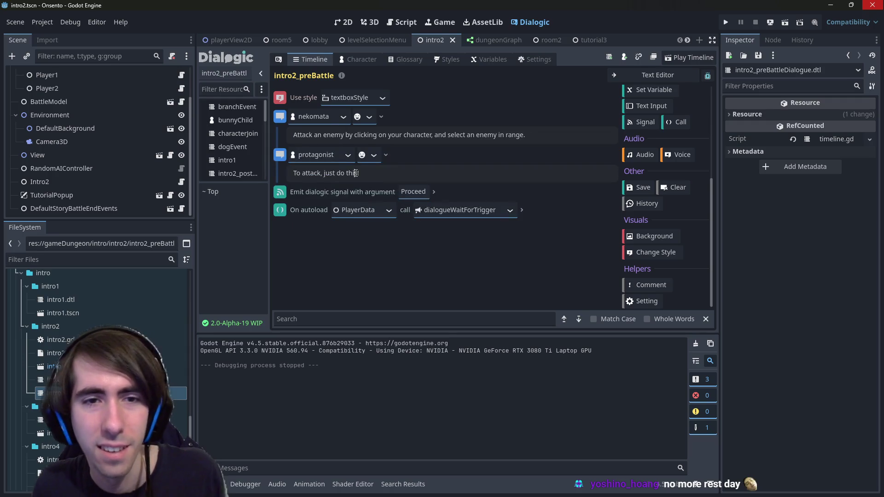
pyautogui.hotkey('alt', 'Down')
pyautogui.hotkey('alt', 'Down')
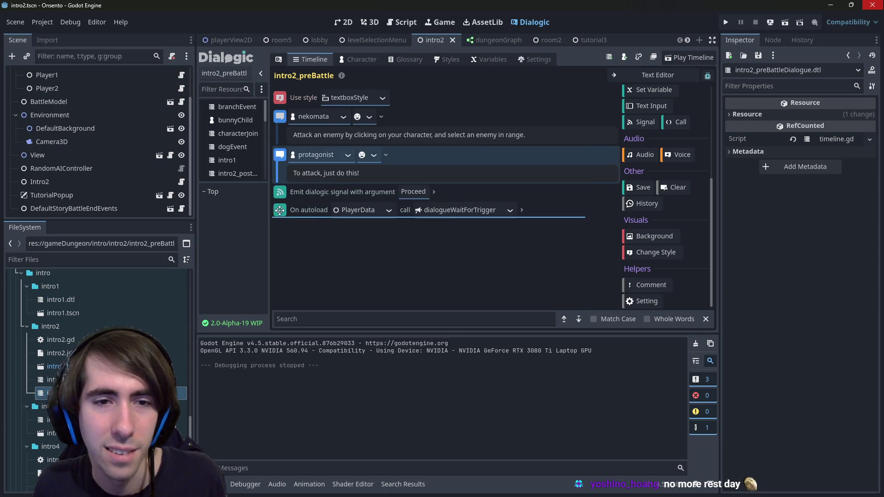
pyautogui.click(402, 22)
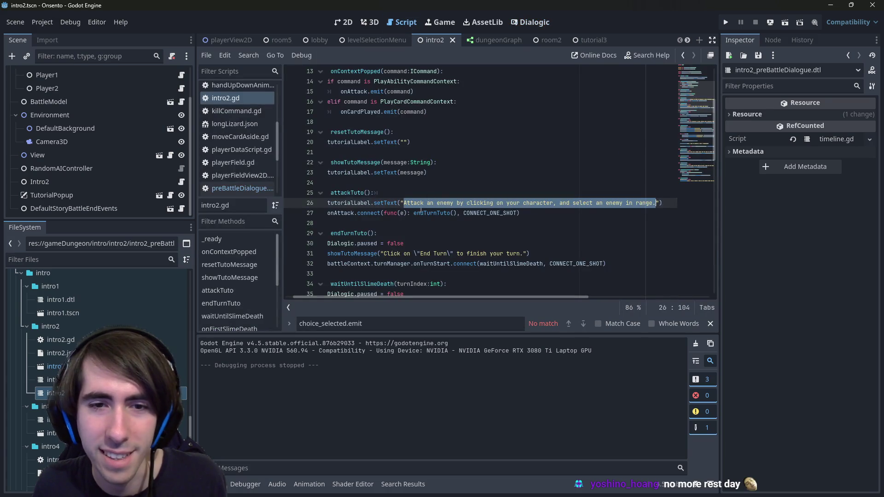
pyautogui.moveTo(381, 254); pyautogui.dragTo(524, 255)
pyautogui.hotkey('ctrl', 'c')
pyautogui.click(529, 22)
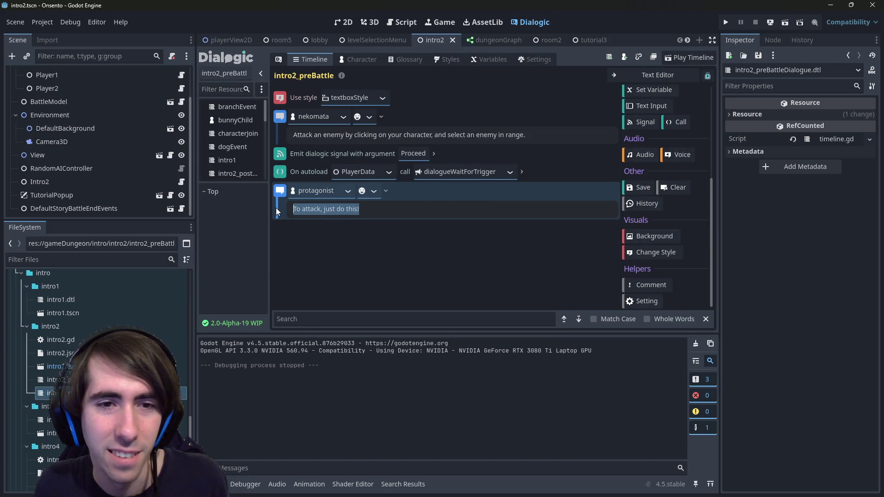
pyautogui.hotkey('ctrl', 'v')
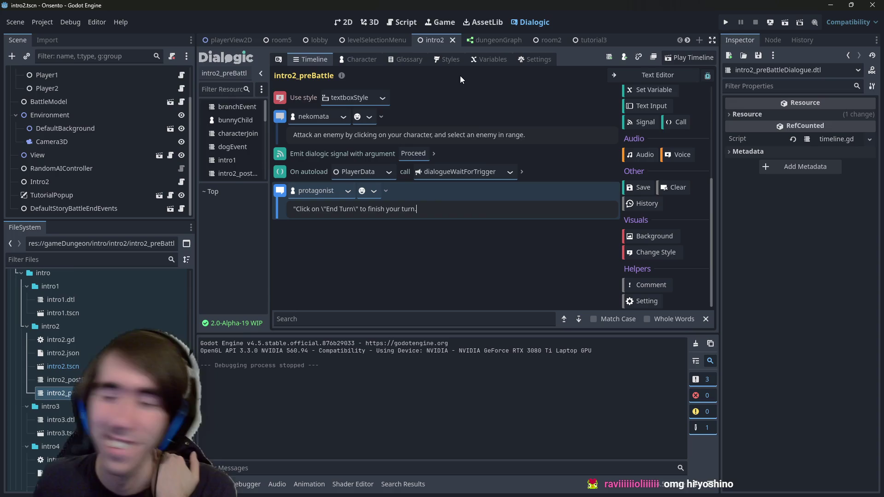
# Duplicate the Proceed signal event below the protagonist line and inspect its arguments
pyautogui.rightClick(281, 156)
pyautogui.press('Escape')
pyautogui.rightClick(280, 157)
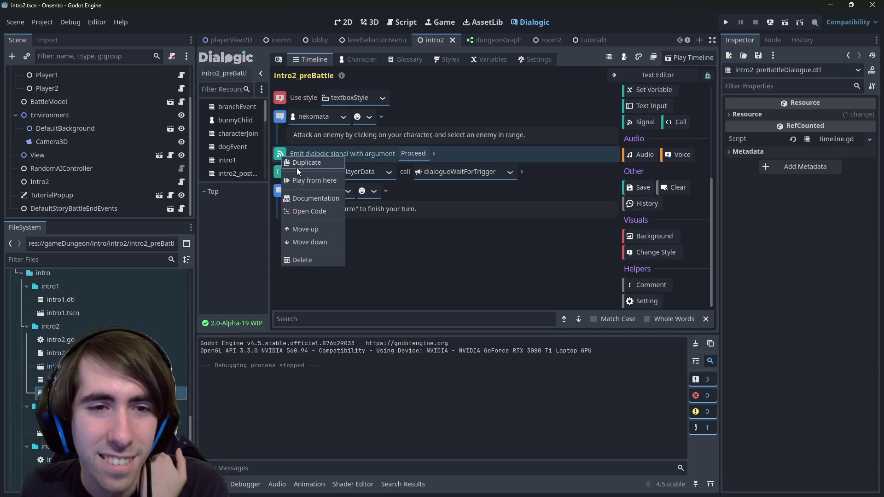
pyautogui.click(299, 165)
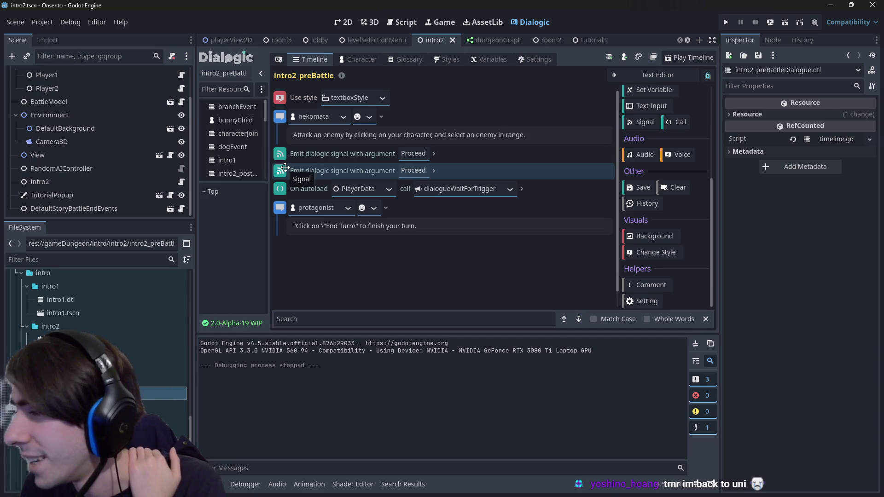
pyautogui.moveTo(285, 168); pyautogui.dragTo(292, 233)
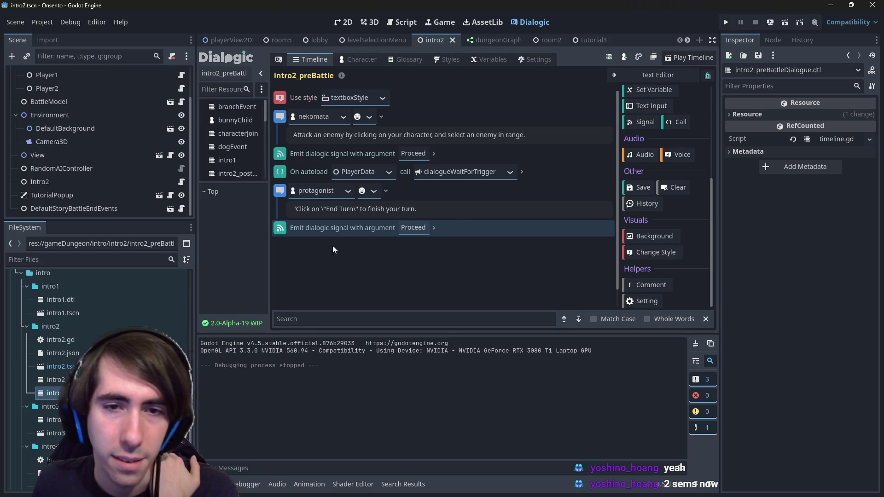
pyautogui.click(434, 226)
pyautogui.click(434, 228)
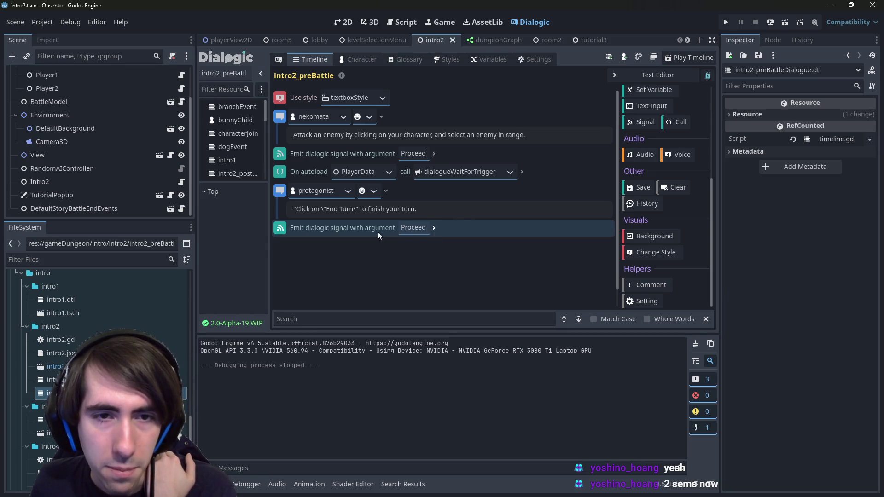
pyautogui.click(435, 228)
pyautogui.click(435, 228)
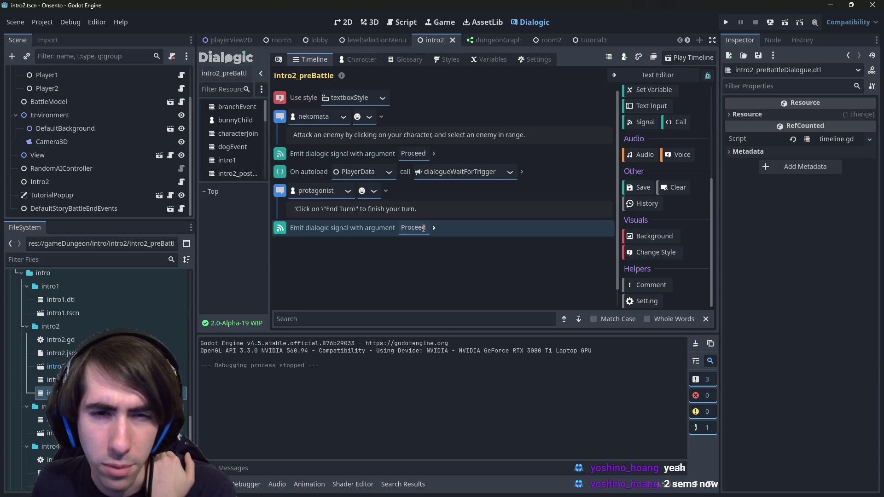
pyautogui.click(423, 228)
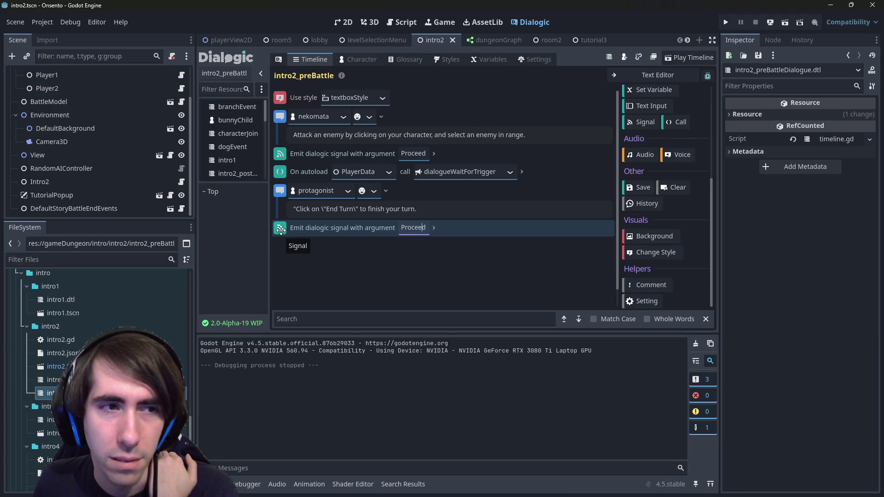
pyautogui.rightClick(280, 231)
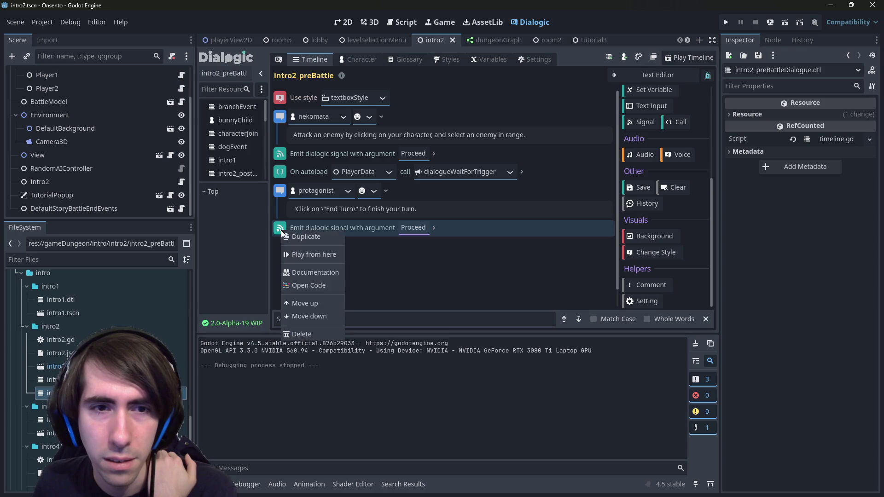
pyautogui.click(280, 227)
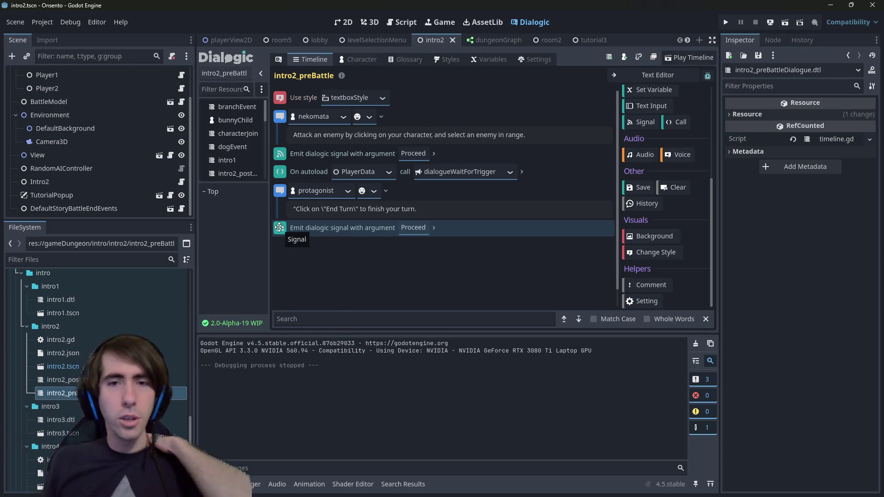
# Copy the dialogueWaitForTrigger call below the End Turn message and delete the trailing signal
pyautogui.rightClick(282, 171)
pyautogui.click(294, 174)
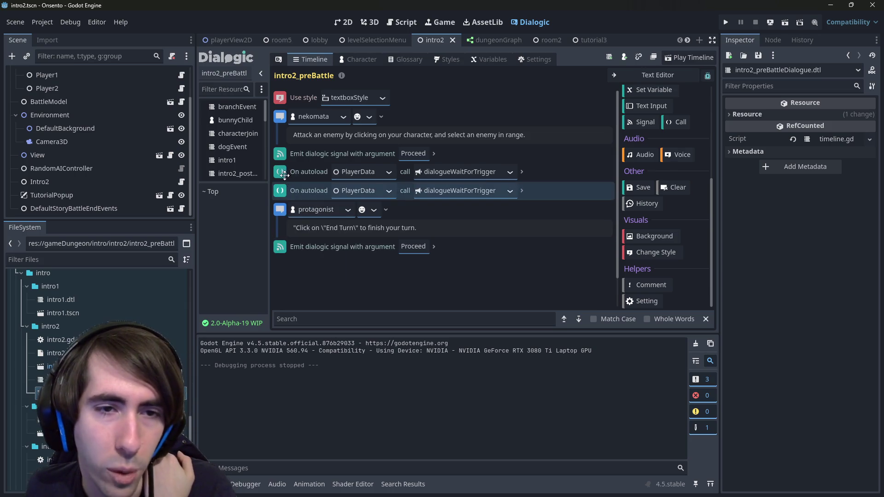
pyautogui.moveTo(285, 210); pyautogui.dragTo(285, 239)
pyautogui.rightClick(284, 245)
pyautogui.click(316, 347)
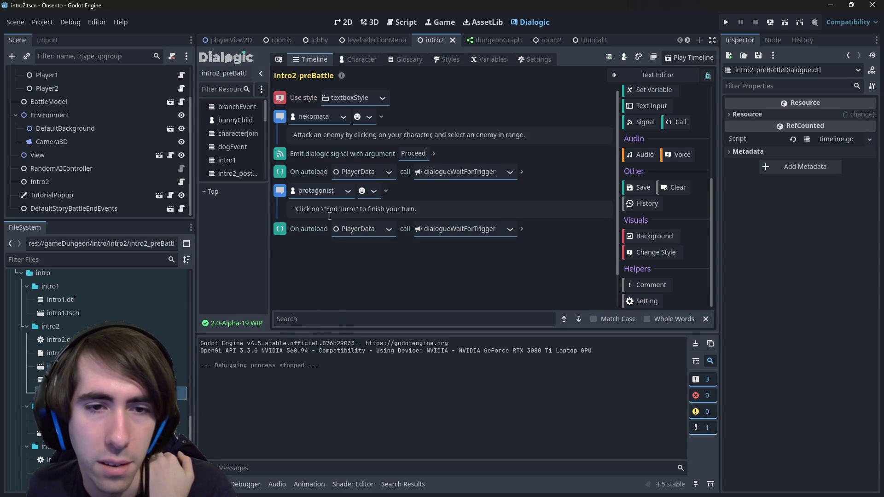
# Duplicate the End Turn protagonist message beneath the second wait call
pyautogui.rightClick(276, 190)
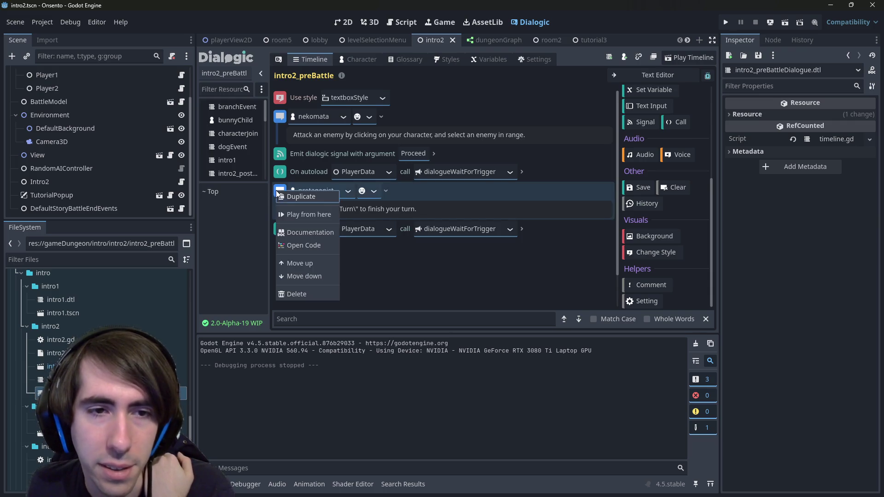
pyautogui.click(288, 199)
pyautogui.moveTo(282, 242); pyautogui.dragTo(285, 272)
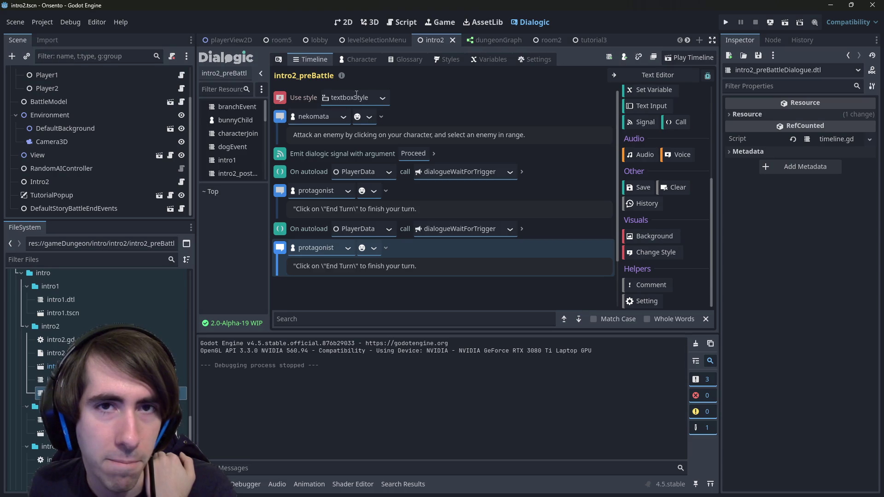
pyautogui.click(401, 24)
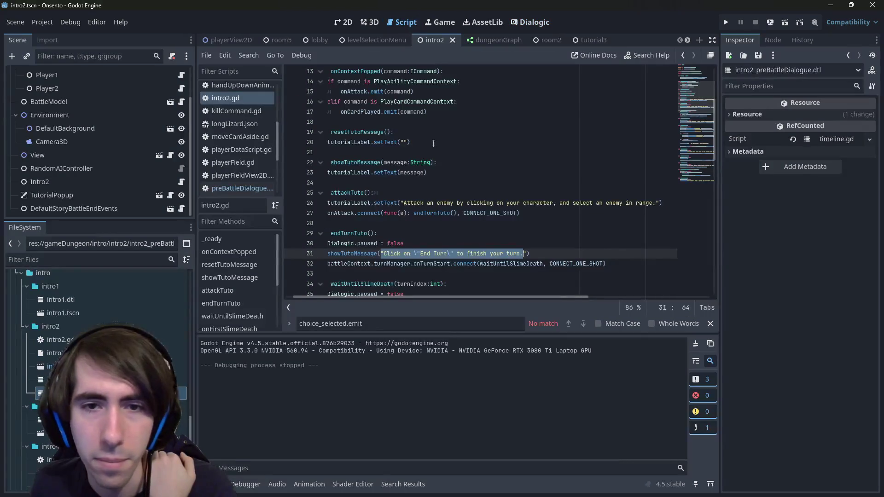
# Review the onFirstSlimeDeath code in intro2.gd around the resetTutoMessage and Dialogic.paused lines
pyautogui.scroll(-4, 430, 139)
pyautogui.click(369, 172)
pyautogui.click(411, 223)
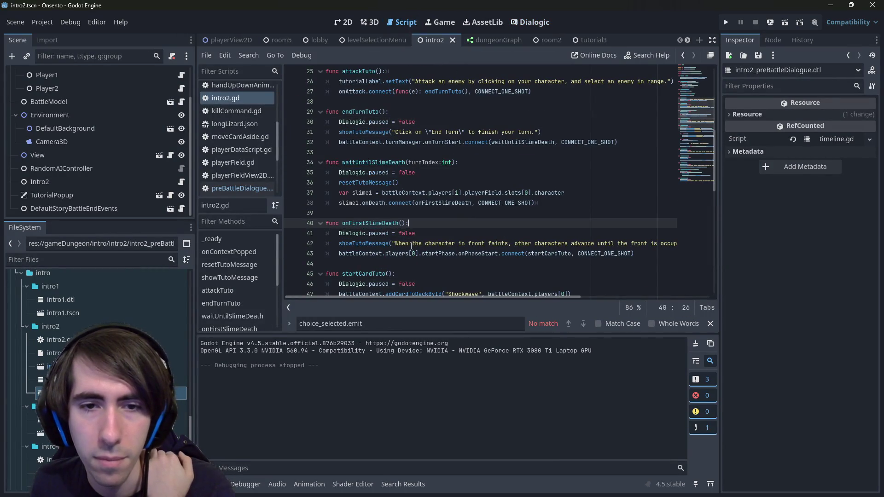
pyautogui.moveTo(393, 244)
pyautogui.mouseDown()
pyautogui.moveTo(669, 241)
pyautogui.moveTo(657, 239)
pyautogui.mouseUp()
pyautogui.moveTo(364, 224); pyautogui.dragTo(268, 214)
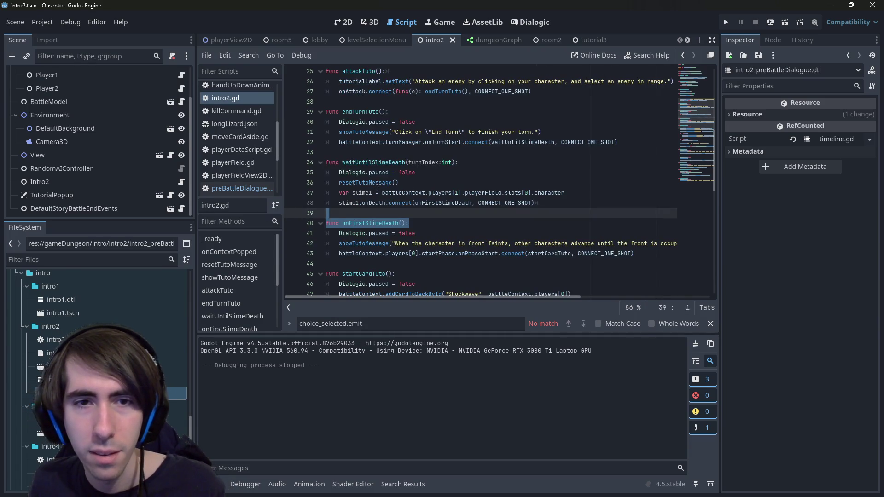
pyautogui.click(417, 172)
pyautogui.click(389, 183)
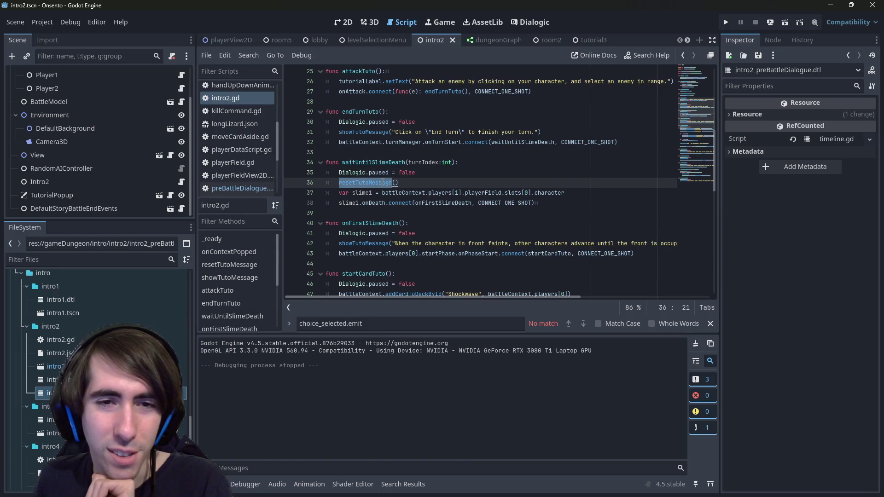
pyautogui.scroll(8, 387, 184)
pyautogui.scroll(-8, 388, 185)
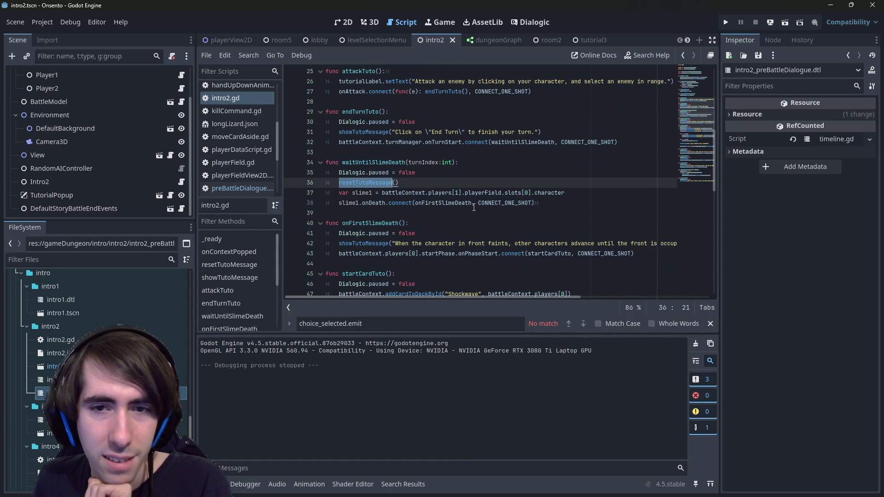
pyautogui.moveTo(416, 172); pyautogui.dragTo(302, 174)
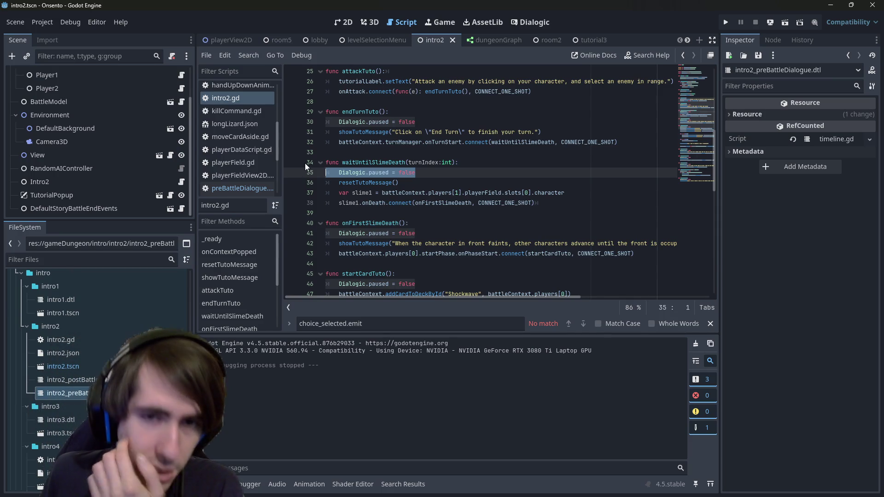
# Copy the line-42 slime-faint message into the last protagonist line of the timeline
pyautogui.moveTo(397, 247)
pyautogui.mouseDown()
pyautogui.moveTo(674, 253)
pyautogui.moveTo(667, 246)
pyautogui.mouseUp()
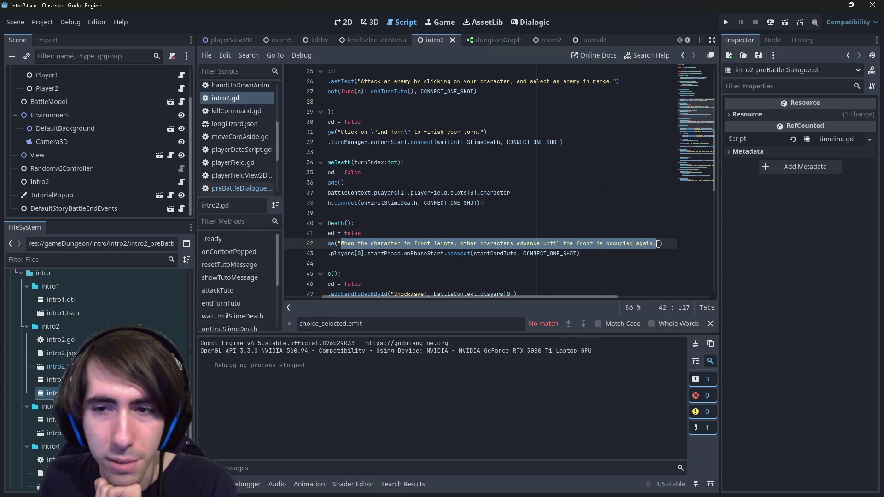
pyautogui.rightClick(633, 242)
pyautogui.click(664, 307)
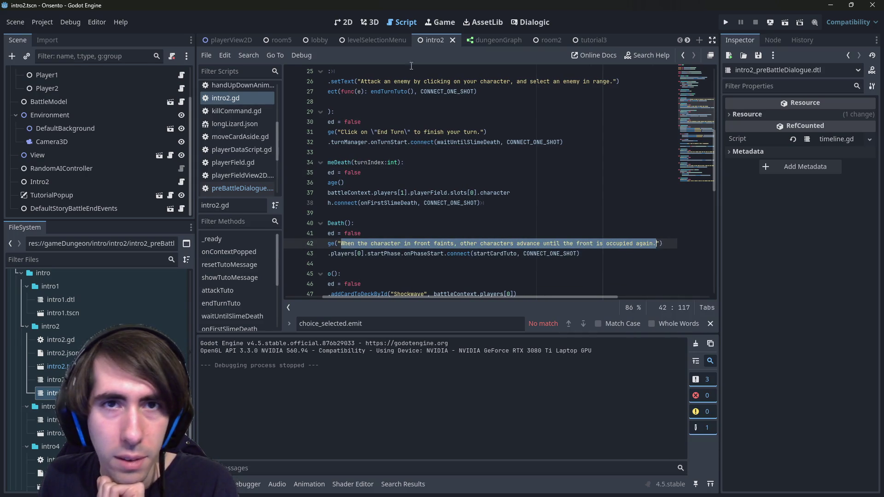
pyautogui.click(525, 23)
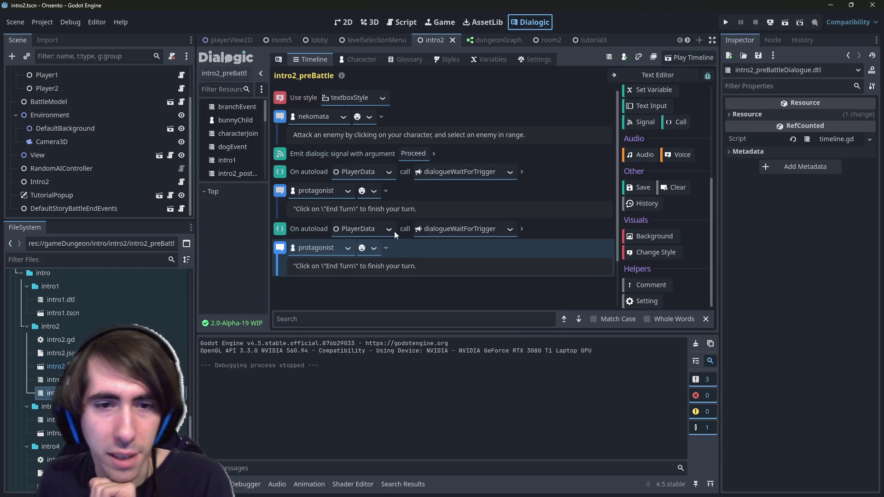
pyautogui.click(425, 263)
pyautogui.hotkey('ctrl', 'a')
pyautogui.hotkey('ctrl', 'v')
# Duplicate the slime-faint message and place the copy after the wait-for-trigger call
pyautogui.click(305, 231)
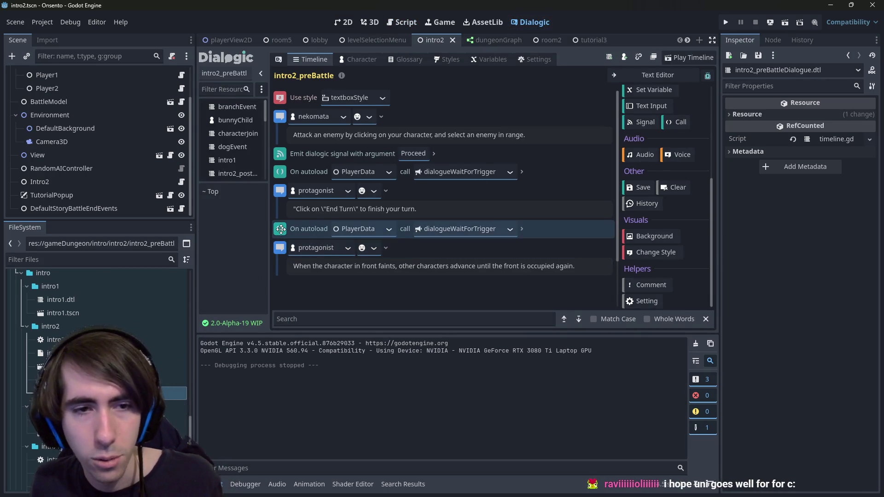
pyautogui.hotkey('ctrl', 'd')
pyautogui.press('Delete')
pyautogui.rightClick(280, 249)
pyautogui.click(301, 255)
pyautogui.scroll(-3, 300, 255)
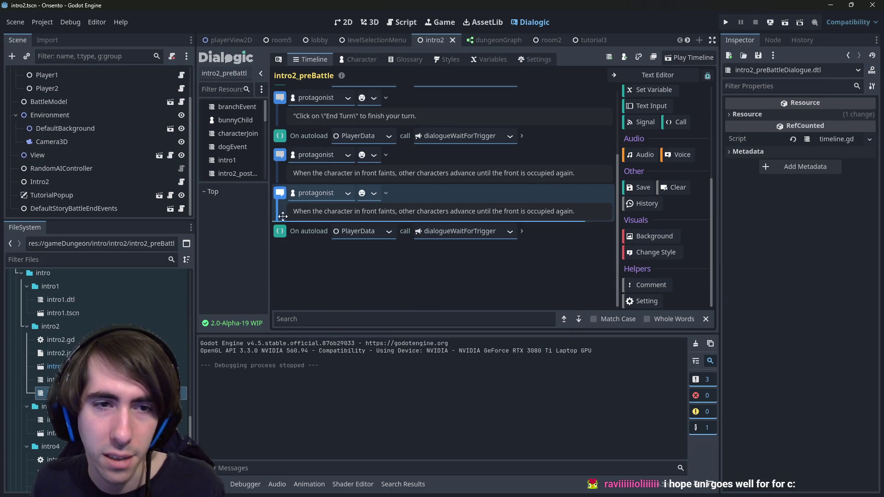
pyautogui.hotkey('alt', 'Down')
# Paste the line-58 card-dragging message into the copy, then duplicate it below the next wait call
pyautogui.click(405, 22)
pyautogui.scroll(-3, 461, 185)
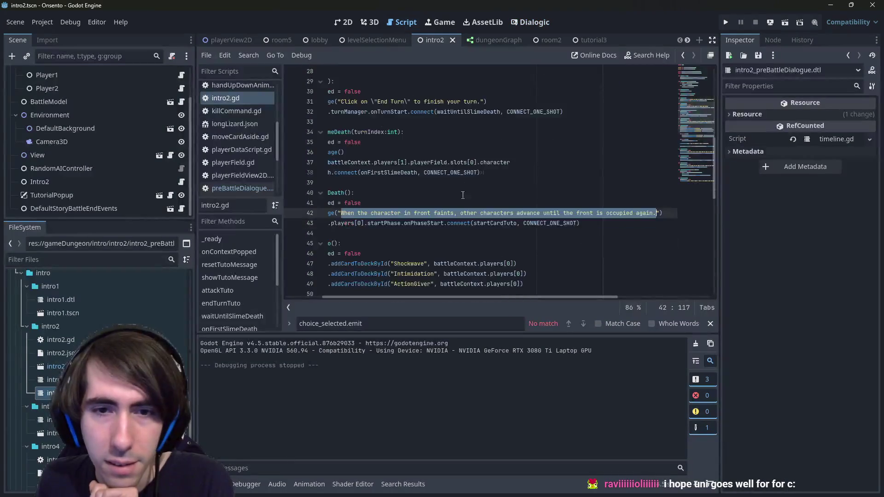
pyautogui.scroll(-3, 395, 205)
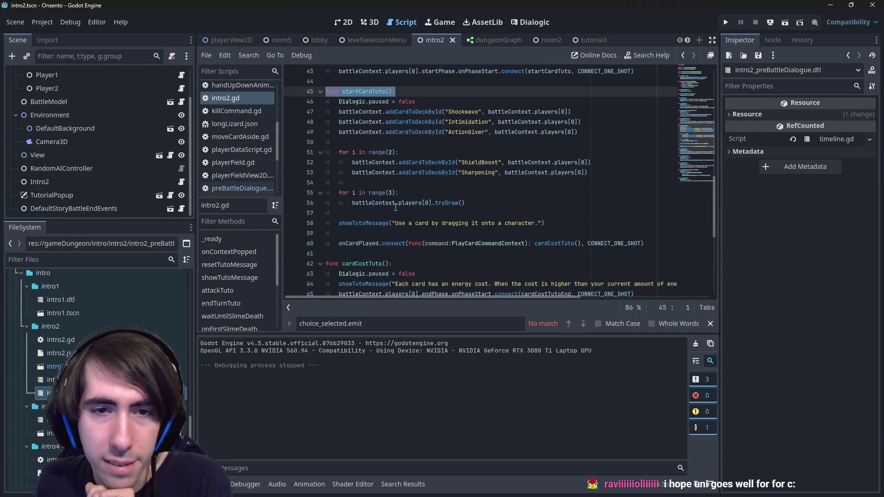
pyautogui.moveTo(396, 223); pyautogui.dragTo(539, 223)
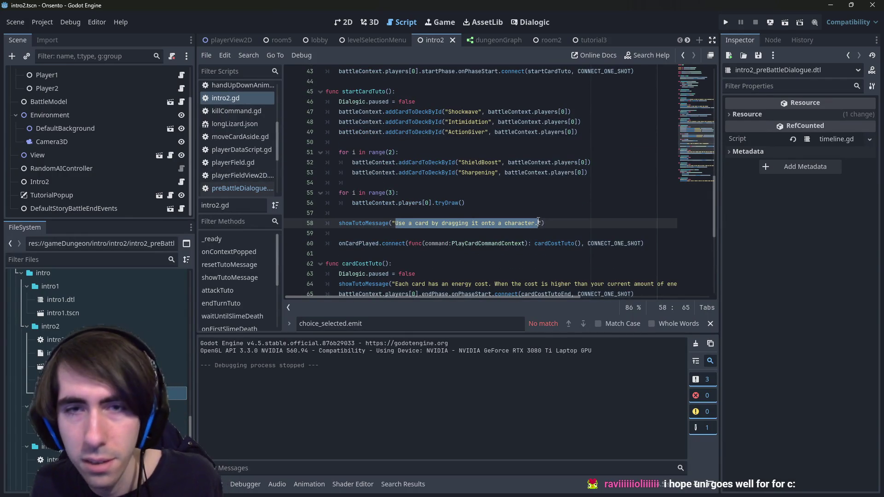
pyautogui.click(530, 22)
pyautogui.tripleClick(388, 229)
pyautogui.hotkey('ctrl', 'v')
pyautogui.click(284, 201)
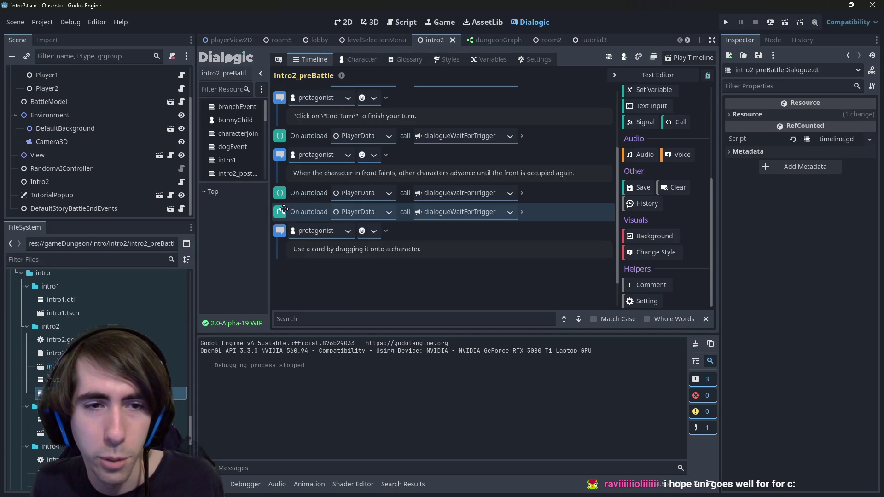
pyautogui.moveTo(280, 250); pyautogui.dragTo(280, 298)
# Replace the newest protagonist line's text with the energy-cost tutorial message from intro2.gd
pyautogui.click(398, 22)
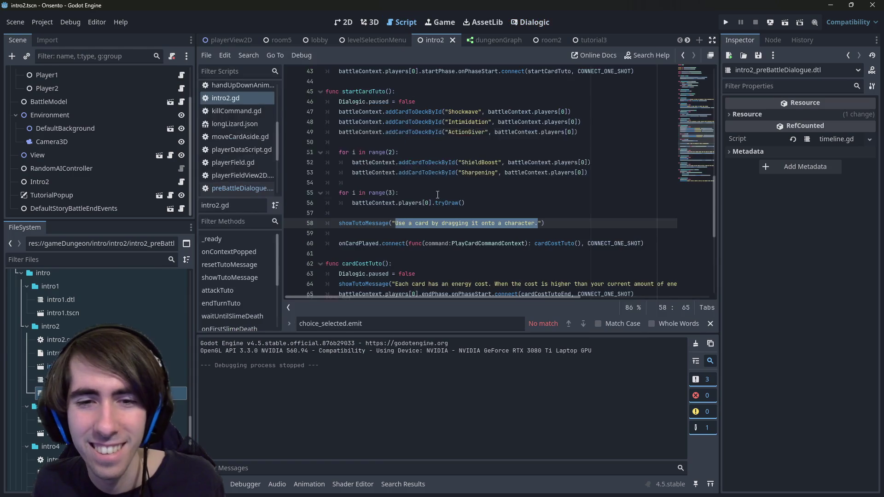
pyautogui.scroll(-3, 460, 193)
pyautogui.moveTo(395, 193)
pyautogui.mouseDown()
pyautogui.moveTo(672, 193)
pyautogui.moveTo(658, 192)
pyautogui.mouseUp()
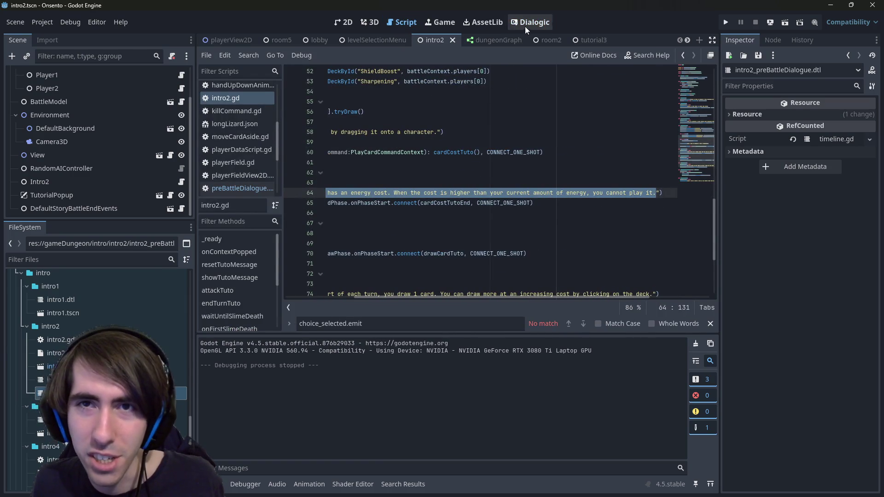
pyautogui.click(525, 23)
pyautogui.tripleClick(386, 289)
pyautogui.hotkey('ctrl', 'v')
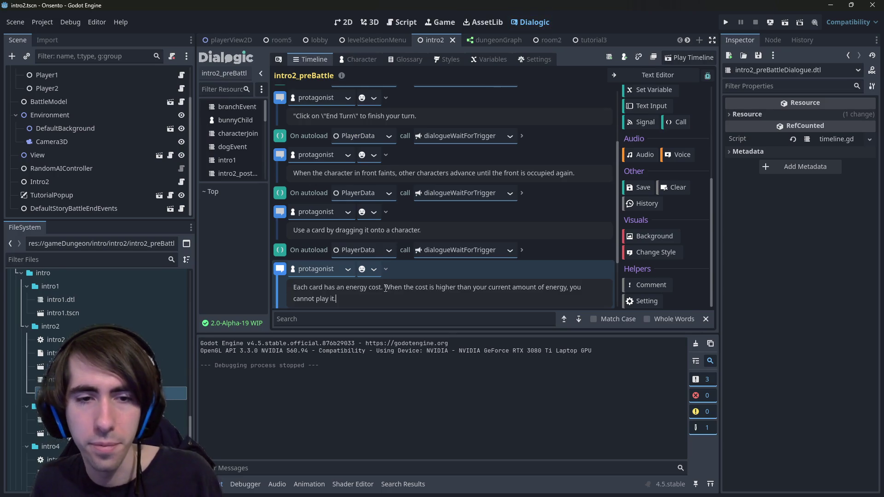
# Add a new dialogueWaitForTrigger call after the energy-cost message, with a duplicated message below it
pyautogui.scroll(-2, 402, 219)
pyautogui.rightClick(281, 195)
pyautogui.click(299, 211)
pyautogui.moveTo(283, 247); pyautogui.dragTo(282, 231)
pyautogui.rightClick(279, 215)
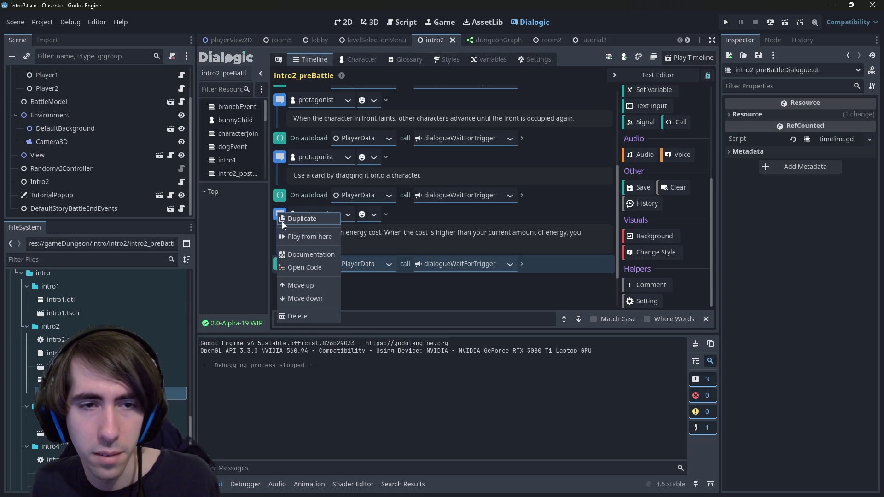
pyautogui.click(285, 222)
pyautogui.moveTo(289, 316); pyautogui.dragTo(287, 286)
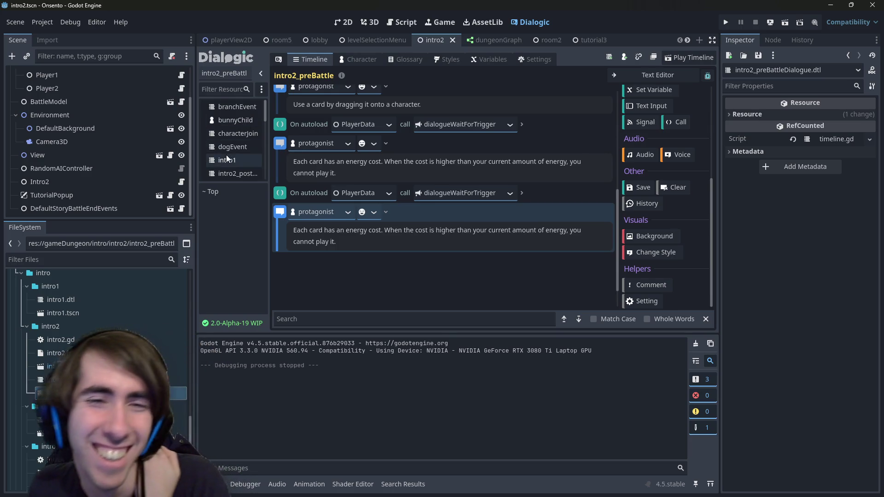
pyautogui.click(401, 23)
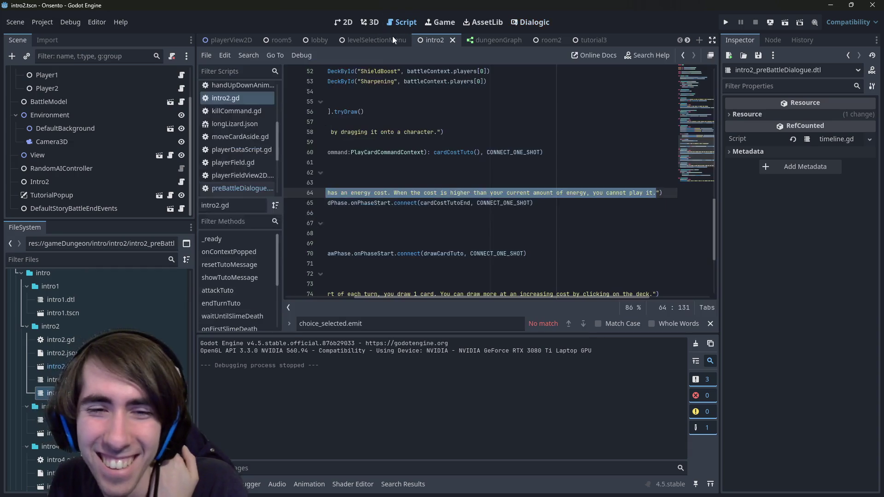
# Copy the line-74 draw-card message from drawCardTuto into the last protagonist line
pyautogui.click(400, 223)
pyautogui.click(399, 203)
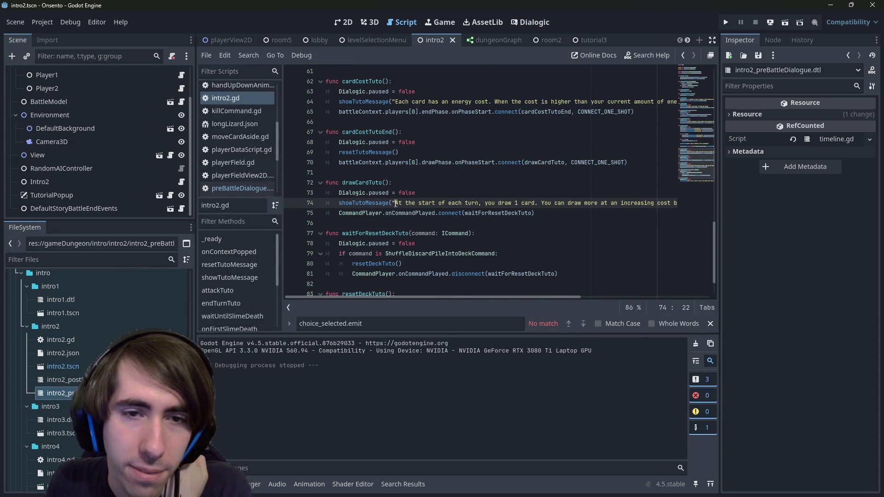
pyautogui.moveTo(396, 203)
pyautogui.mouseDown()
pyautogui.moveTo(667, 203)
pyautogui.moveTo(656, 203)
pyautogui.mouseUp()
pyautogui.rightClick(656, 203)
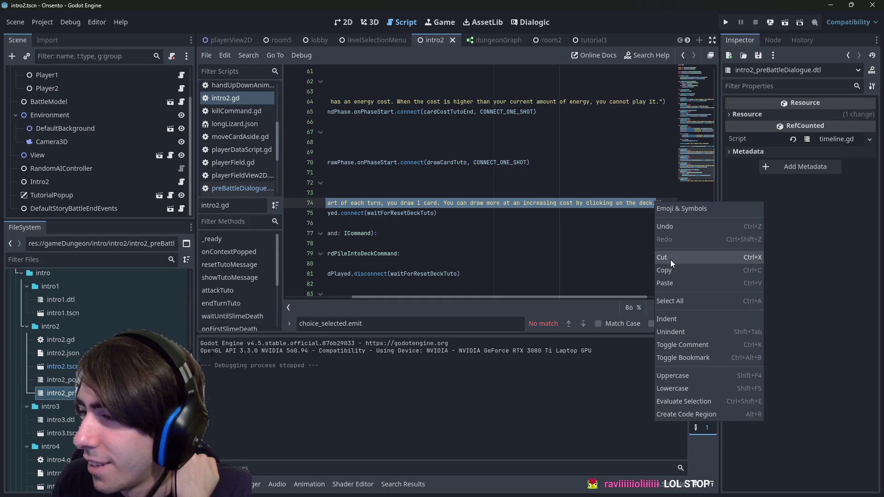
pyautogui.click(686, 266)
pyautogui.click(527, 29)
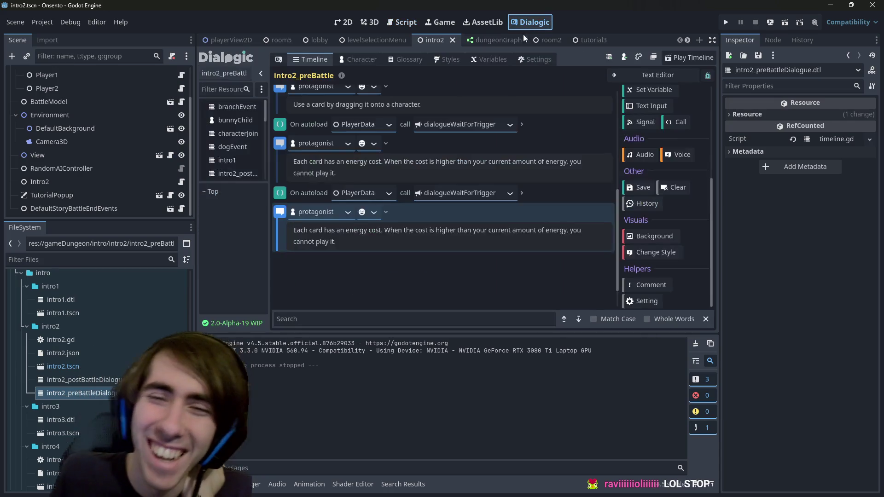
pyautogui.hotkey('ctrl', 'a')
pyautogui.hotkey('ctrl', 'v')
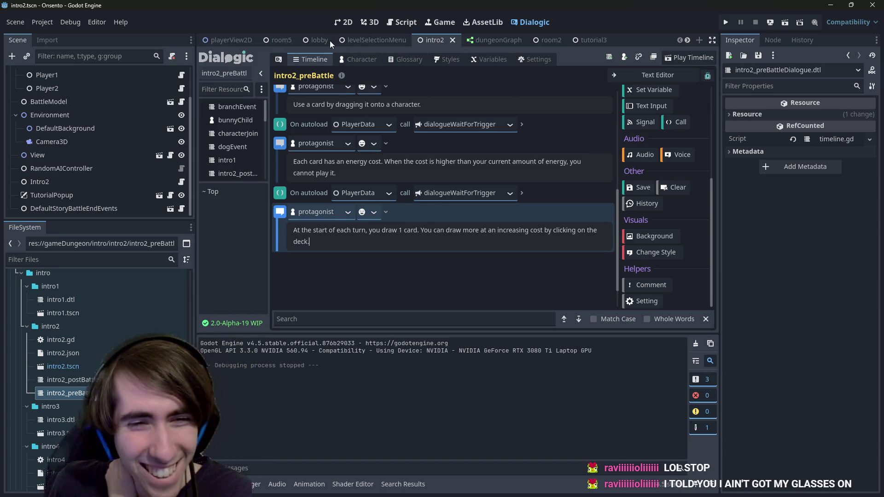
# Add another dialogueWaitForTrigger call and a duplicated protagonist message beneath it
pyautogui.rightClick(281, 189)
pyautogui.click(295, 195)
pyautogui.hotkey('ctrl', 'Down')
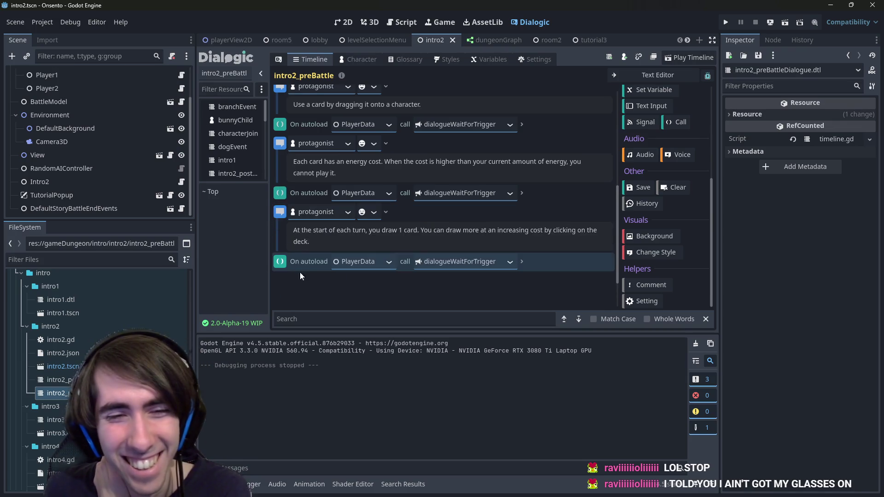
pyautogui.rightClick(276, 209)
pyautogui.click(282, 214)
pyautogui.scroll(-2, 285, 247)
pyautogui.moveTo(279, 201); pyautogui.dragTo(283, 249)
# Fill the new message with the discard-pile tutorial text and save the timeline
pyautogui.click(402, 22)
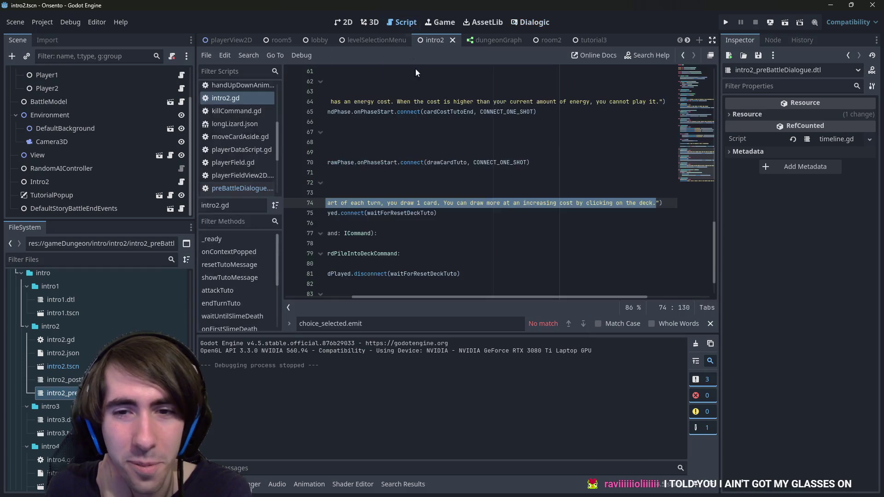
pyautogui.moveTo(374, 274)
pyautogui.mouseDown()
pyautogui.moveTo(506, 274)
pyautogui.moveTo(415, 253)
pyautogui.moveTo(483, 274)
pyautogui.moveTo(680, 274)
pyautogui.moveTo(465, 39)
pyautogui.moveTo(537, 43)
pyautogui.moveTo(441, 230)
pyautogui.mouseUp()
pyautogui.hotkey('ctrl', 'a')
pyautogui.hotkey('ctrl', 'v')
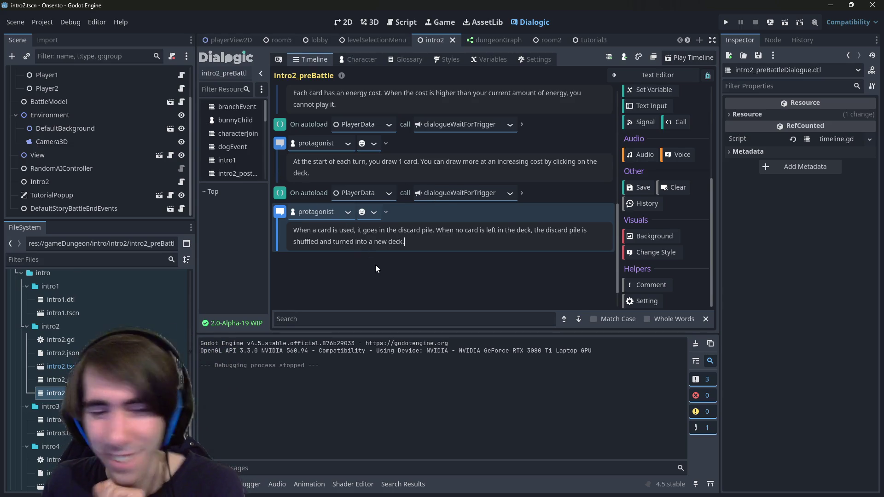
pyautogui.hotkey('ctrl', 's')
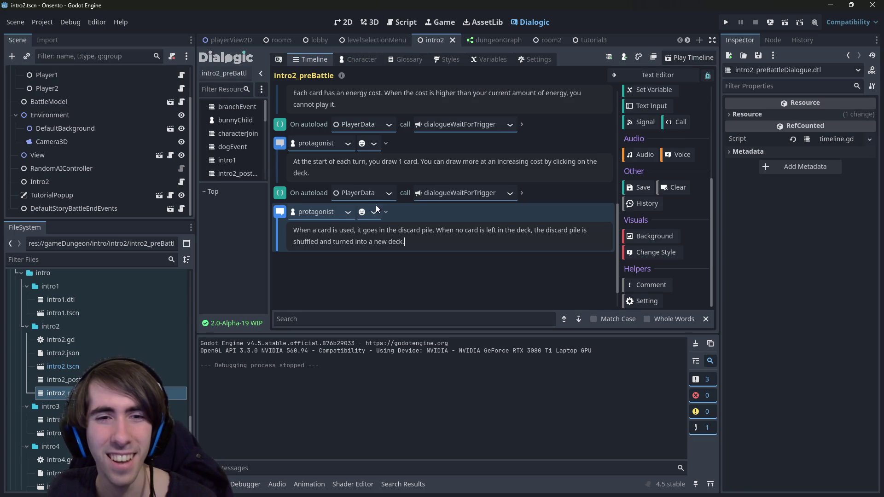
pyautogui.scroll(5, 373, 207)
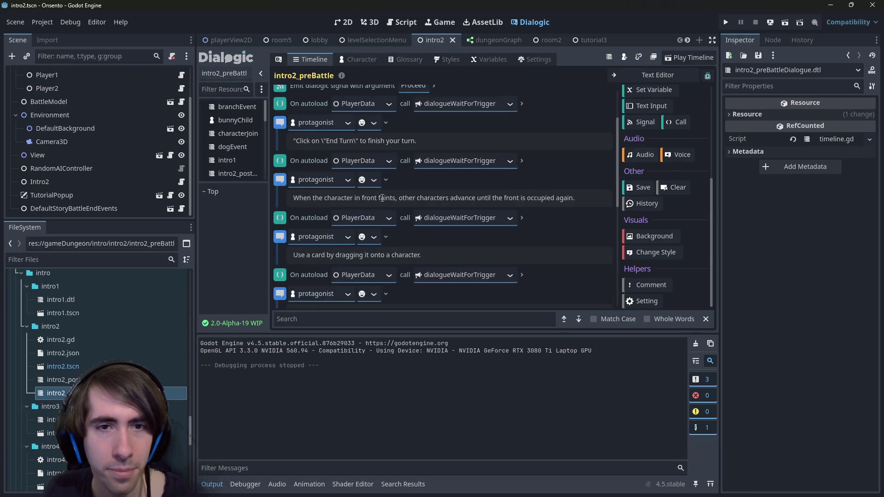
pyautogui.click(401, 23)
pyautogui.hotkey('ctrl', 'z')
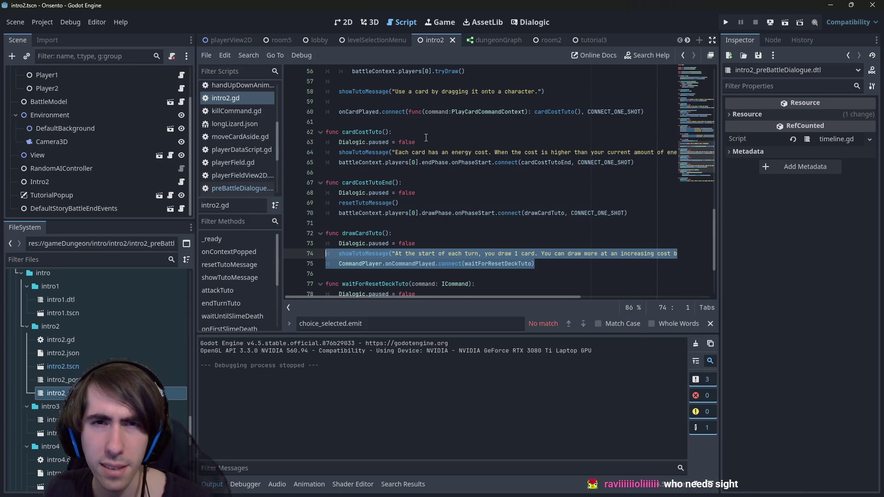
pyautogui.scroll(4, 435, 170)
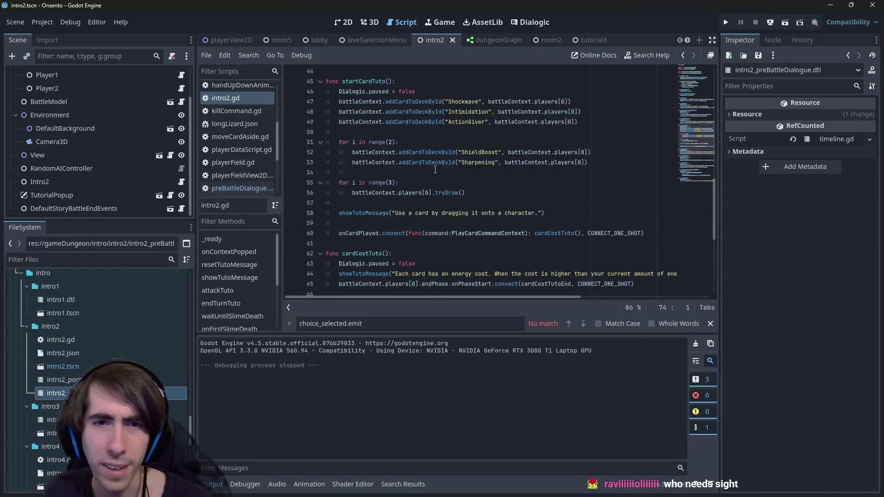
pyautogui.scroll(8, 435, 170)
pyautogui.click(435, 164)
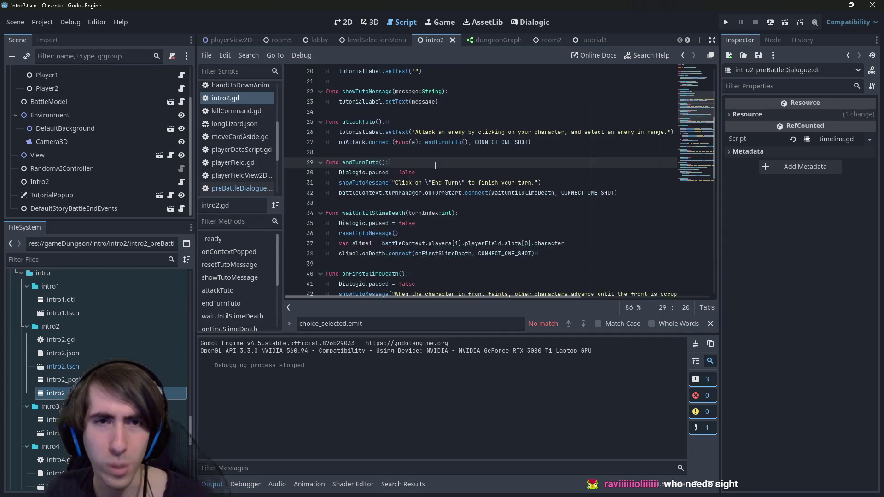
pyautogui.scroll(6, 434, 166)
pyautogui.scroll(1, 434, 166)
pyautogui.doubleClick(369, 254)
pyautogui.hotkey('ctrl', 'f')
pyautogui.press('Return')
pyautogui.press('Return')
pyautogui.hotkey('shift', 'Return')
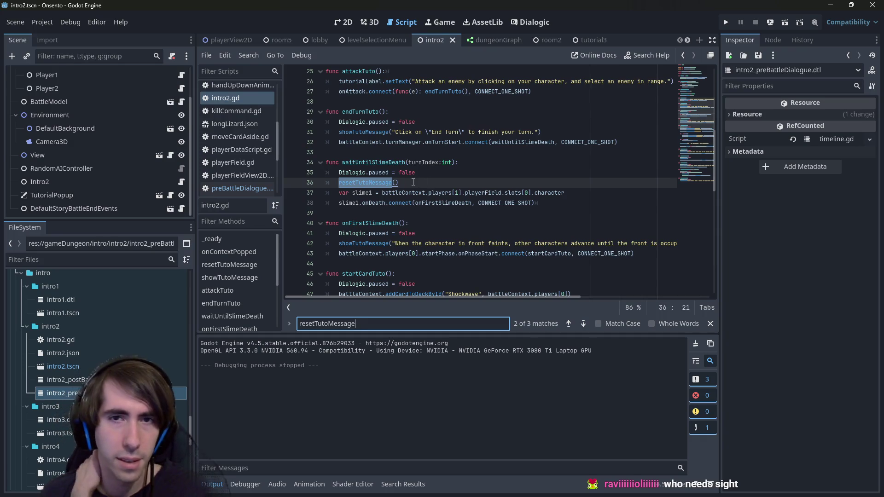
pyautogui.click(522, 23)
pyautogui.scroll(3, 397, 157)
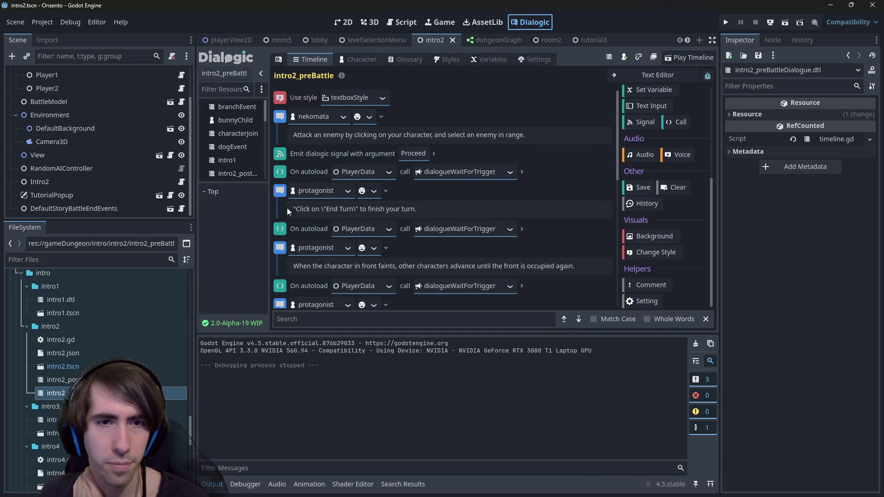
# Duplicate the dialogueWaitForTrigger call following the "Click on End Turn" message
pyautogui.rightClick(281, 229)
pyautogui.click(289, 236)
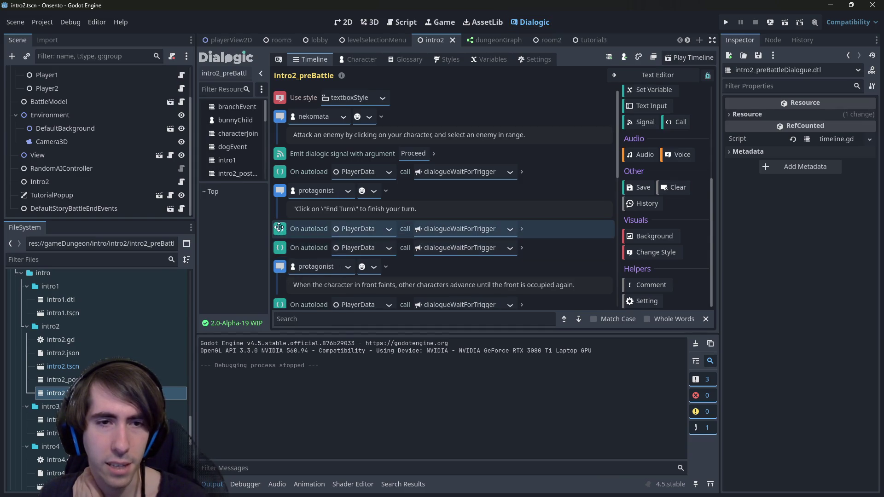
pyautogui.rightClick(279, 227)
pyautogui.scroll(3, 694, 175)
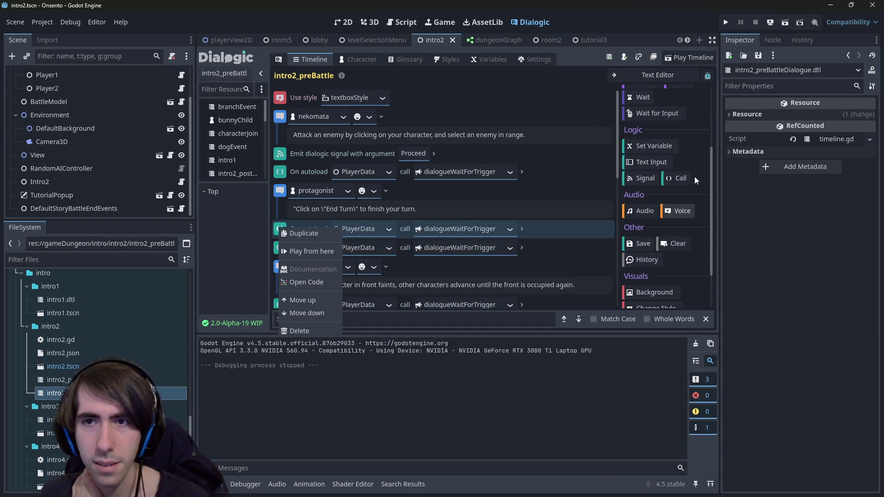
pyautogui.scroll(2, 649, 161)
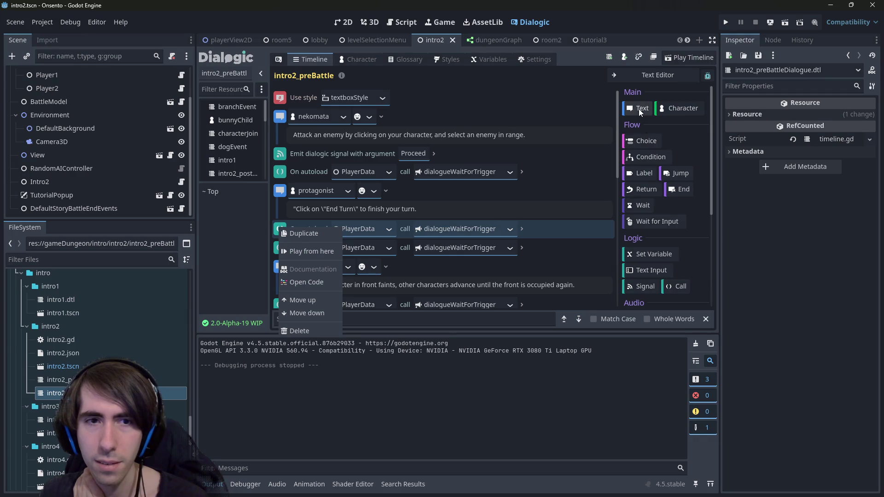
# Add an empty Text event with speaker No one between the two wait calls
pyautogui.click(639, 108)
pyautogui.click(639, 109)
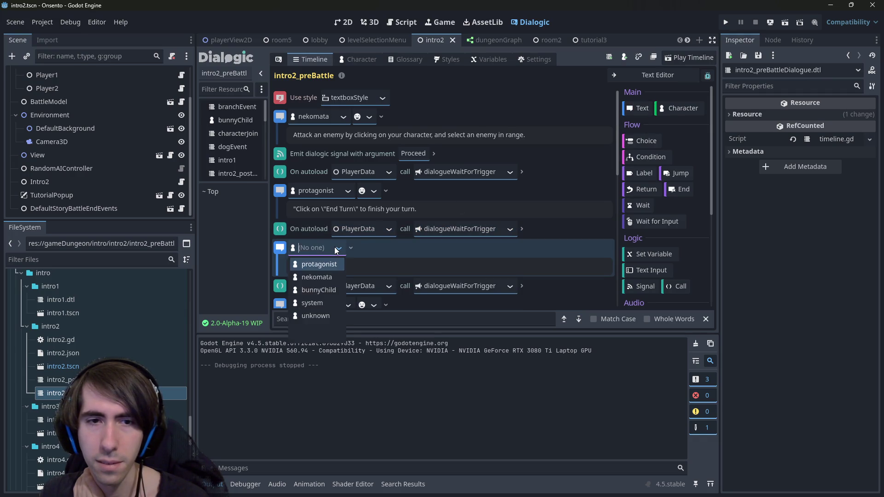
pyautogui.scroll(-5, 671, 203)
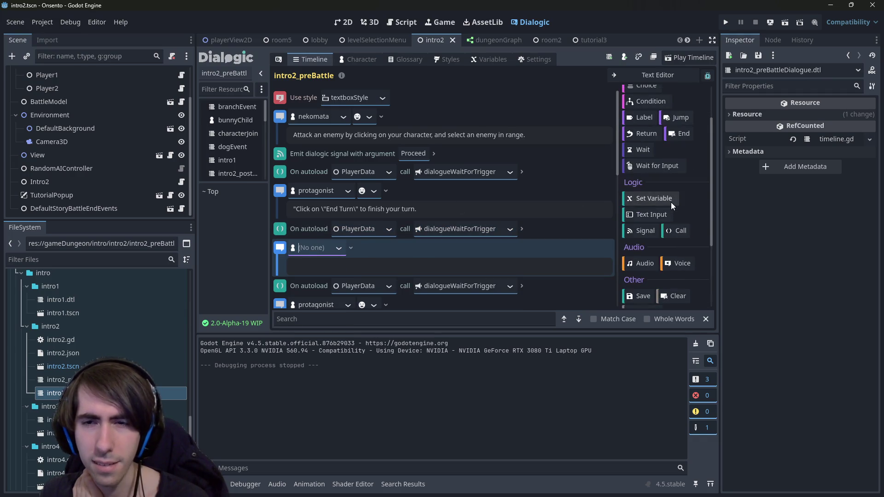
pyautogui.scroll(-1, 671, 203)
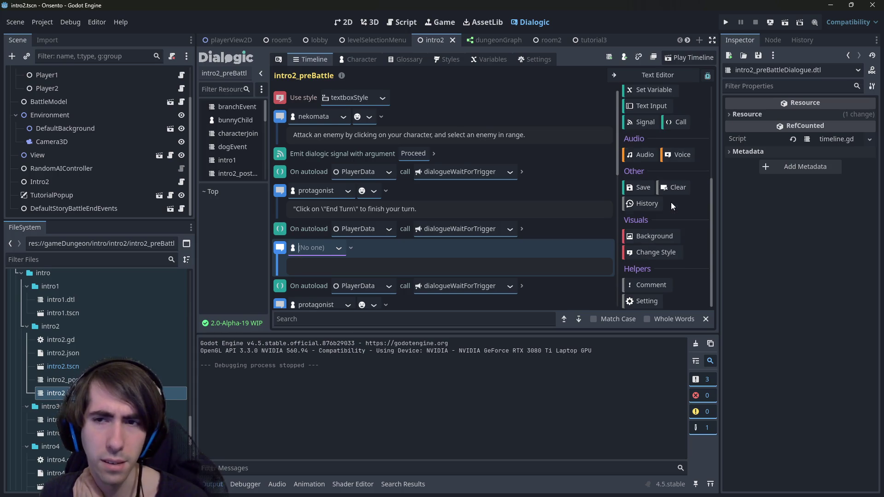
pyautogui.scroll(8, 670, 203)
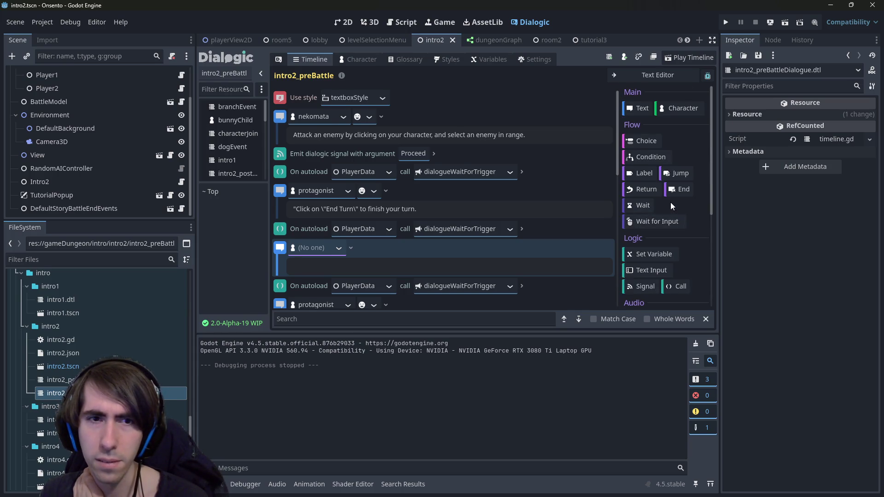
pyautogui.scroll(-5, 670, 203)
pyautogui.scroll(1, 670, 203)
pyautogui.scroll(2, 670, 203)
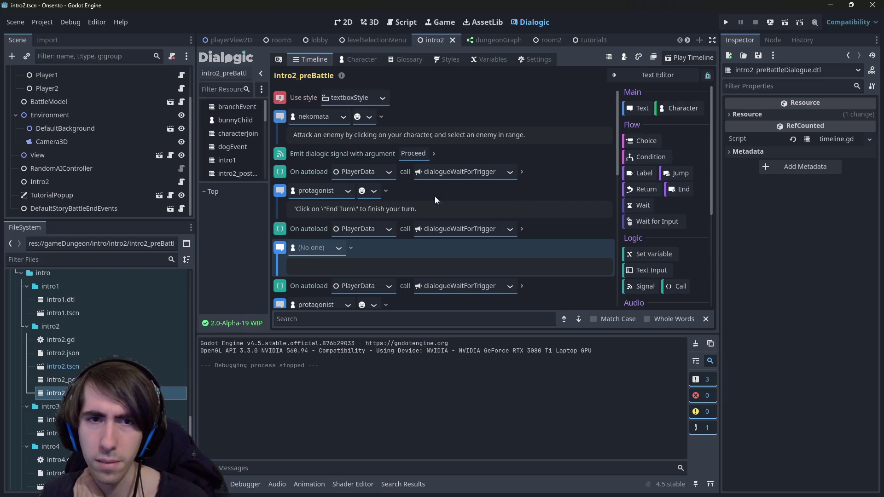
pyautogui.scroll(-2, 407, 211)
pyautogui.click(352, 193)
pyautogui.click(352, 194)
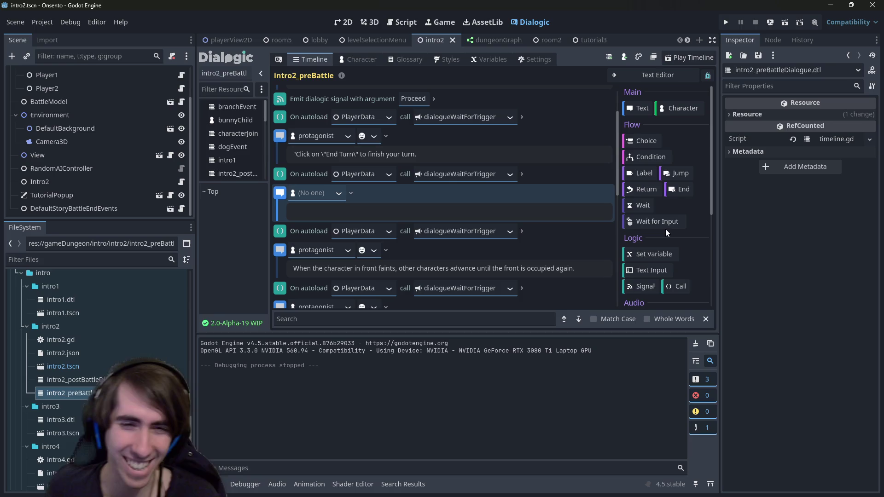
pyautogui.click(341, 210)
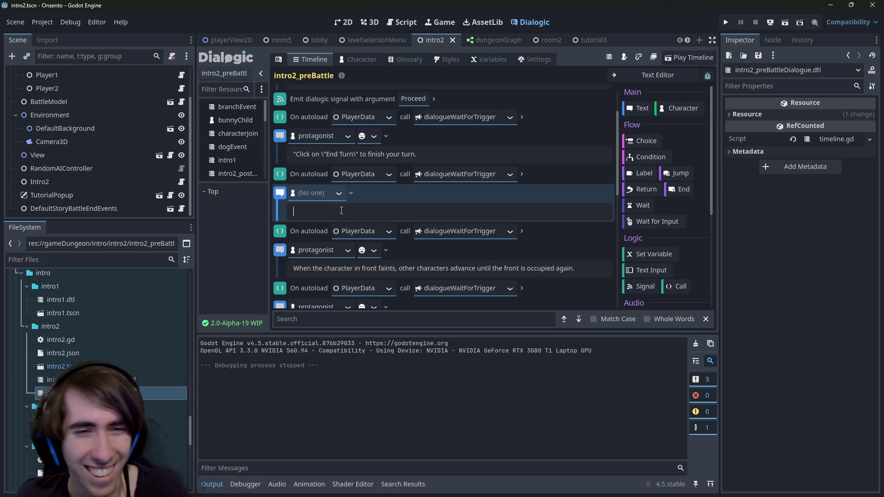
pyautogui.click(339, 195)
pyautogui.click(339, 196)
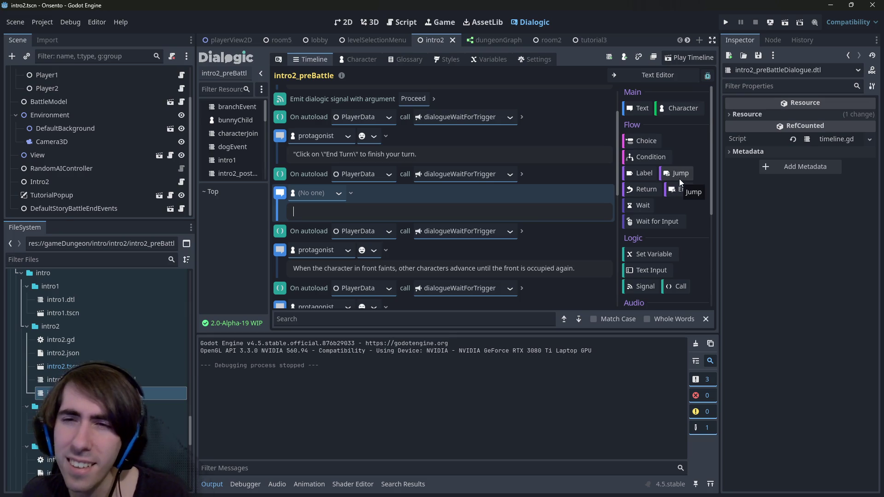
pyautogui.scroll(-5, 654, 276)
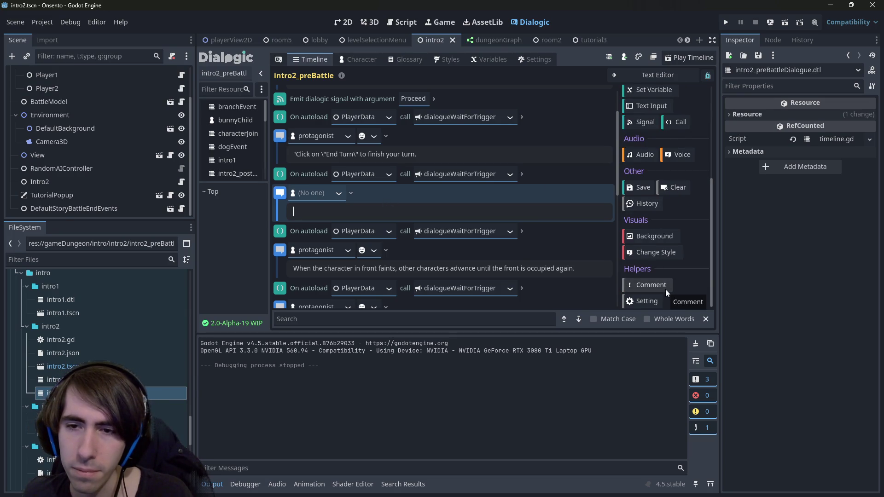
pyautogui.click(644, 300)
pyautogui.click(358, 231)
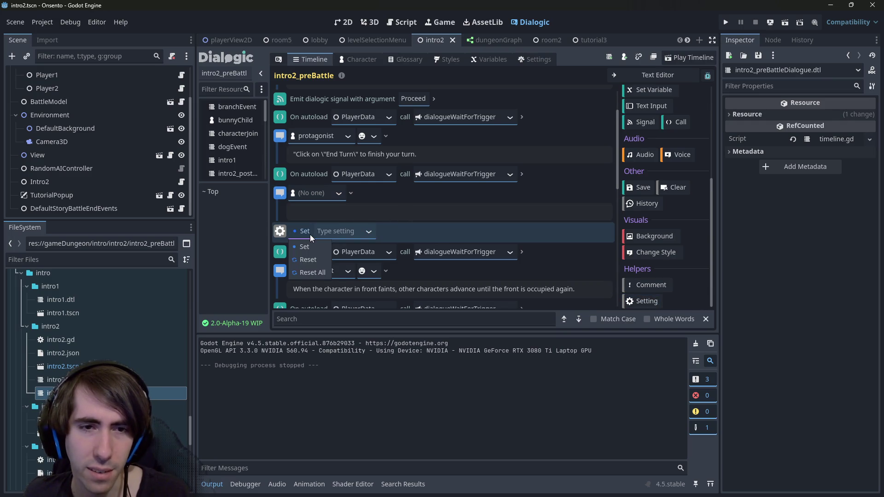
pyautogui.rightClick(284, 234)
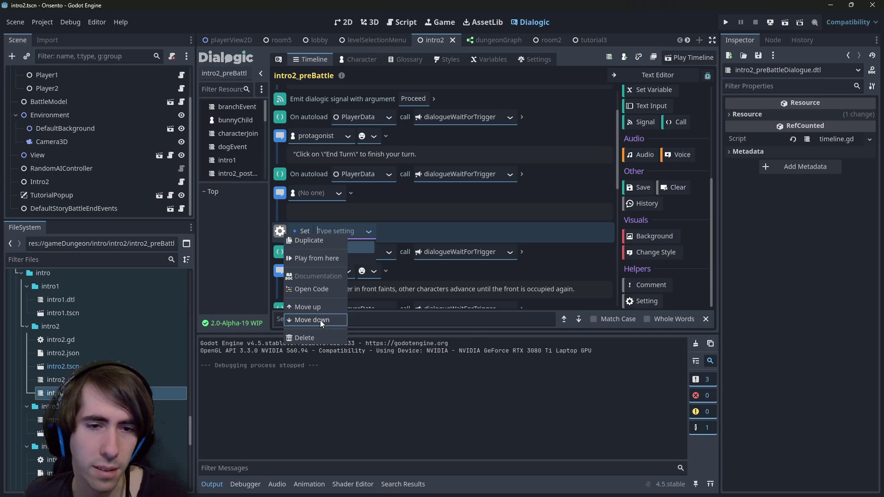
pyautogui.click(313, 337)
pyautogui.scroll(-1, 394, 217)
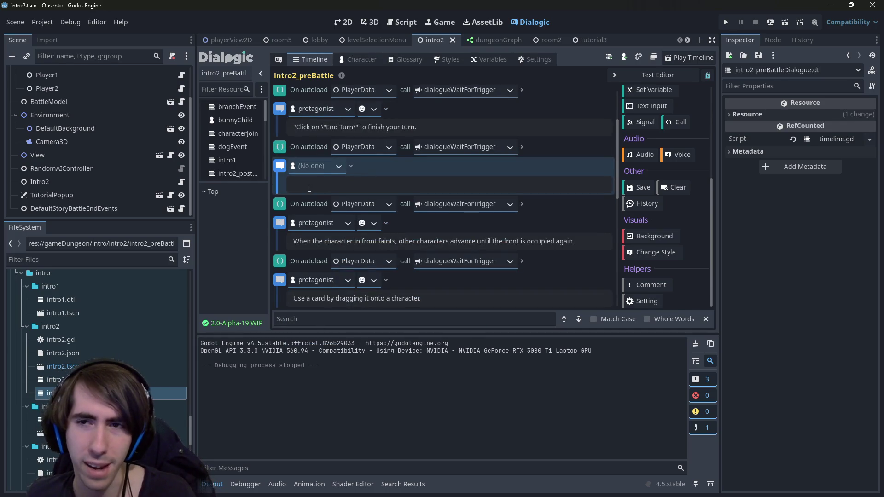
pyautogui.scroll(4, 663, 267)
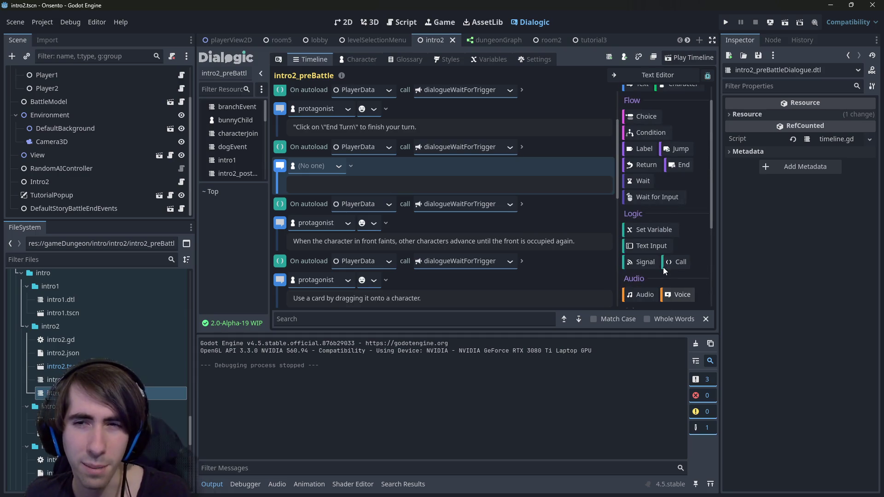
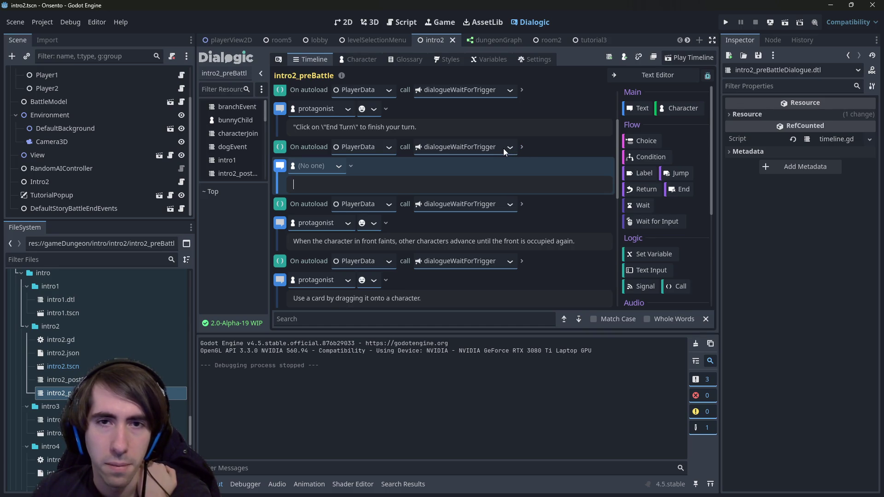
# Compare the resetTutoMessage calls in intro2.gd against the intro2_preBattle timeline events
pyautogui.click(400, 23)
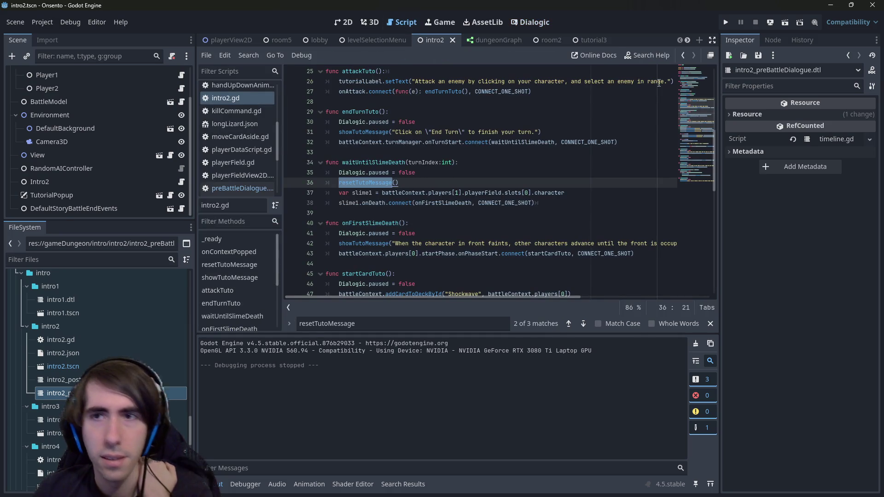
pyautogui.click(424, 320)
pyautogui.press('Return')
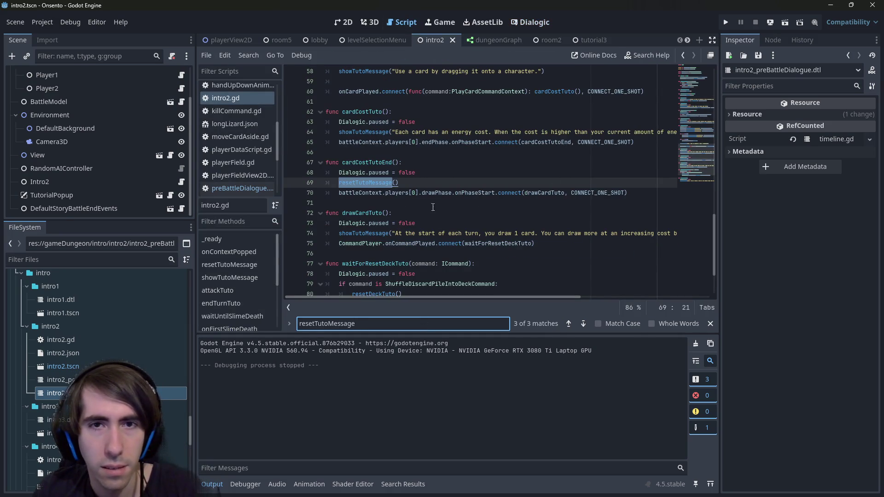
pyautogui.click(528, 22)
pyautogui.scroll(-3, 314, 150)
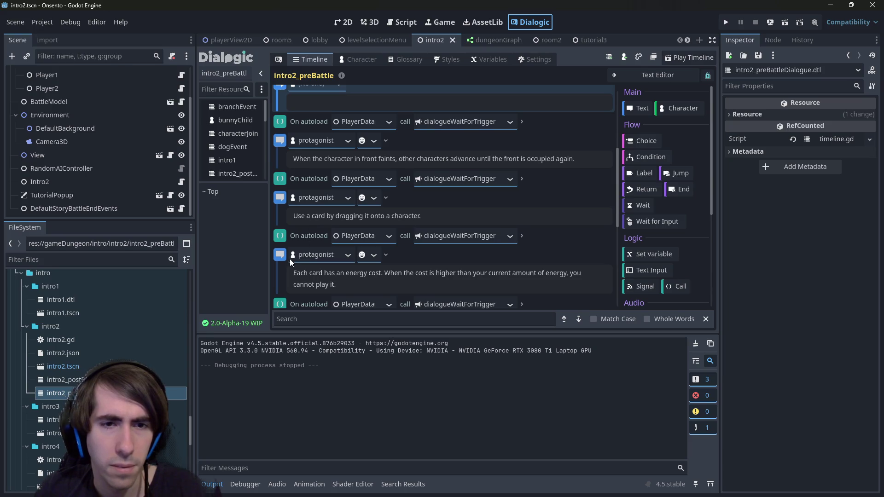
pyautogui.click(403, 22)
pyautogui.click(531, 22)
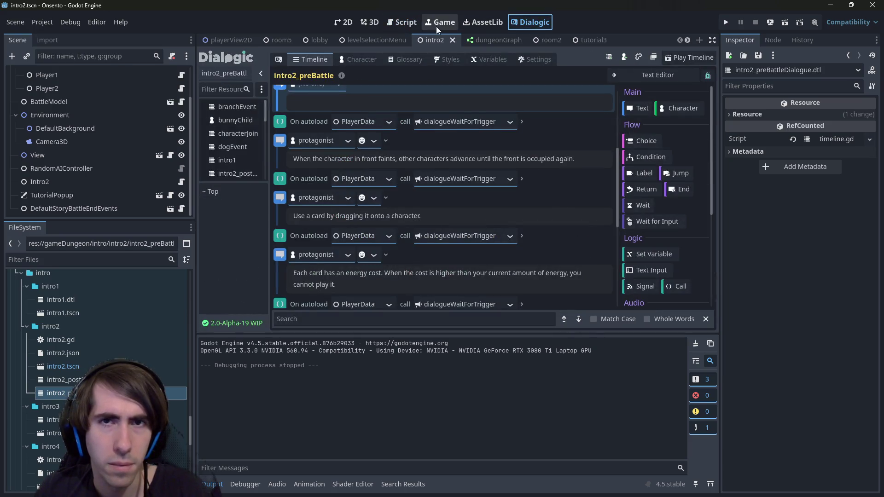
pyautogui.click(436, 26)
pyautogui.click(405, 22)
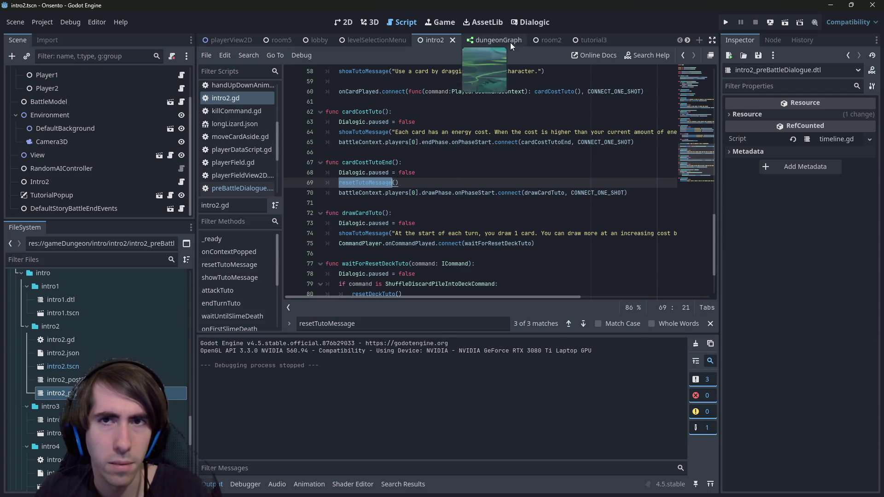
pyautogui.click(531, 22)
pyautogui.scroll(-1, 315, 230)
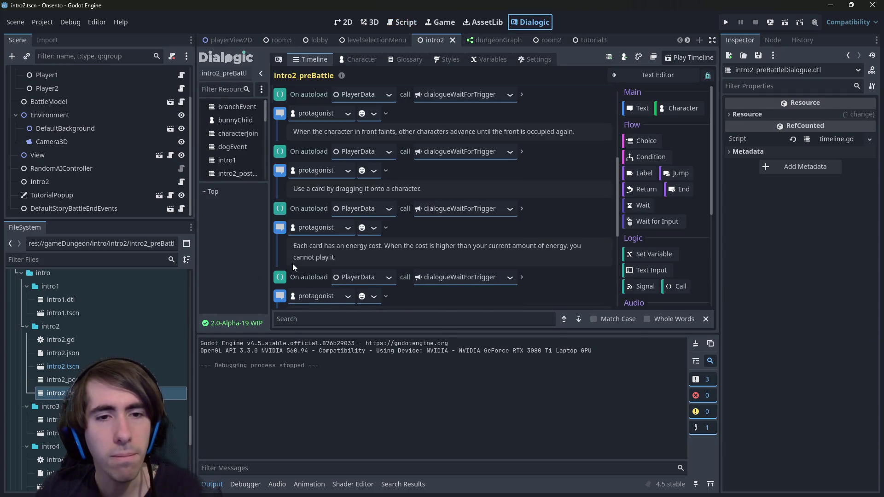
pyautogui.scroll(-1, 291, 250)
# Duplicate the dialogueWaitForTrigger call, insert an empty text event between the calls, save, and add a Clear event
pyautogui.rightClick(282, 249)
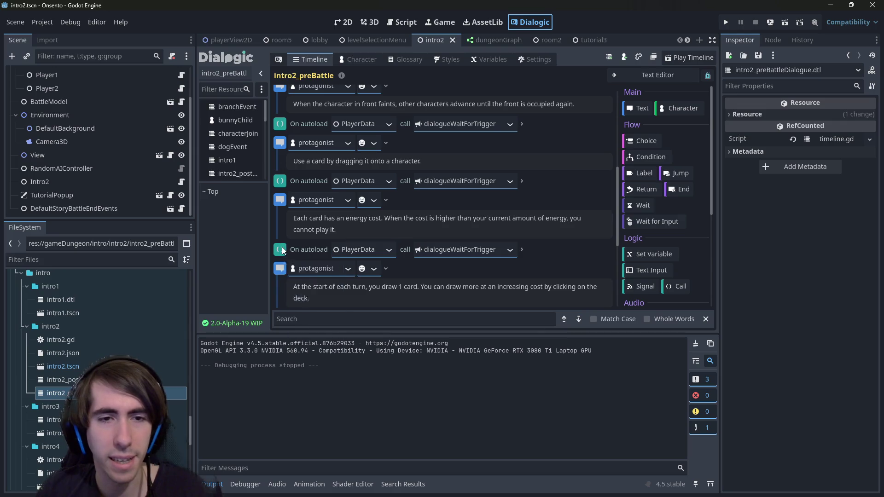
pyautogui.click(301, 257)
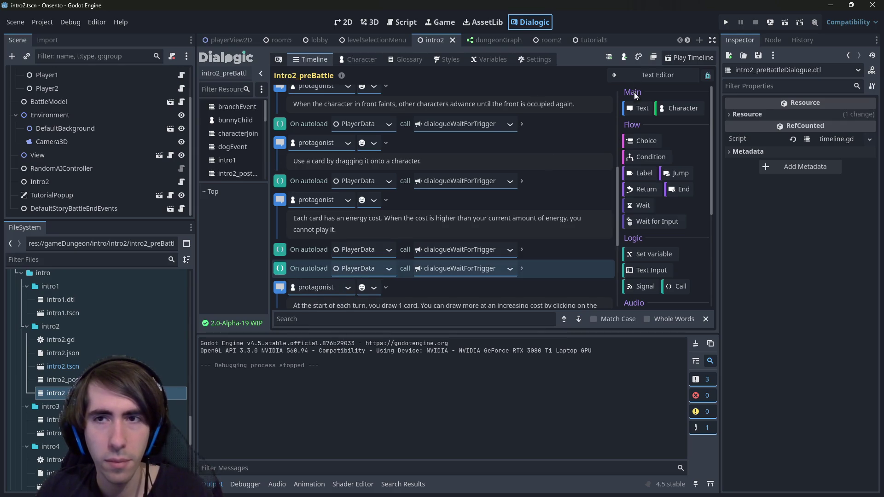
pyautogui.click(629, 109)
pyautogui.moveTo(276, 286); pyautogui.dragTo(285, 259)
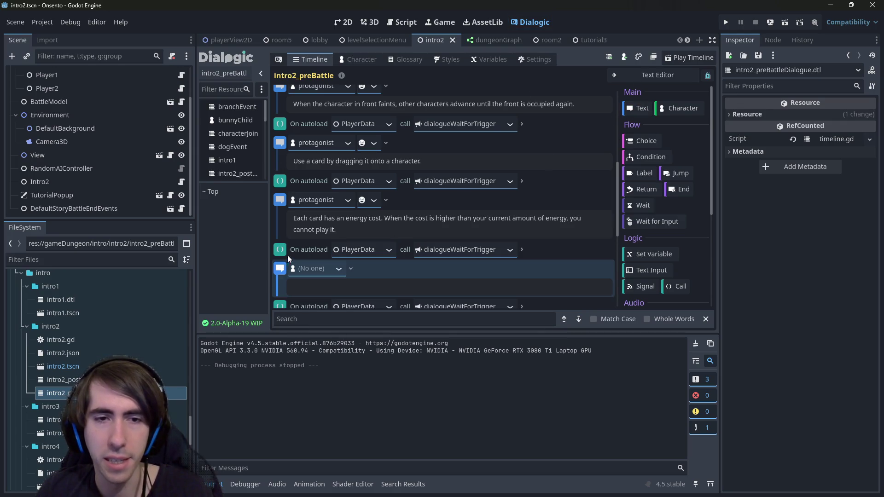
pyautogui.hotkey('ctrl', 's')
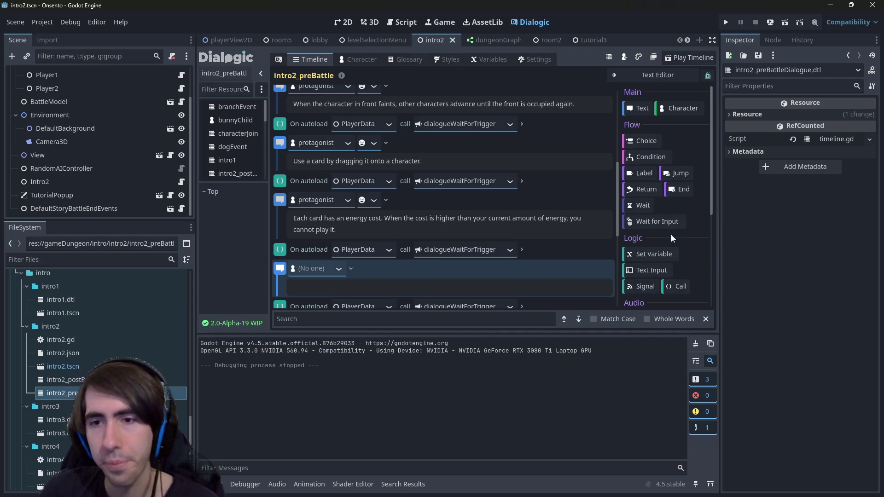
pyautogui.scroll(-5, 669, 242)
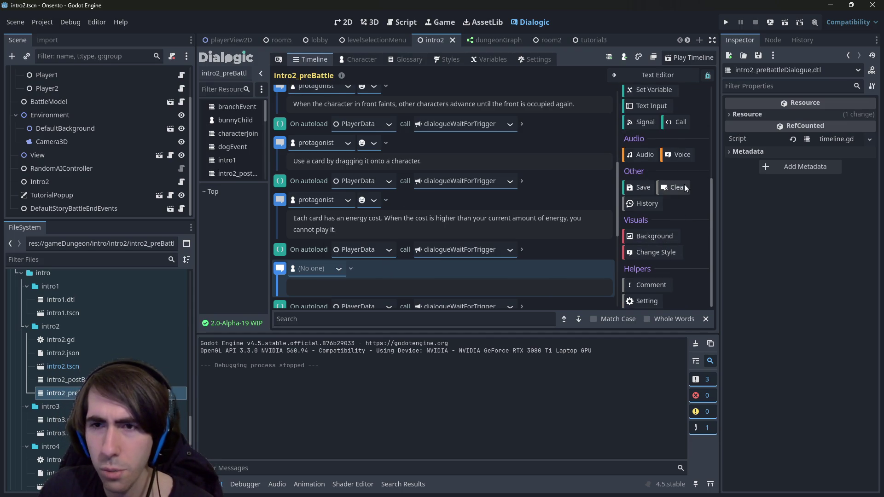
pyautogui.click(681, 187)
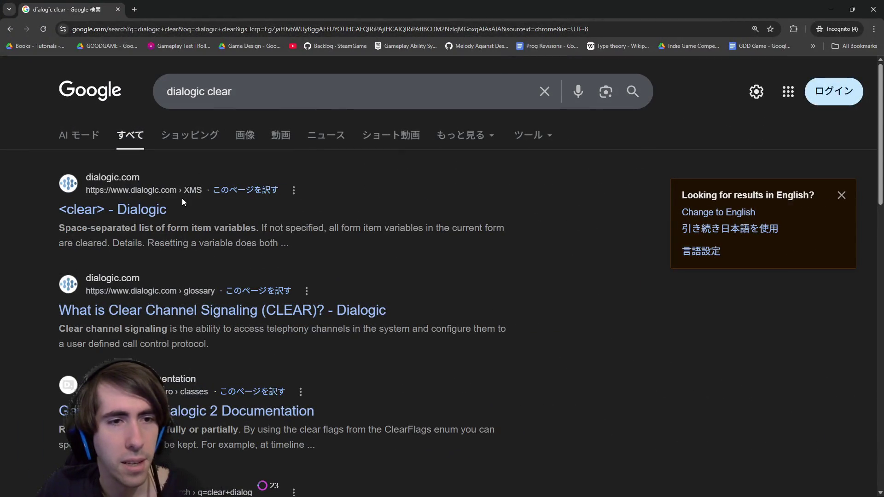
# Select a line of text on the search page, then switch back to the Godot editor
pyautogui.moveTo(90, 328); pyautogui.dragTo(155, 328)
pyautogui.click(154, 328)
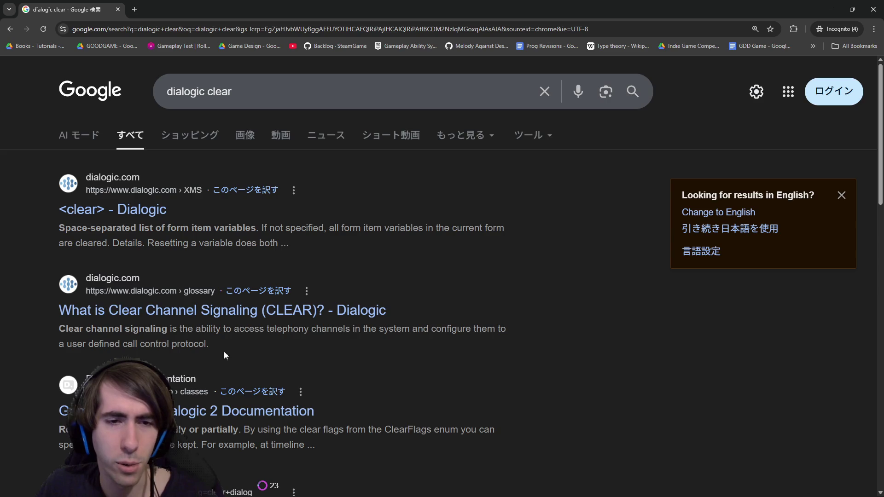
pyautogui.hotkey('alt', 'Tab')
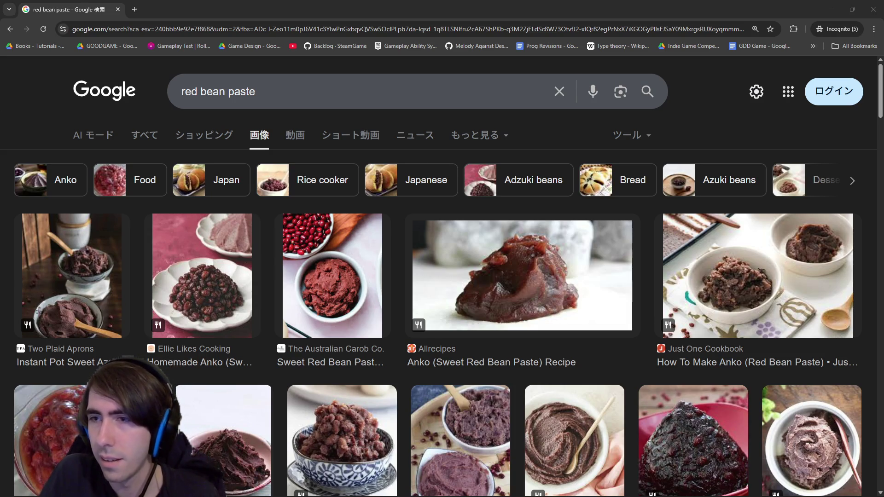
# Show Google image results for 'adzuki' in a new tab and move that tab to the first position
pyautogui.hotkey('ctrl', 't')
pyautogui.write('adzuki')
pyautogui.press('Return')
pyautogui.click(245, 135)
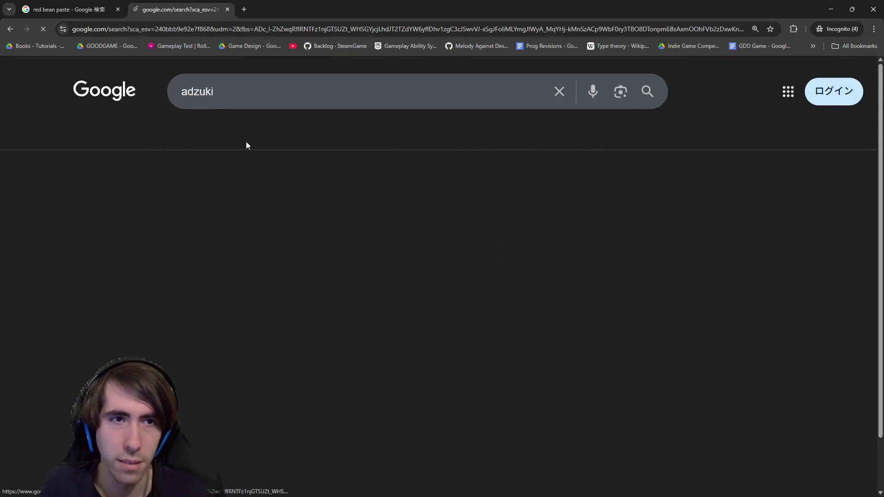
pyautogui.moveTo(151, 3); pyautogui.dragTo(42, 4)
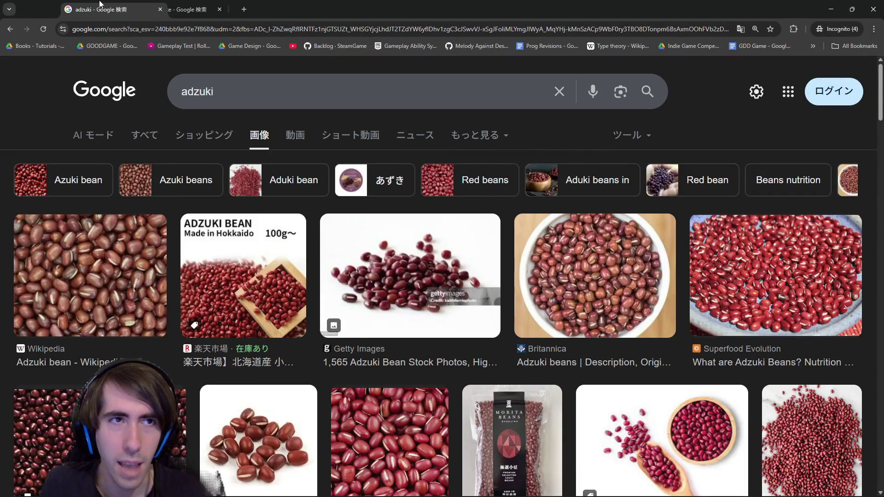
# In the red bean paste tab, search 'anko', then replace it with 餡子 via Japanese input
pyautogui.click(177, 9)
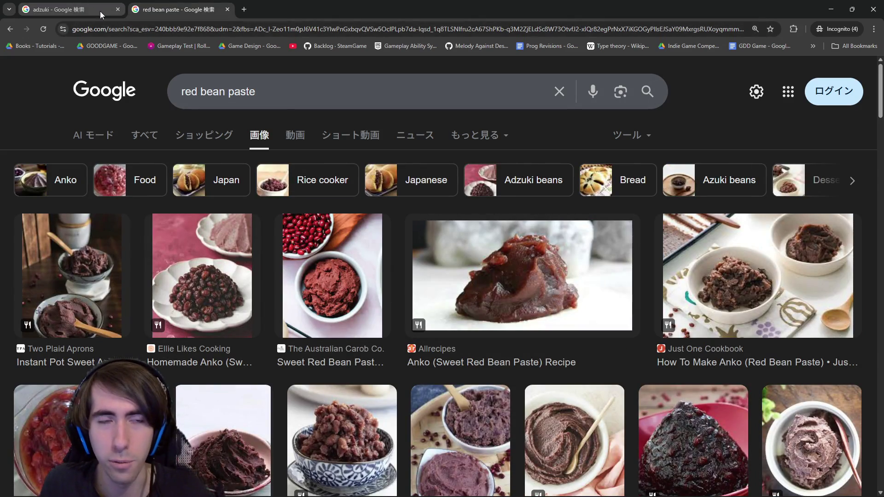
pyautogui.click(321, 89)
pyautogui.hotkey('ctrl', 'a')
pyautogui.write('anko')
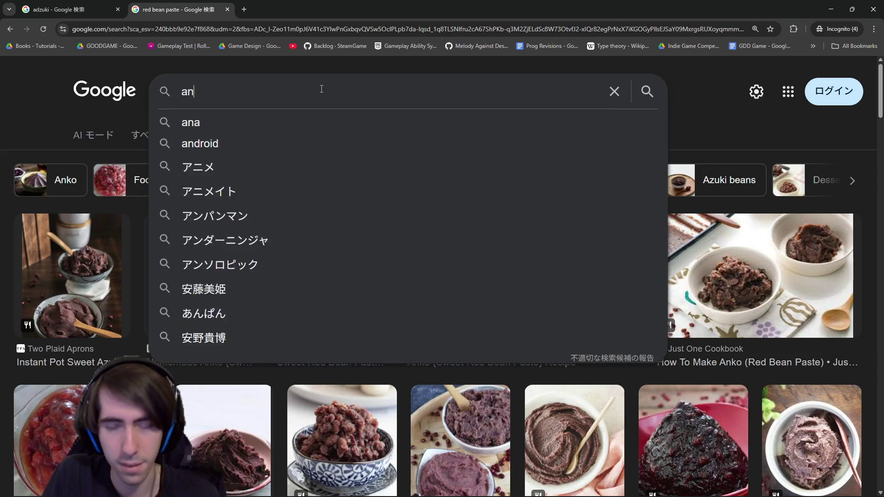
pyautogui.press('Return')
pyautogui.click(299, 85)
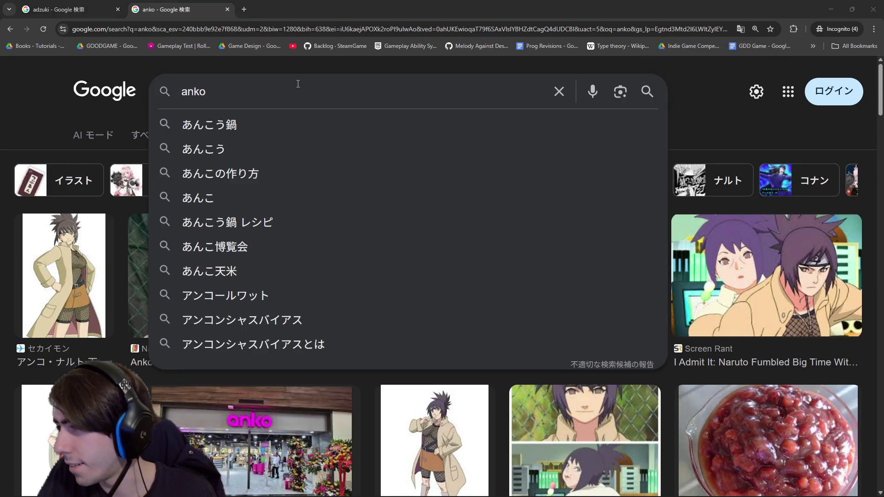
pyautogui.press('BackSpace')
pyautogui.press('BackSpace')
pyautogui.press('BackSpace')
pyautogui.write('あんこ')
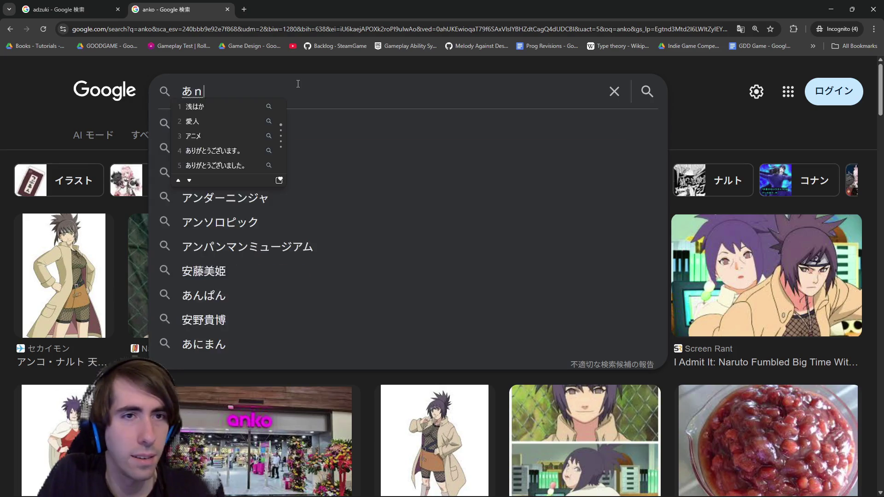
pyautogui.press('space')
pyautogui.press('space')
pyautogui.press('space')
pyautogui.press('Up')
pyautogui.press('Return')
pyautogui.press('Return')
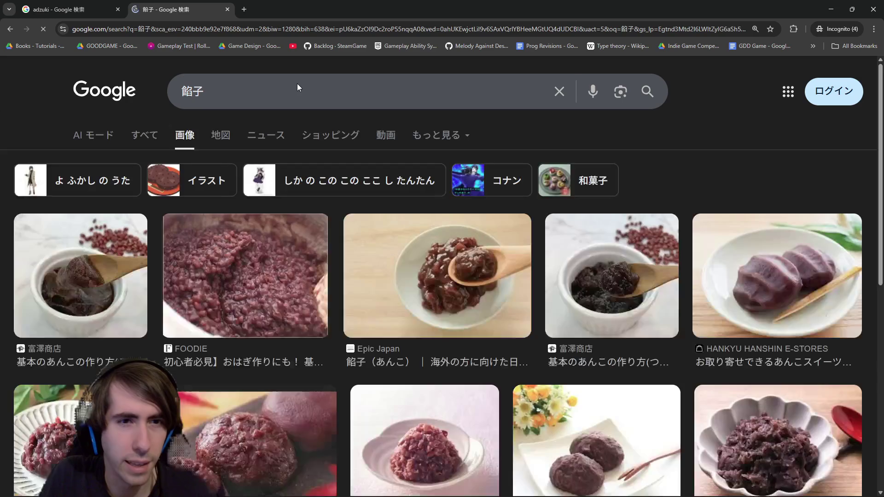
# Scroll the 餡子 results, previewing the dorayaki image and then the ギフトモール taiyaki image
pyautogui.scroll(-2, 279, 115)
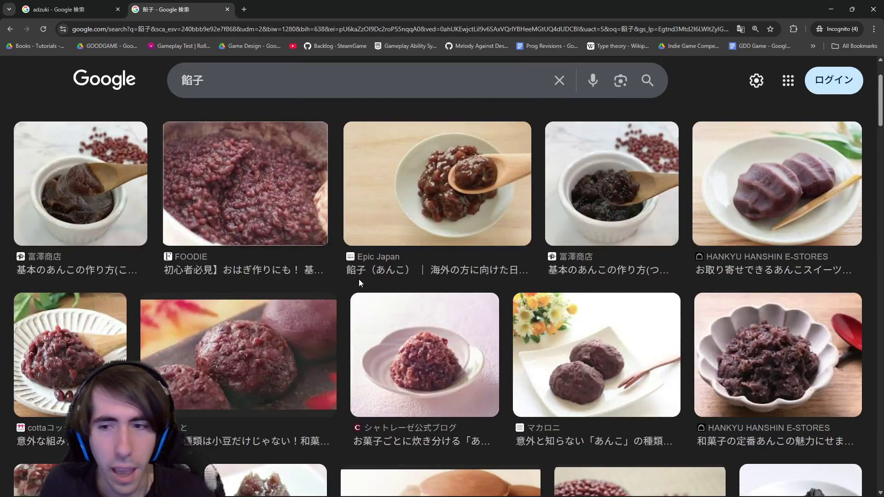
pyautogui.scroll(-5, 358, 279)
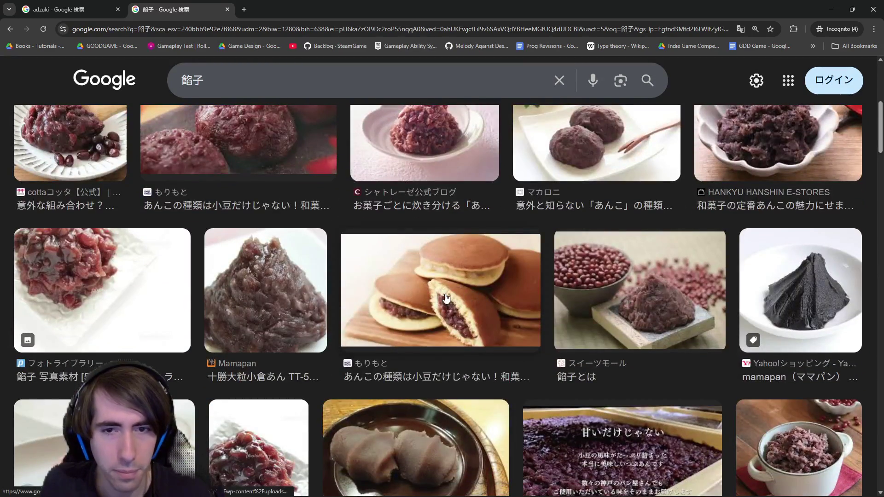
pyautogui.click(445, 299)
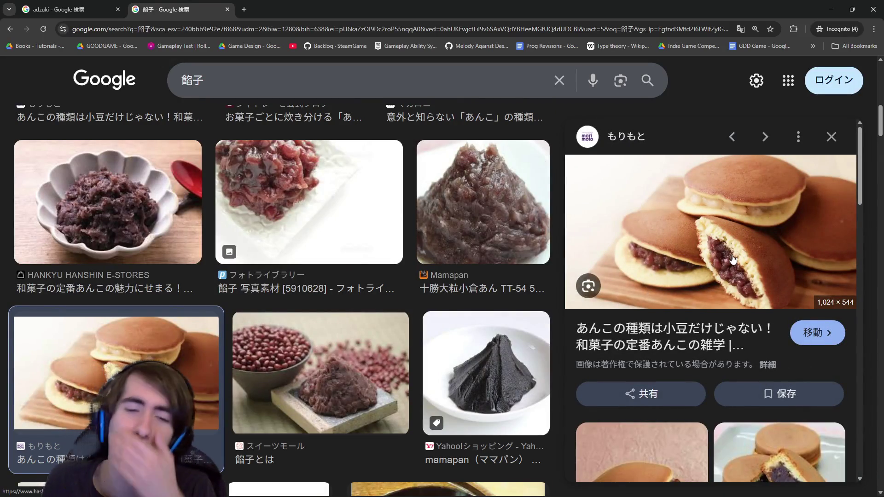
pyautogui.scroll(5, 495, 351)
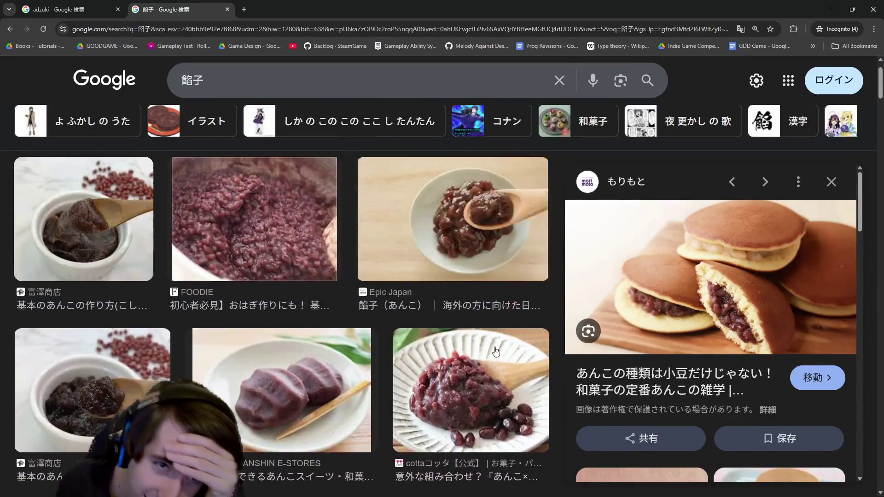
pyautogui.scroll(-6, 474, 350)
pyautogui.scroll(-10, 466, 319)
pyautogui.scroll(-8, 466, 318)
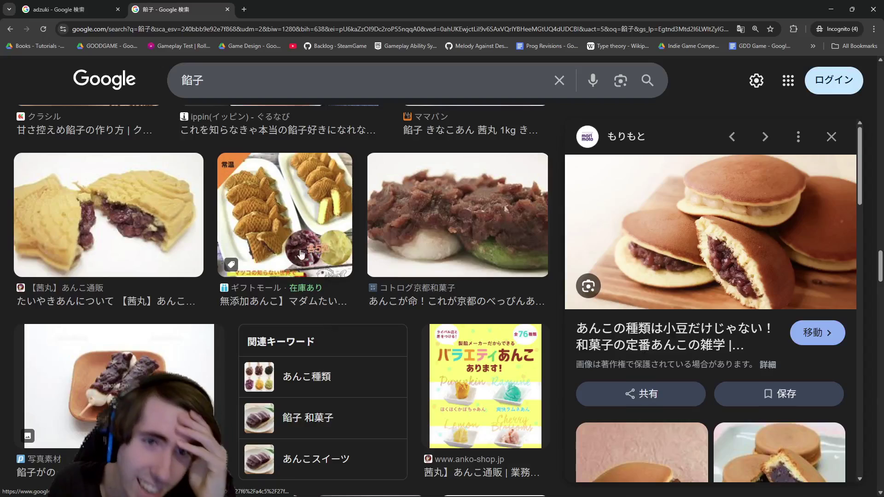
pyautogui.click(301, 258)
# Open the taiyaki image in a new tab, view it full size, and return to the results
pyautogui.rightClick(685, 245)
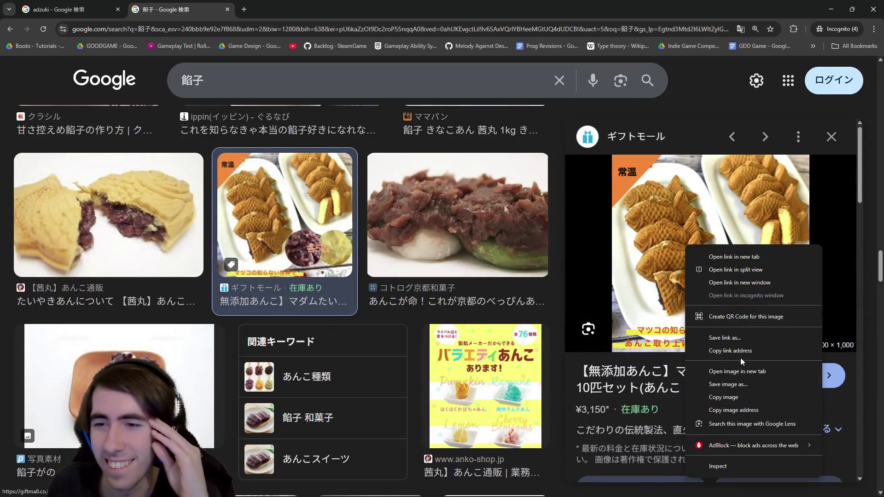
pyautogui.click(740, 370)
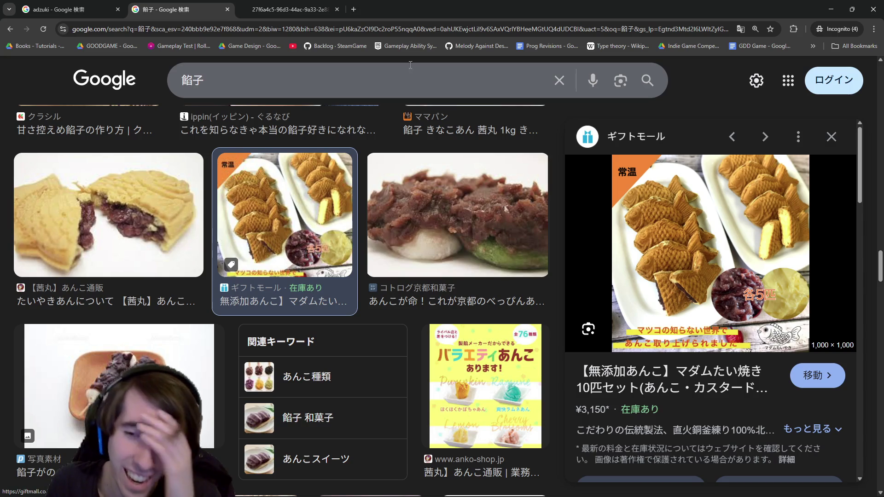
pyautogui.click(342, 3)
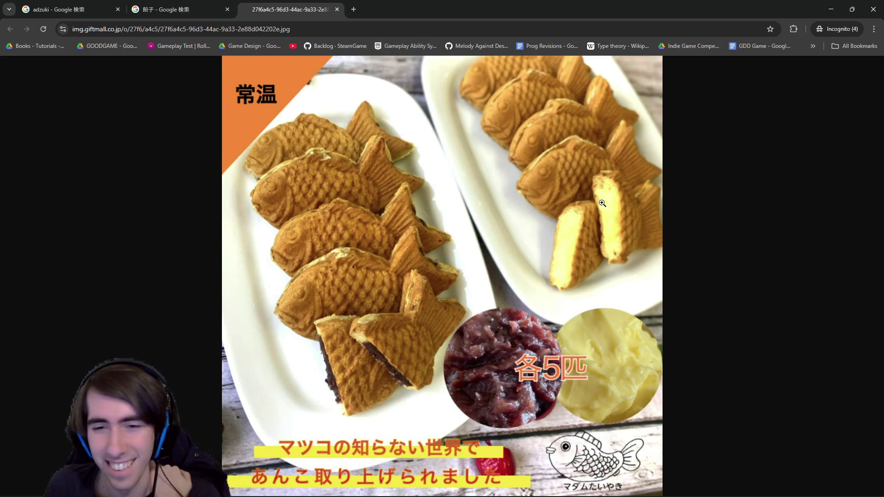
pyautogui.click(190, 4)
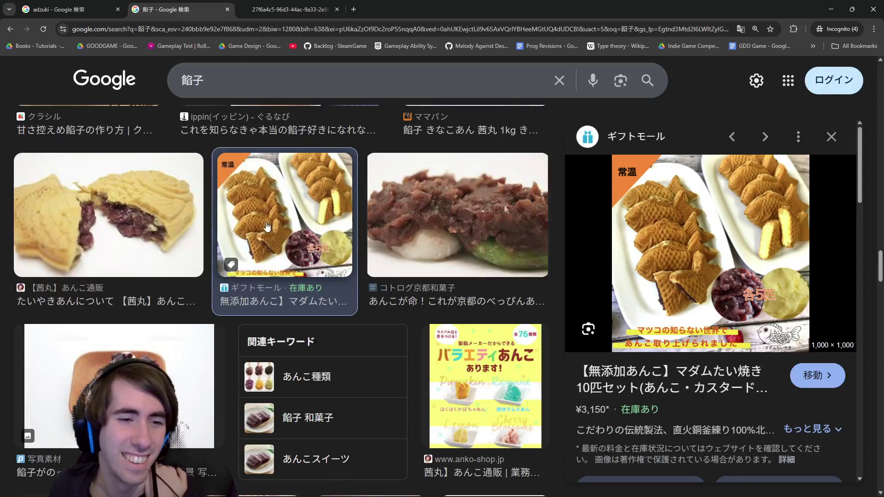
# Scroll further down the results and preview the JRE MALL 人形焼 listing
pyautogui.scroll(-7, 233, 236)
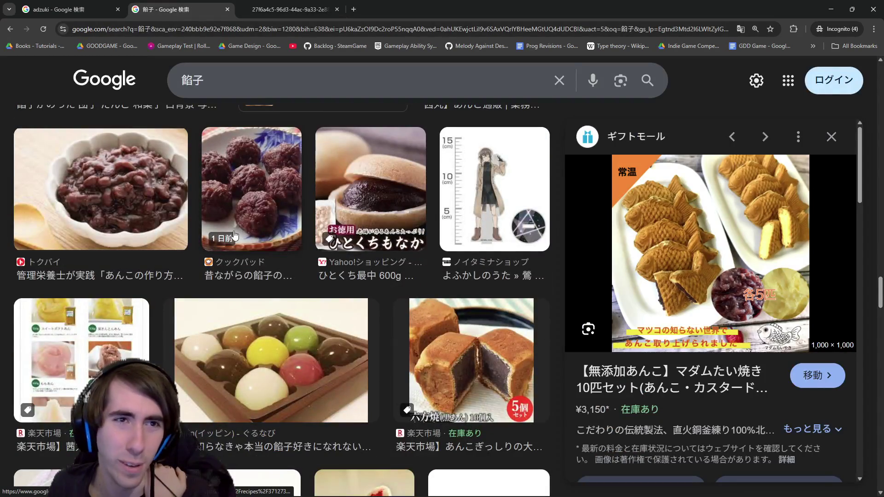
pyautogui.scroll(-3, 233, 236)
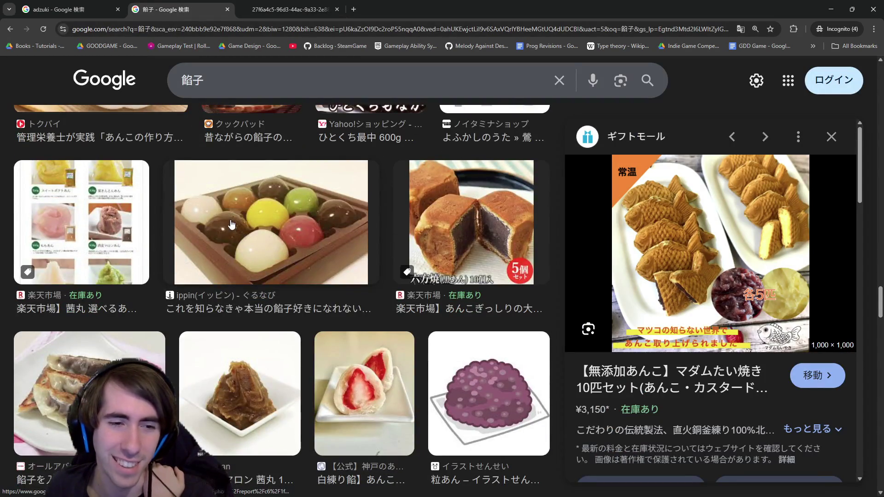
pyautogui.scroll(-12, 231, 225)
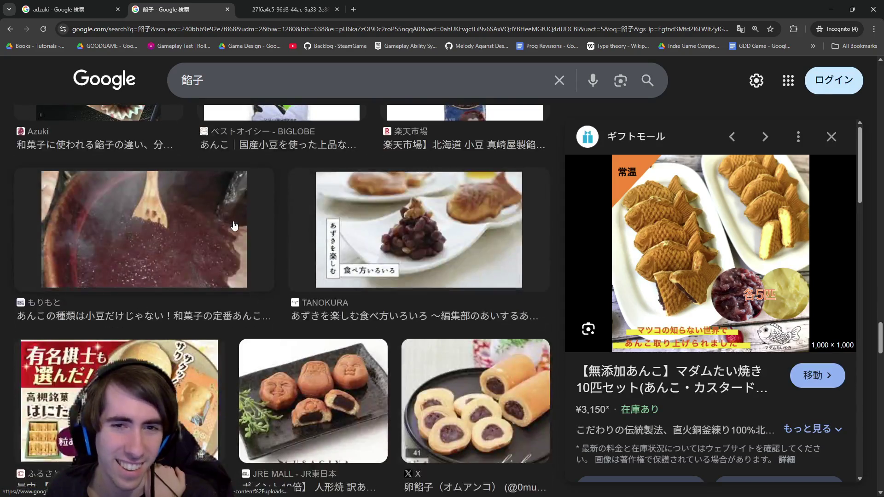
pyautogui.scroll(-4, 234, 225)
pyautogui.click(296, 241)
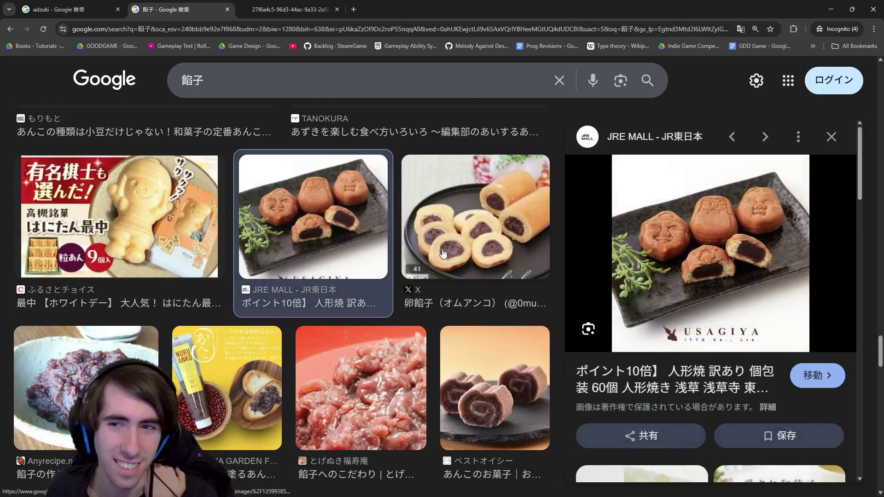
pyautogui.scroll(-4, 525, 274)
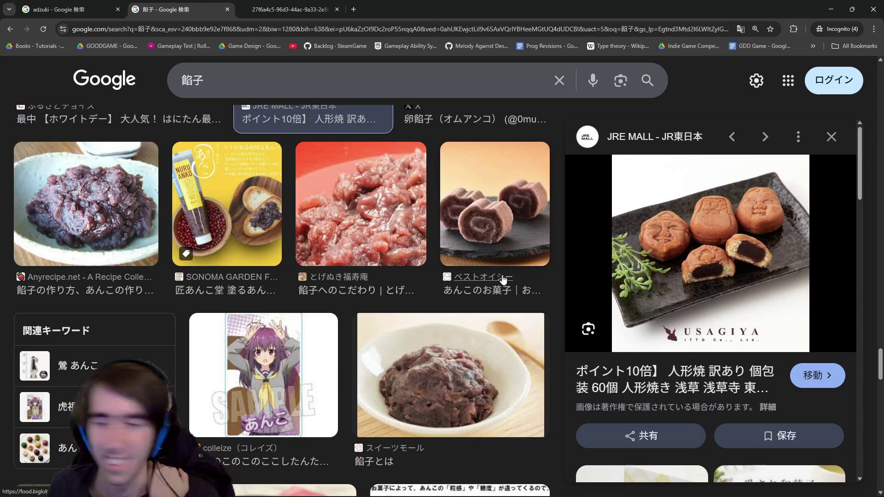
pyautogui.scroll(3, 503, 280)
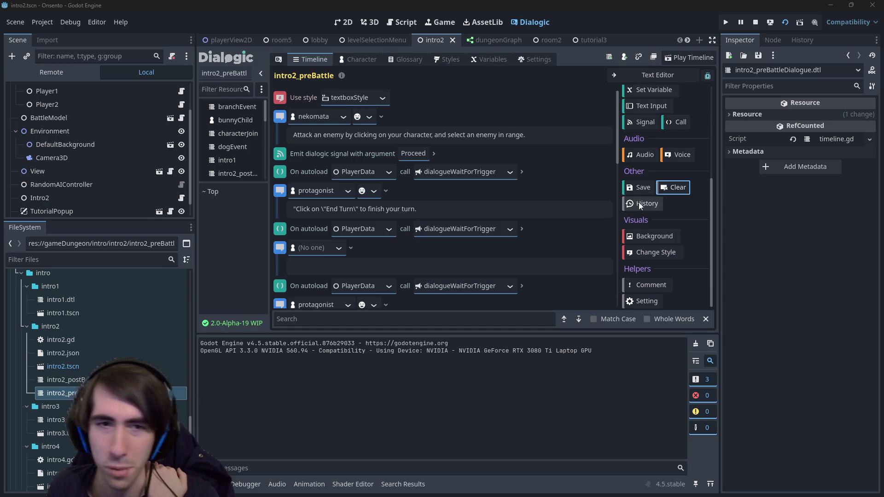
pyautogui.rightClick(410, 266)
pyautogui.click(409, 266)
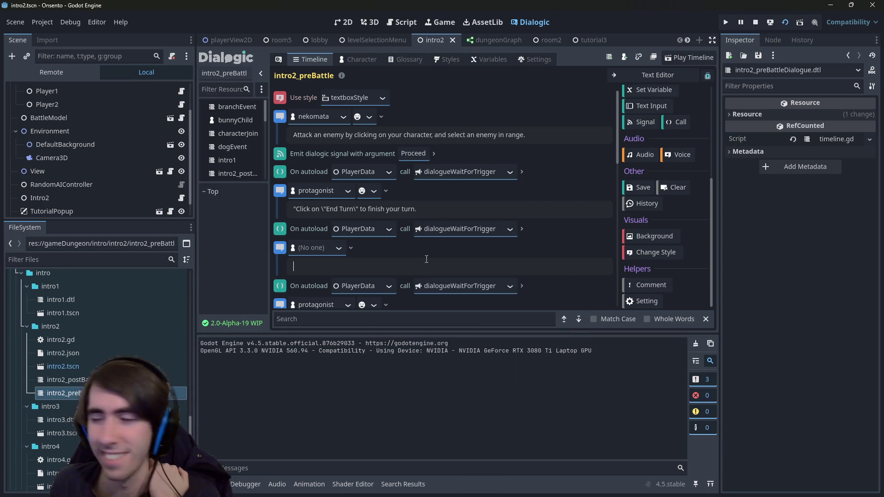
pyautogui.click(338, 249)
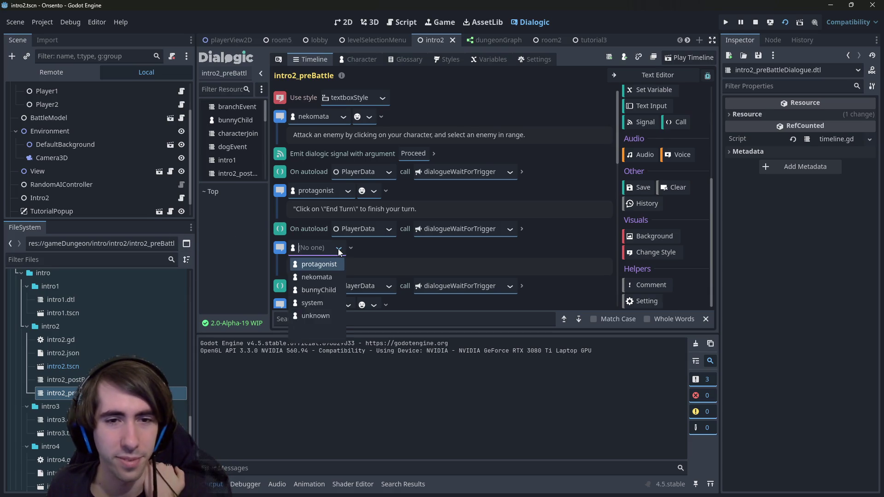
pyautogui.press('Tab')
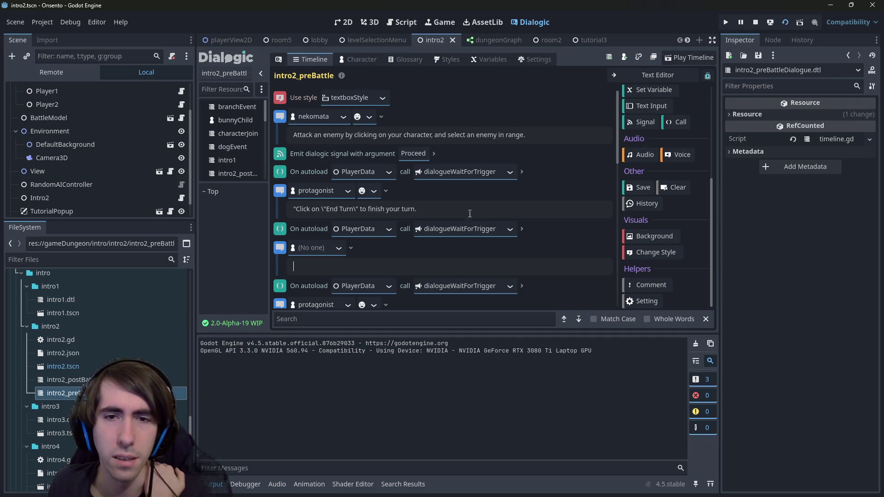
pyautogui.click(469, 229)
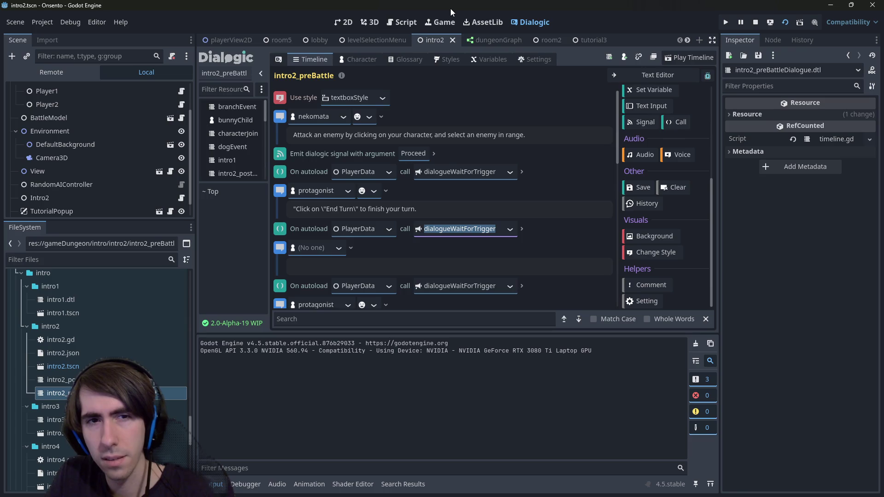
# Open playerDataScript.gd through the quick file search for 'playerdata'
pyautogui.hotkey('shift', 'alt', 'o')
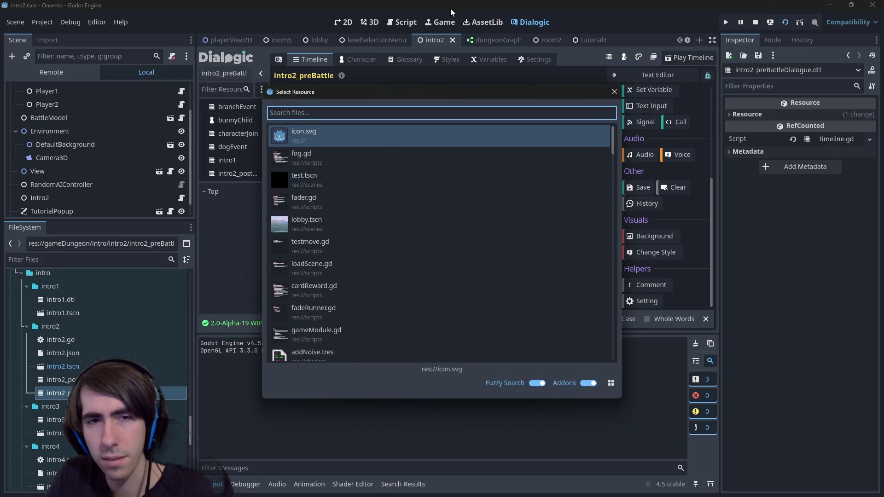
pyautogui.press('Escape')
pyautogui.hotkey('shift', 'alt', 'o')
pyautogui.write('playerdata')
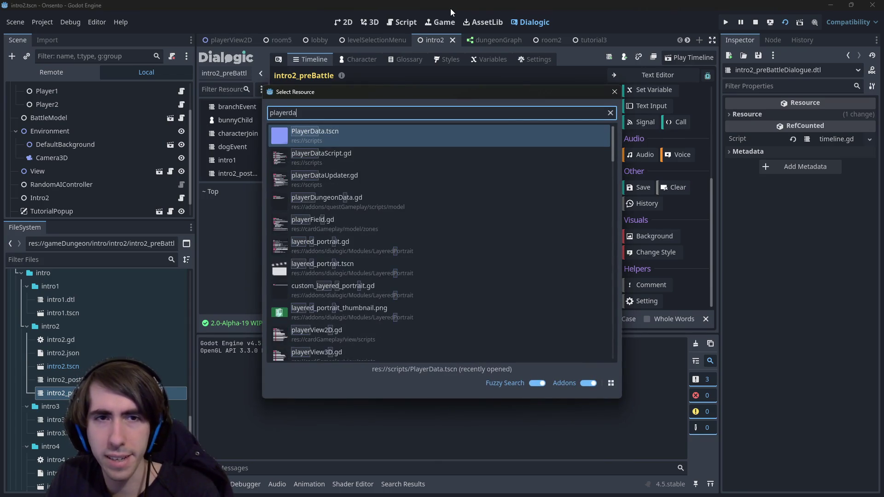
pyautogui.press('Down')
pyautogui.press('Return')
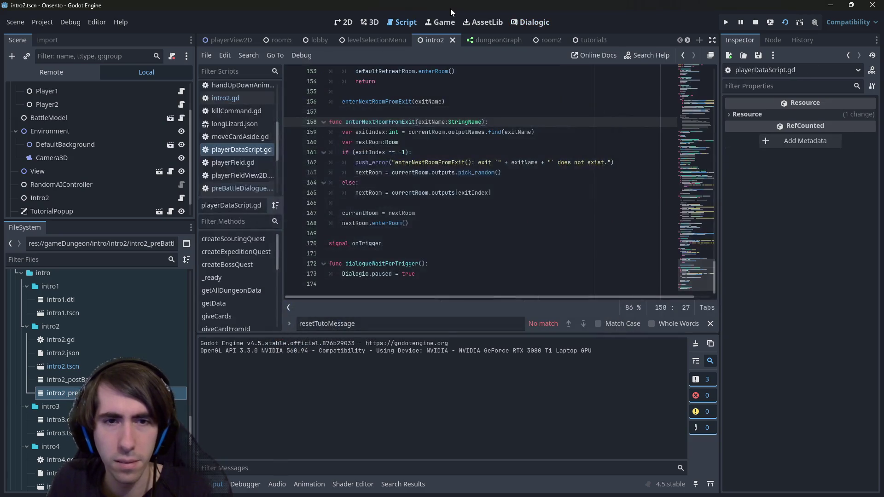
# Select line 173, Dialogic.paused = true, in dialogueWaitForTrigger and compare with the timeline
pyautogui.click(428, 273)
pyautogui.hotkey('shift', 'Home')
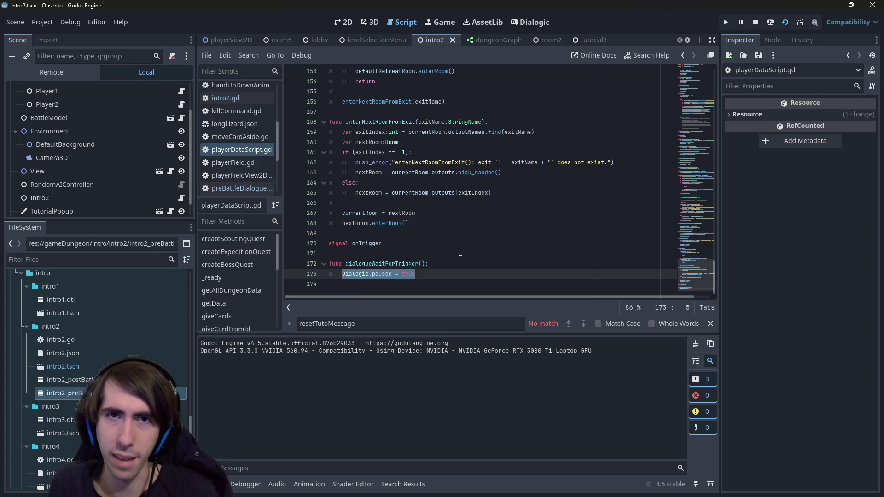
pyautogui.click(532, 23)
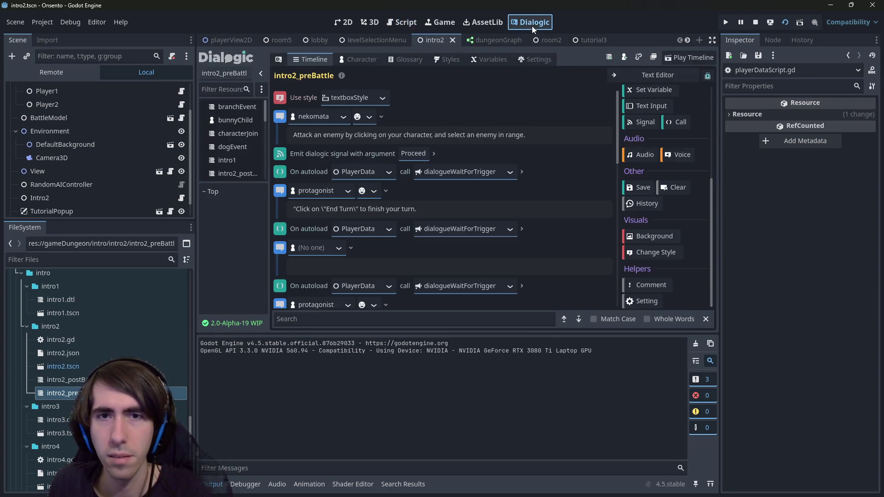
pyautogui.click(396, 26)
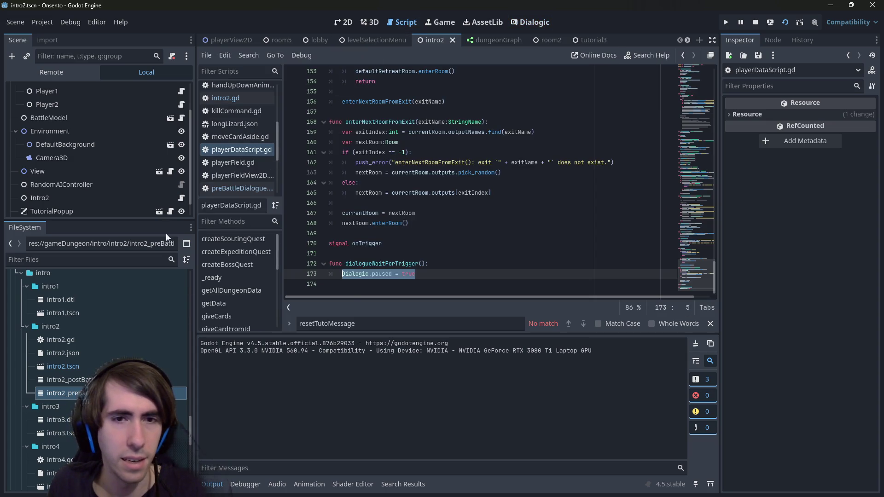
pyautogui.scroll(-1, 180, 195)
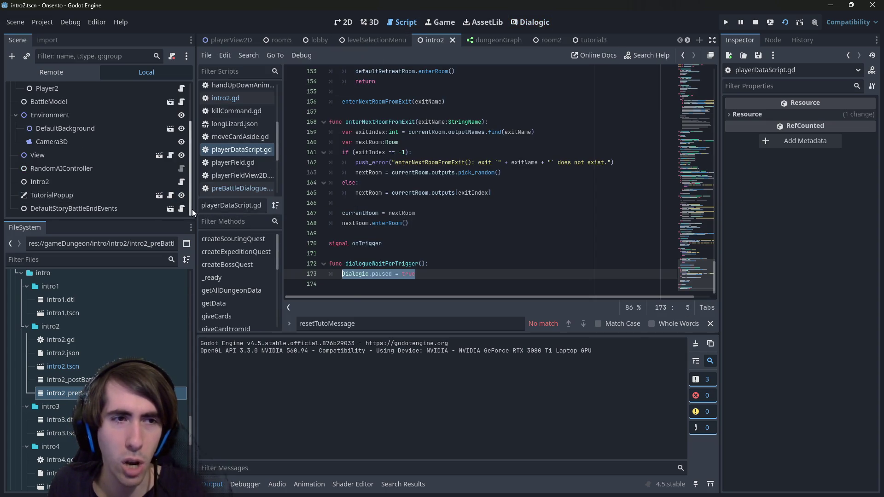
# Open intro2.gd and inspect the Dialogic reference in cardCostTuto
pyautogui.click(181, 186)
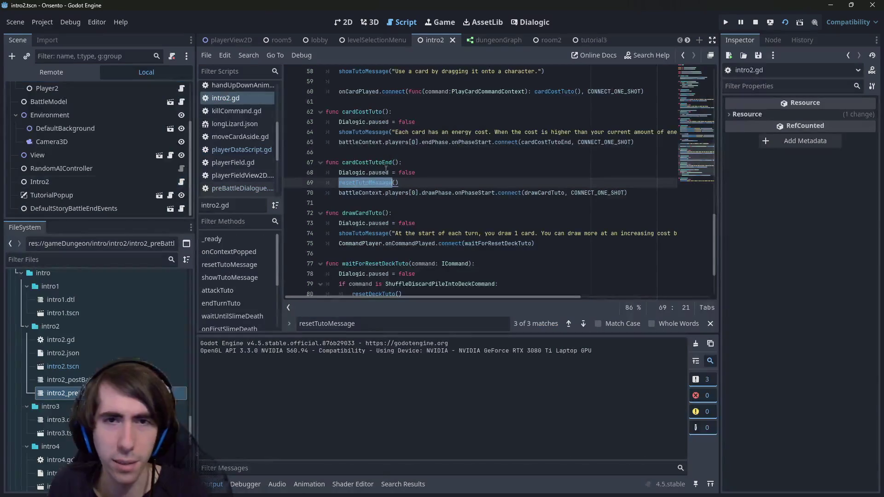
pyautogui.scroll(2, 409, 184)
pyautogui.click(366, 183)
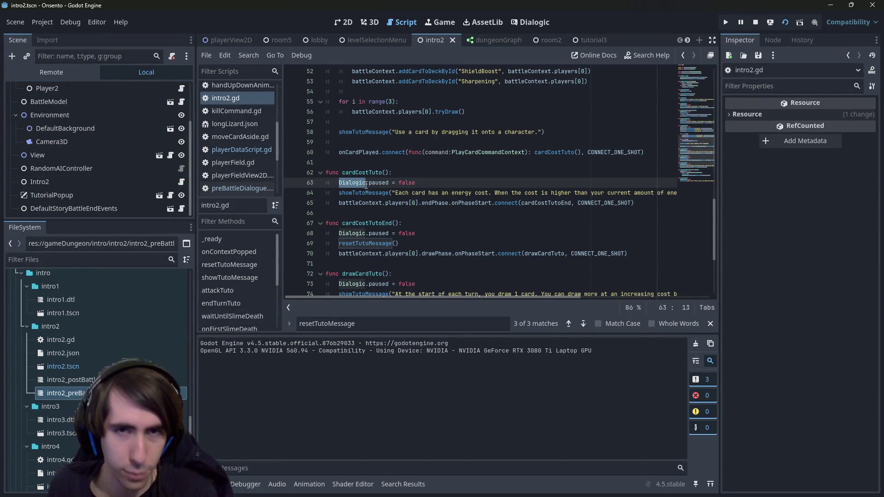
pyautogui.scroll(4, 355, 177)
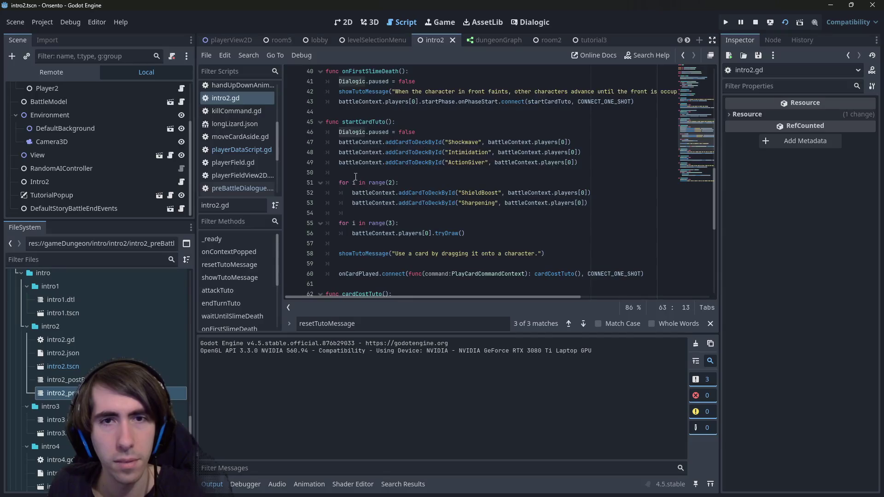
pyautogui.scroll(10, 356, 176)
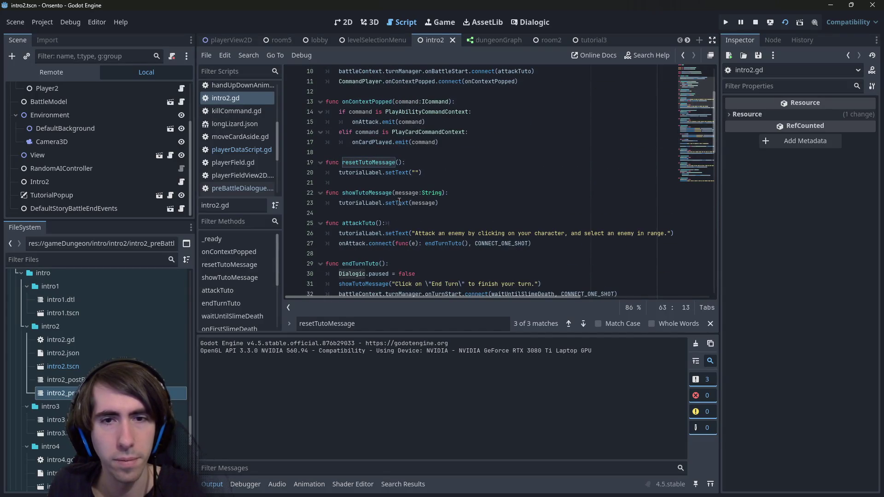
# Paste a Dialogic.paused = false line into attackTuto
pyautogui.moveTo(420, 274); pyautogui.dragTo(339, 275)
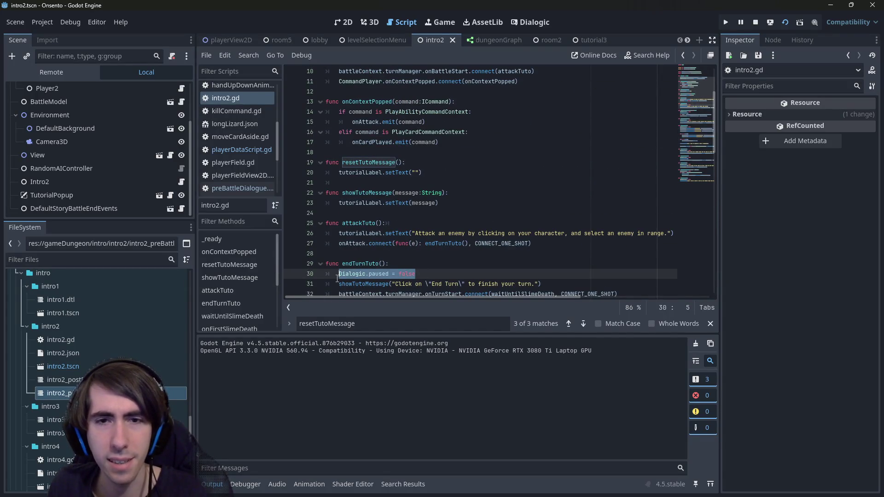
pyautogui.click(405, 223)
pyautogui.press('Return')
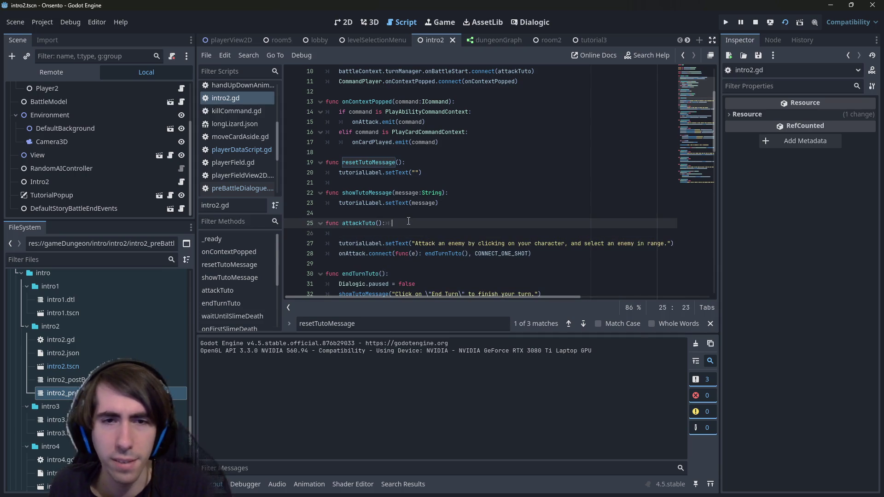
pyautogui.write('Dialogic.paused = false')
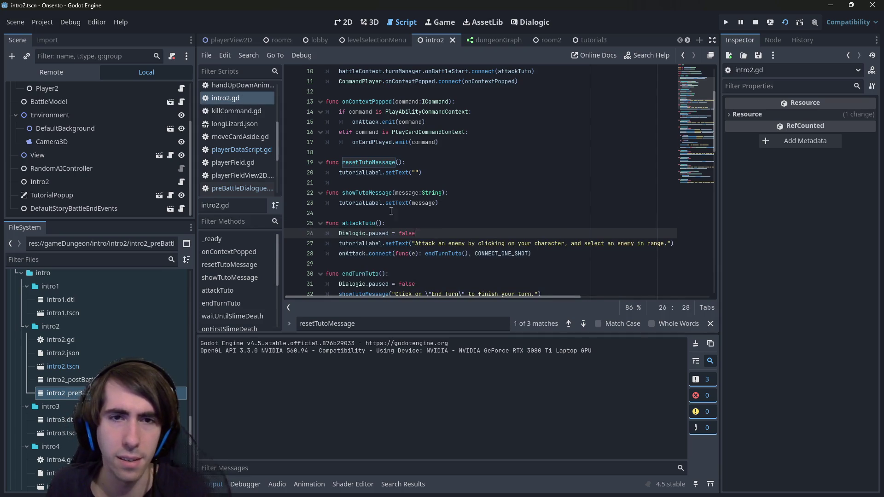
pyautogui.doubleClick(374, 195)
pyautogui.doubleClick(359, 223)
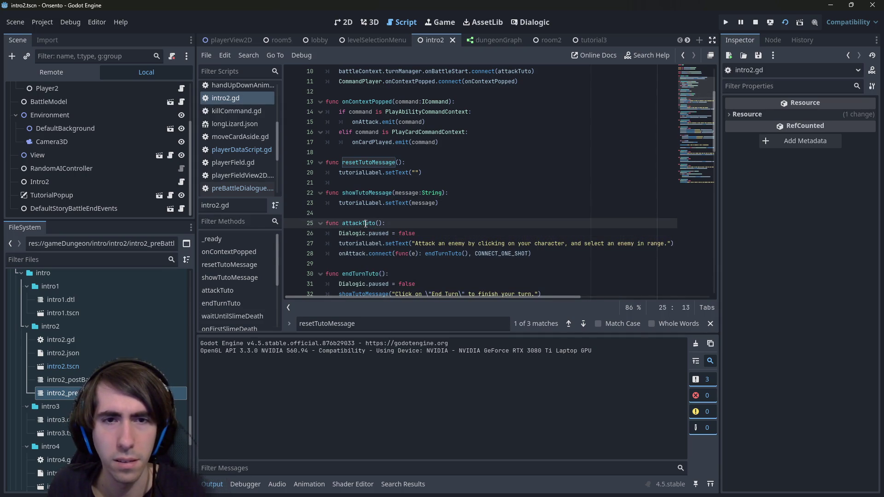
# Delete the unpause line from attackTuto again, save, and compare with resetDeckTuto
pyautogui.scroll(2, 368, 229)
pyautogui.scroll(-5, 367, 229)
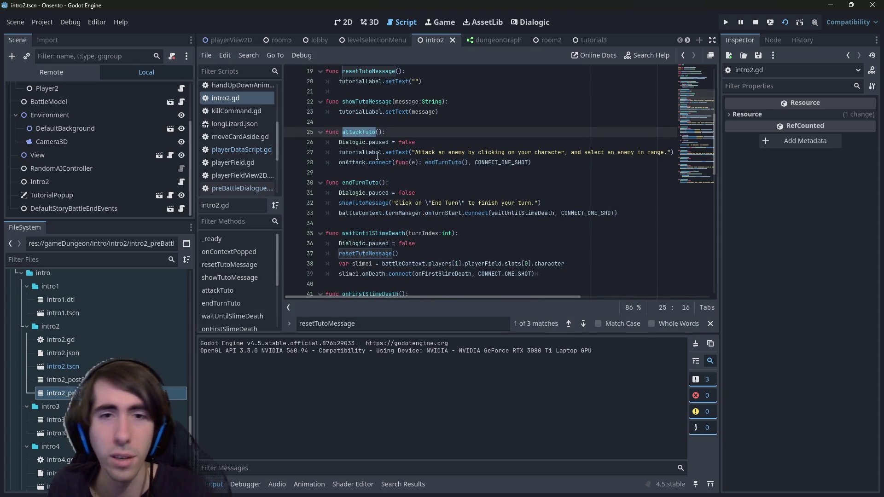
pyautogui.click(415, 142)
pyautogui.hotkey('shift', 'Up')
pyautogui.press('BackSpace')
pyautogui.hotkey('ctrl', 's')
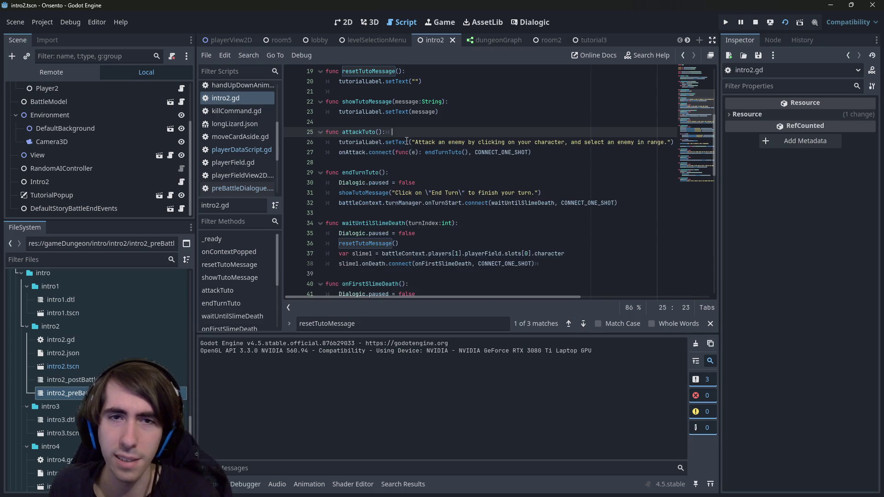
pyautogui.hotkey('alt', 'Left')
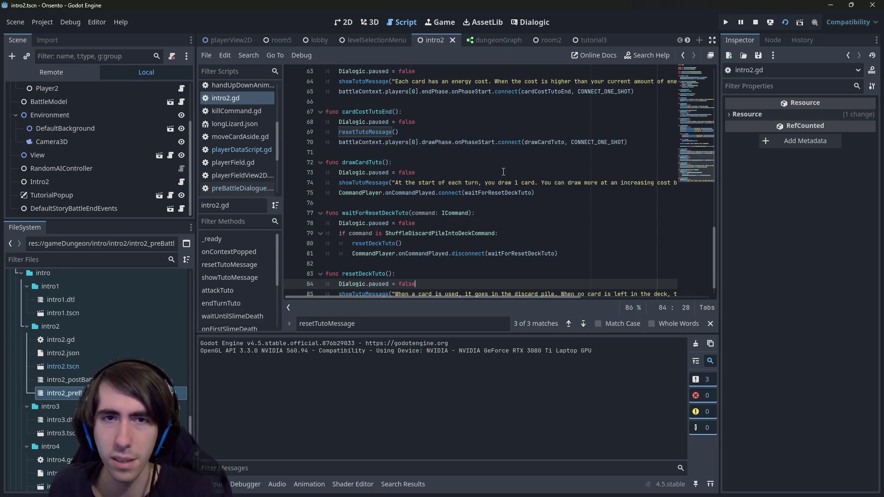
pyautogui.hotkey('alt', 'Right')
pyautogui.hotkey('alt', 'Right')
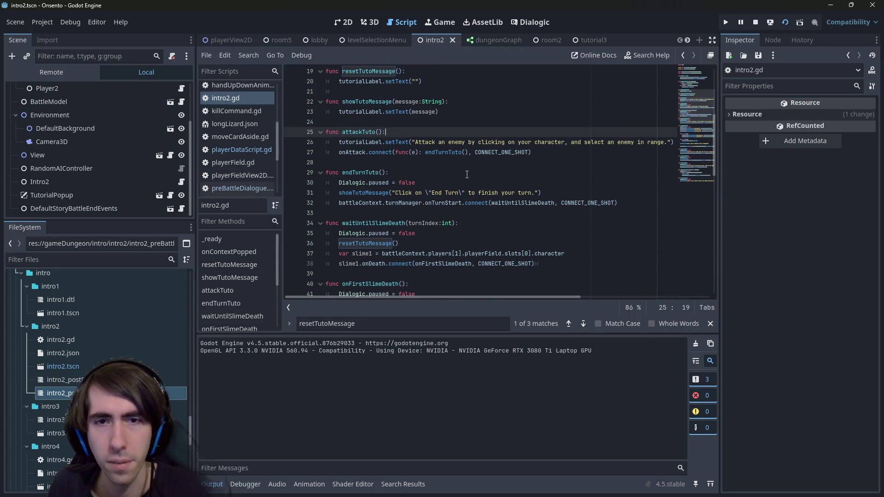
# Check the unpause lines in endTurnTuto and waitUntilSlimeDeath, then return to the Dialogic timeline
pyautogui.click(435, 183)
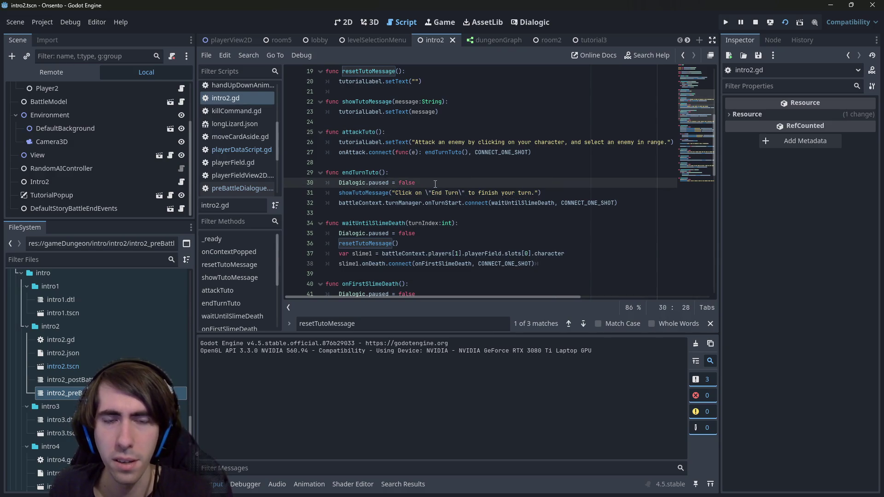
pyautogui.click(427, 235)
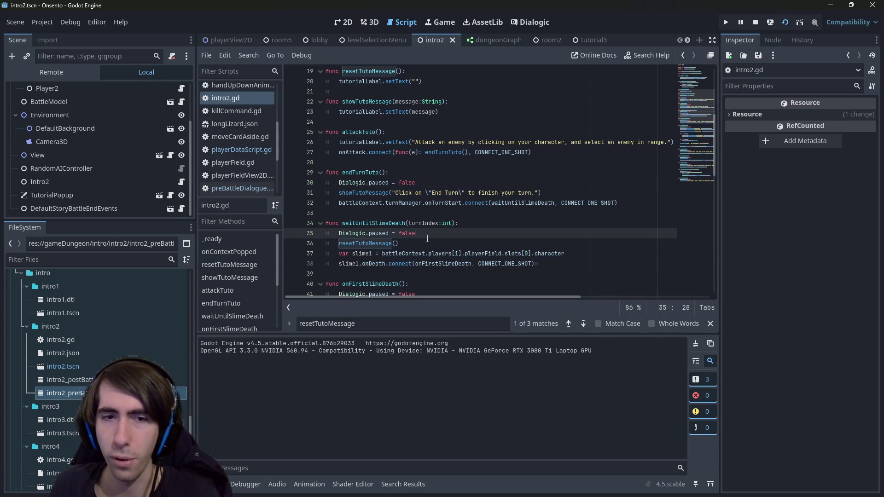
pyautogui.scroll(-2, 428, 238)
pyautogui.doubleClick(379, 183)
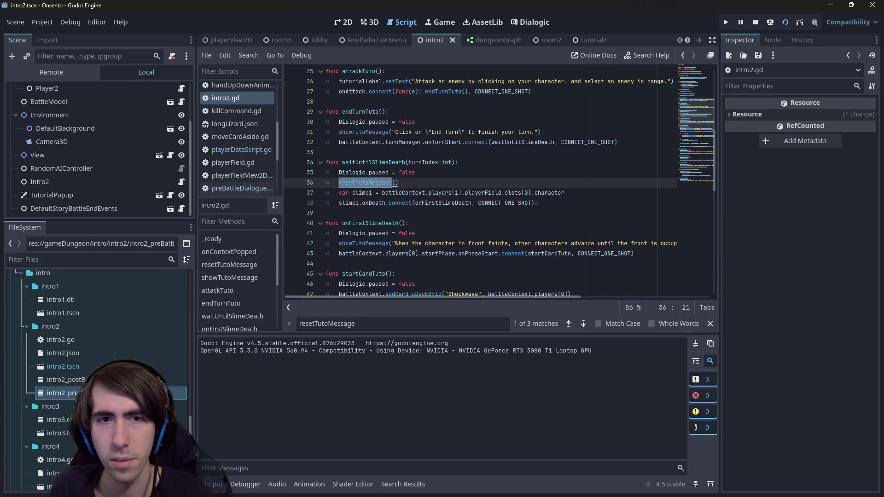
pyautogui.moveTo(379, 183)
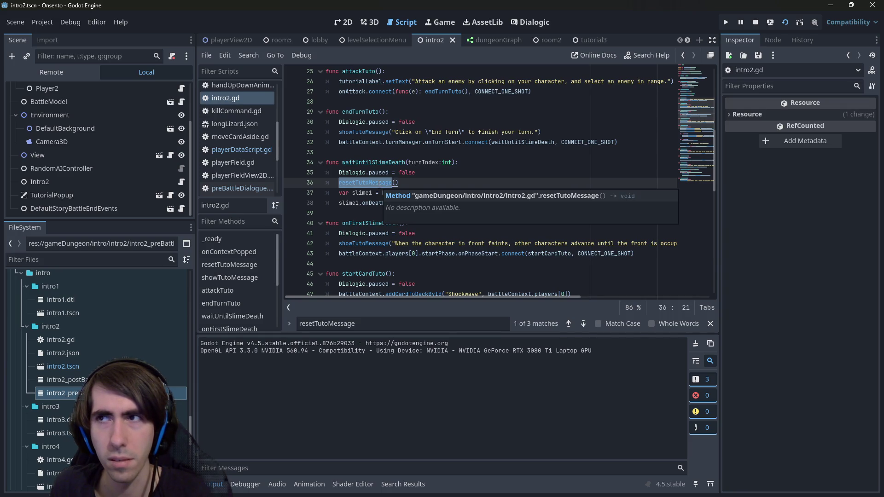
pyautogui.click(539, 23)
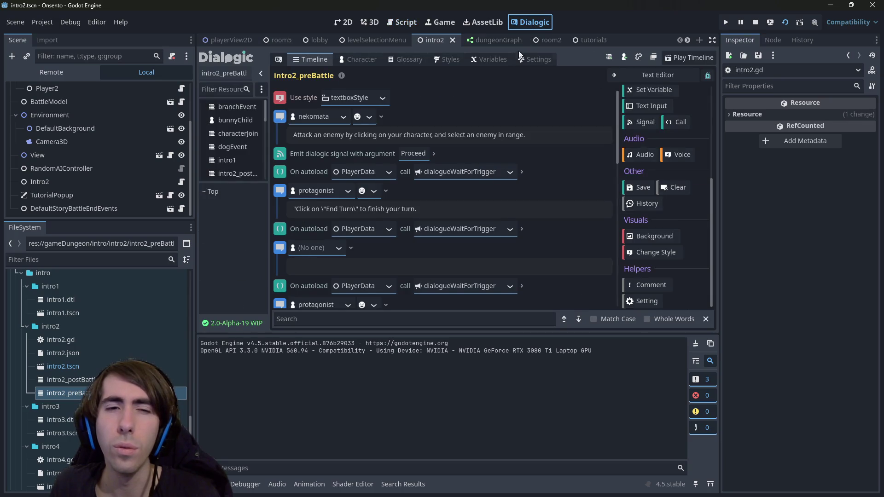
# Compare intro2.gd with the intro2_preBattle timeline by switching between them
pyautogui.click(411, 24)
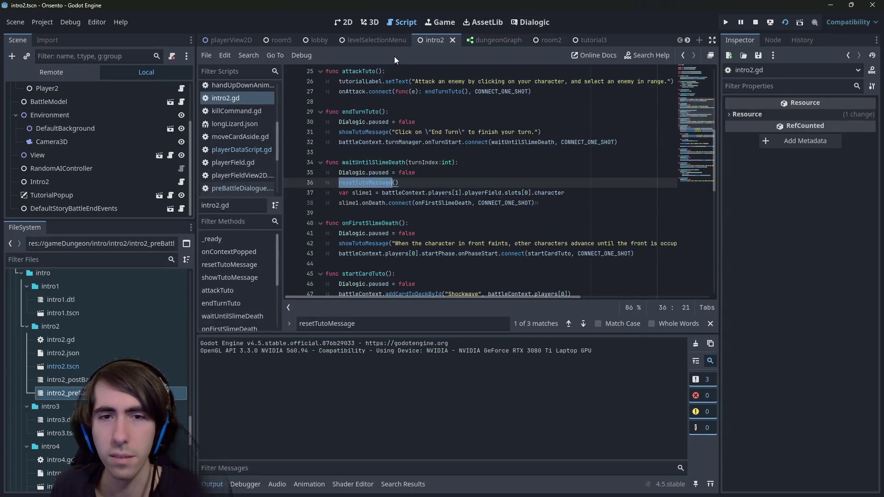
pyautogui.click(532, 24)
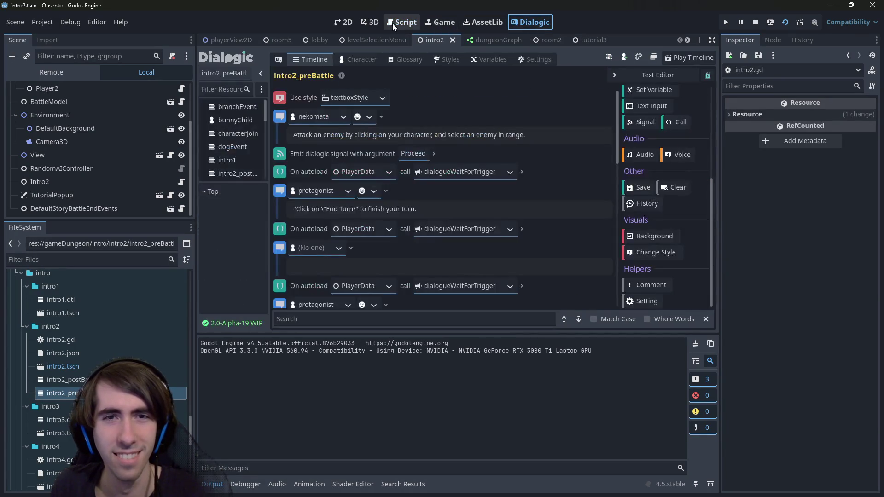
pyautogui.click(390, 23)
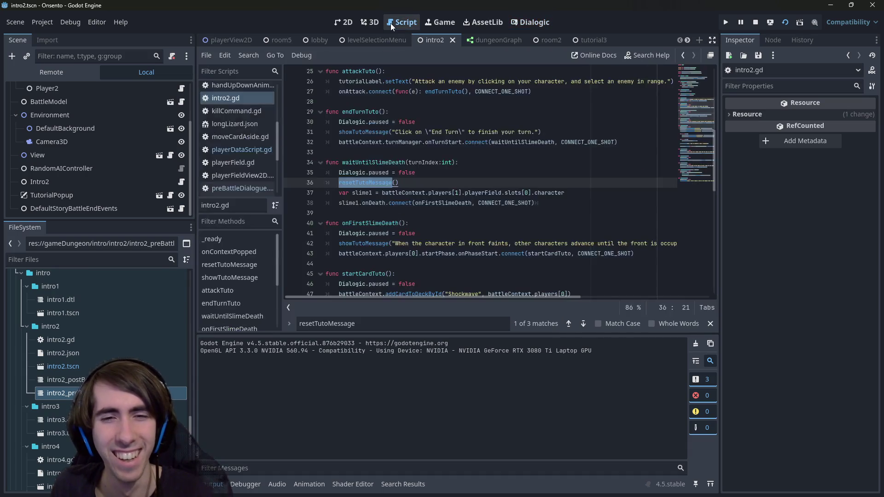
pyautogui.click(532, 24)
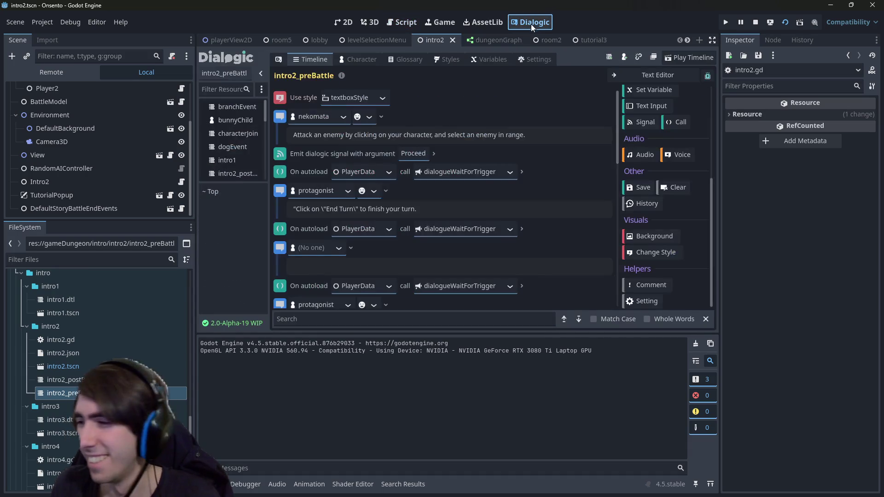
# Move the empty (No one) text event below the energy-cost line, give it '.', and restart the game
pyautogui.click(310, 264)
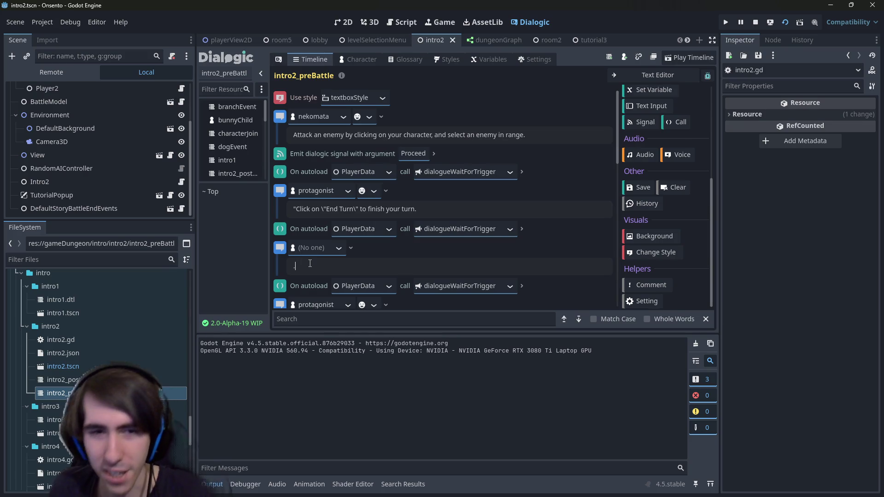
pyautogui.moveTo(331, 260)
pyautogui.mouseDown()
pyautogui.moveTo(331, 253)
pyautogui.moveTo(324, 258)
pyautogui.mouseUp()
pyautogui.click(314, 236)
pyautogui.write('.')
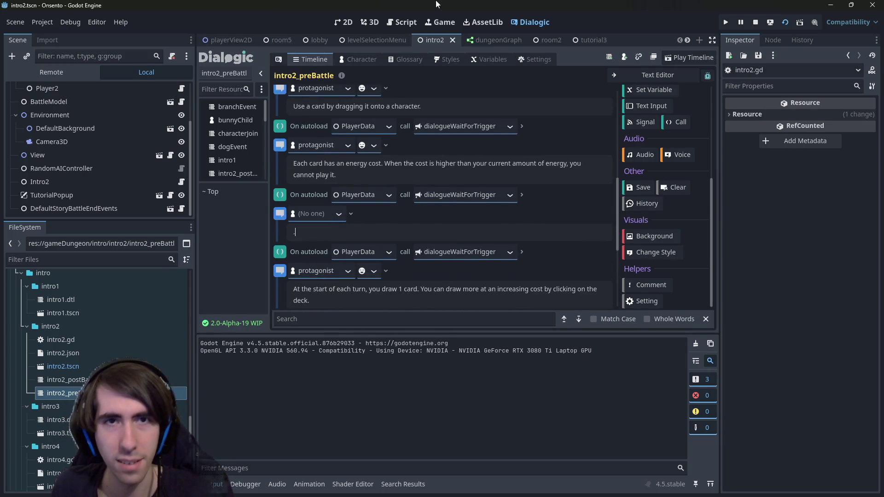
pyautogui.click(755, 22)
pyautogui.click(786, 23)
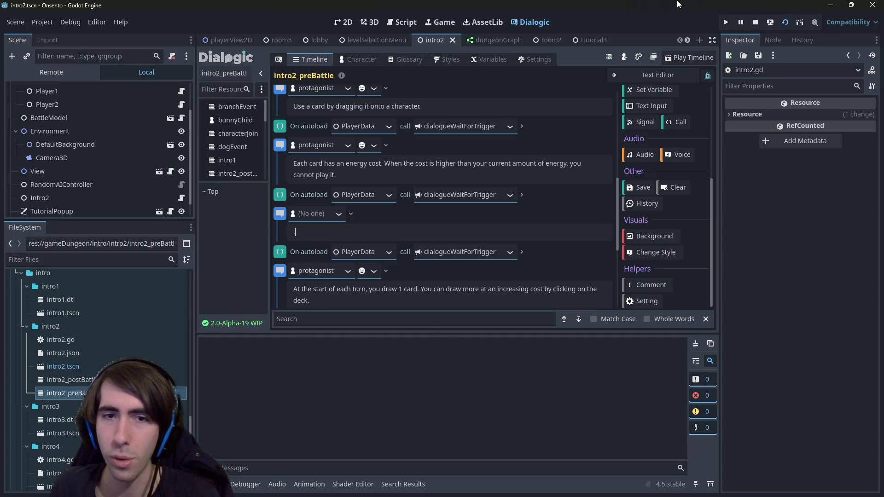